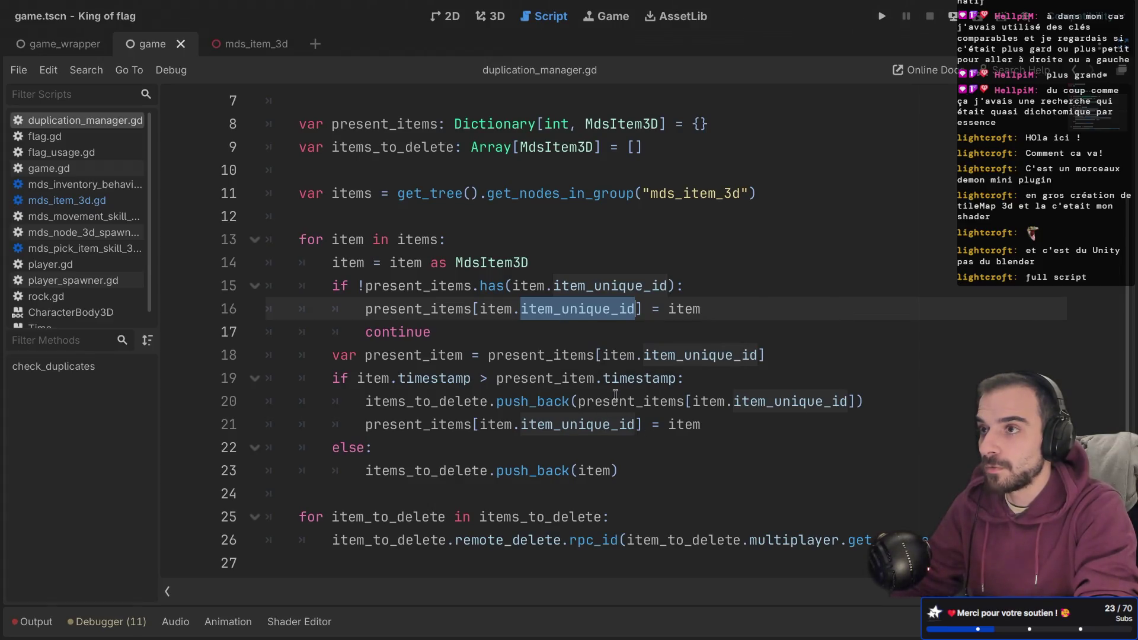
- Check timestamp in duplication_manager.gd, save the scene, and leave distraction-free mode to show the Game tree
double_click(625, 378)
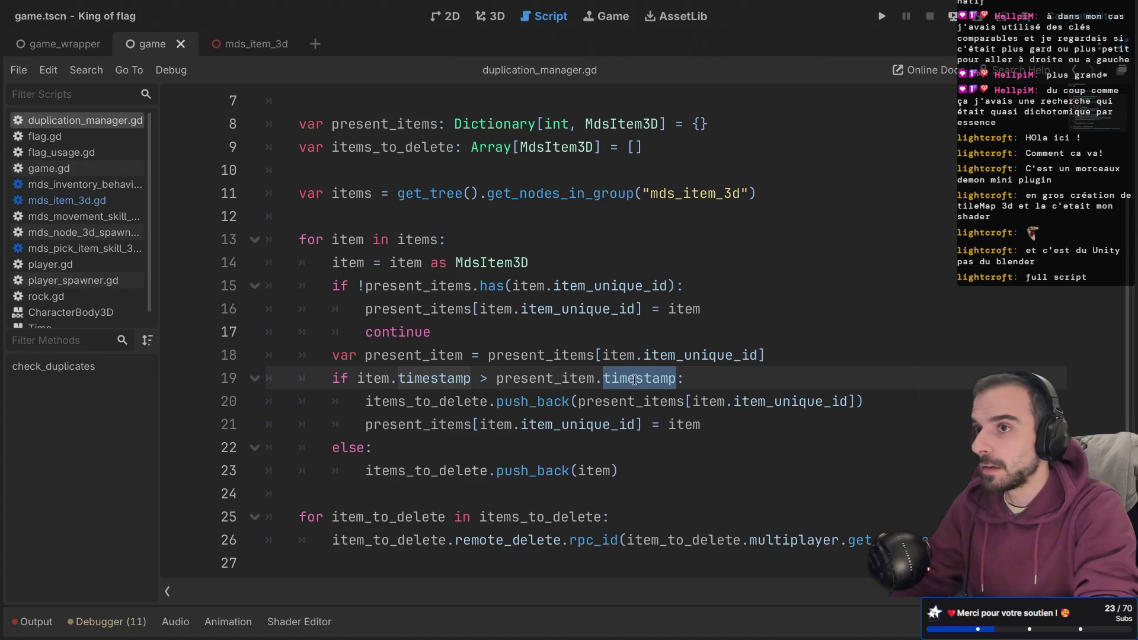
key("ctrl+s")
scroll(598, 314, "up", 2)
scroll(598, 314, "down", 2)
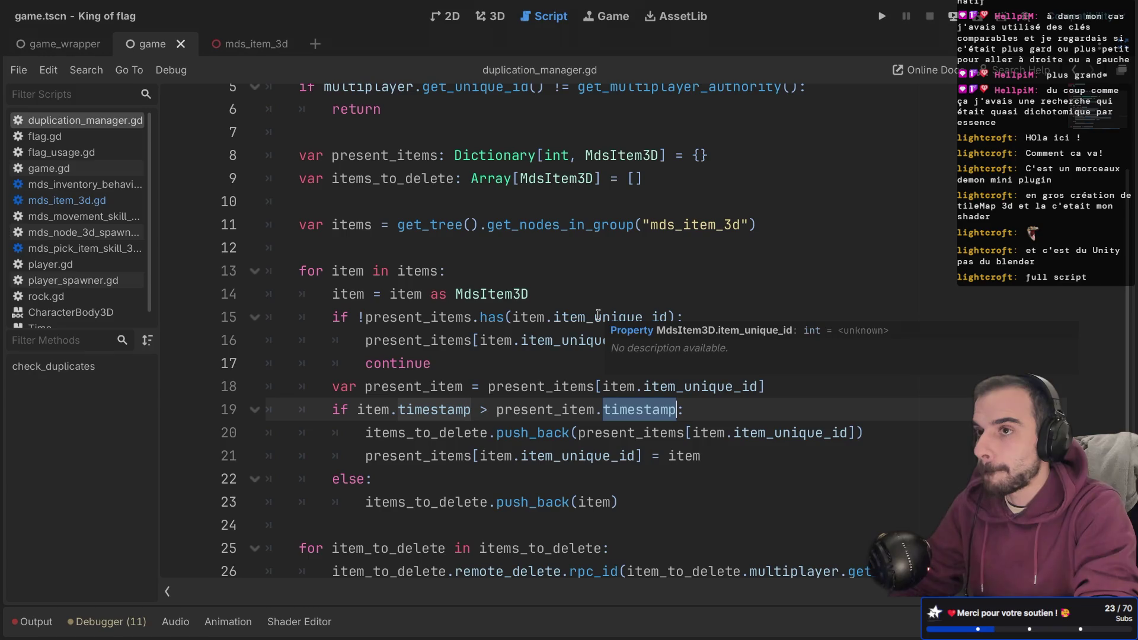
scroll(597, 314, "down", 1)
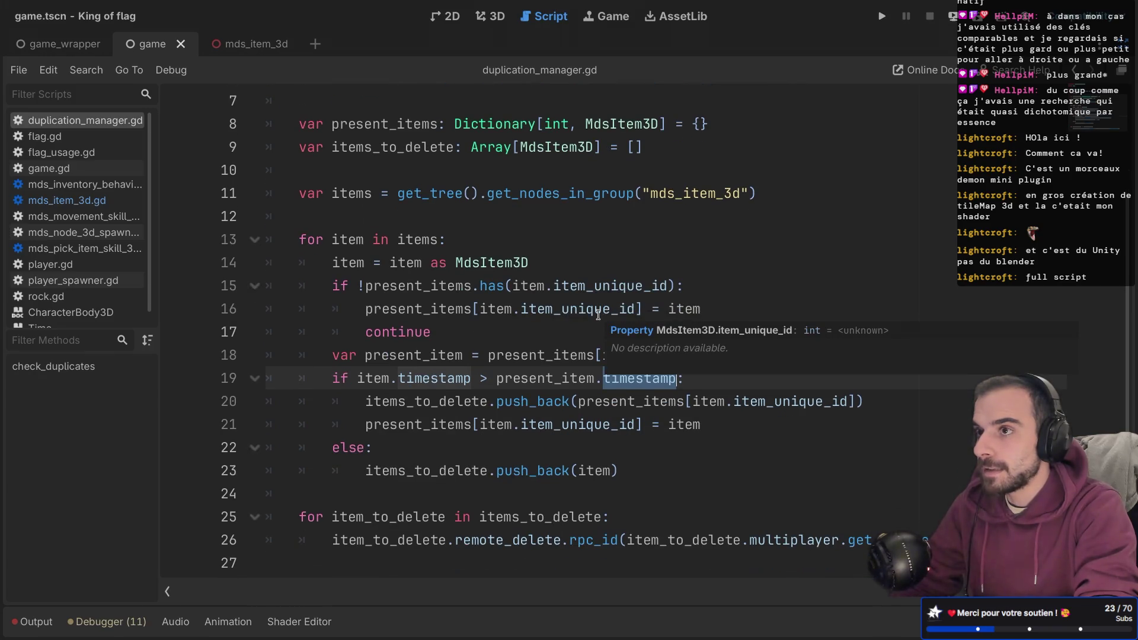
scroll(587, 367, "up", 2)
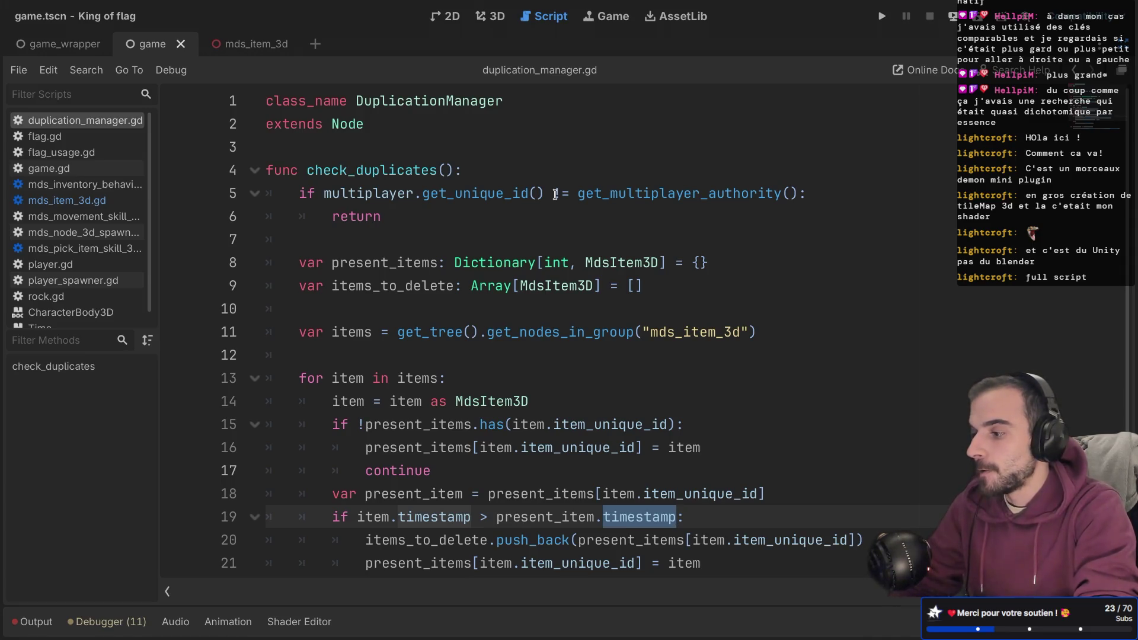
key("ctrl+super+d")
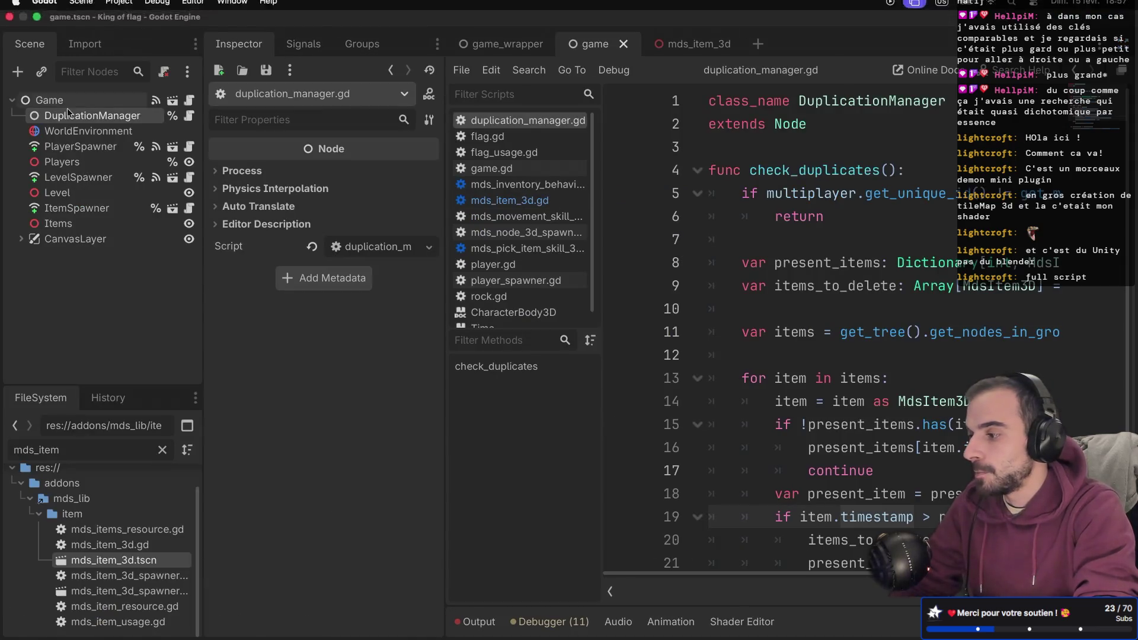
- Add a Timer under Game named DuplicationTimer, placed below DuplicationManager, with Autostart on
right_click(83, 102)
key("super+a")
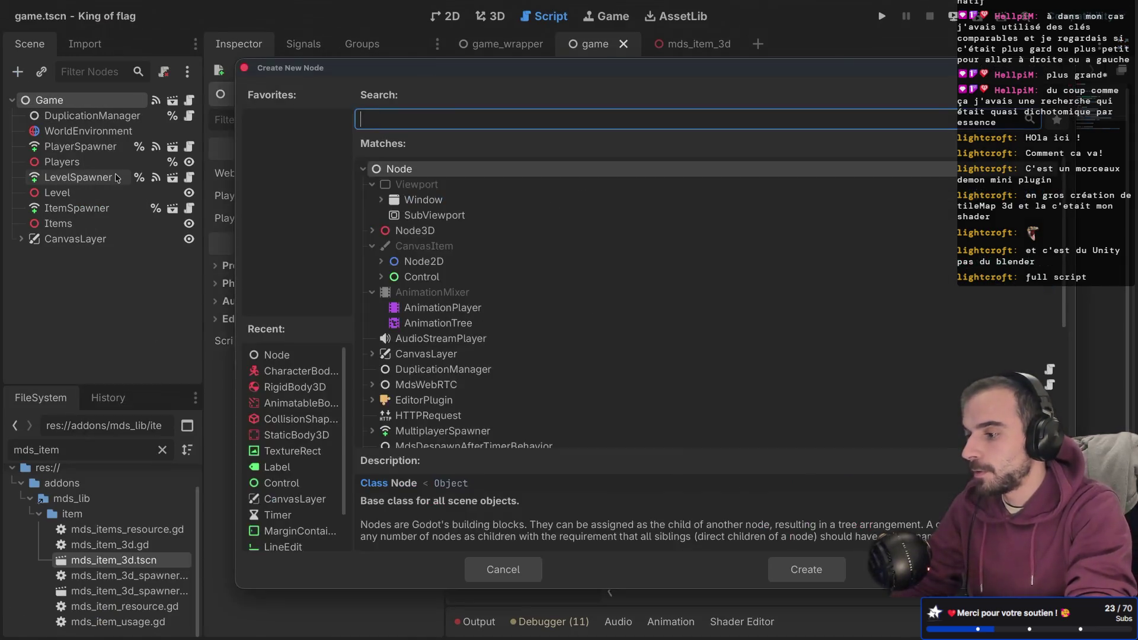
type("timer")
key("Return")
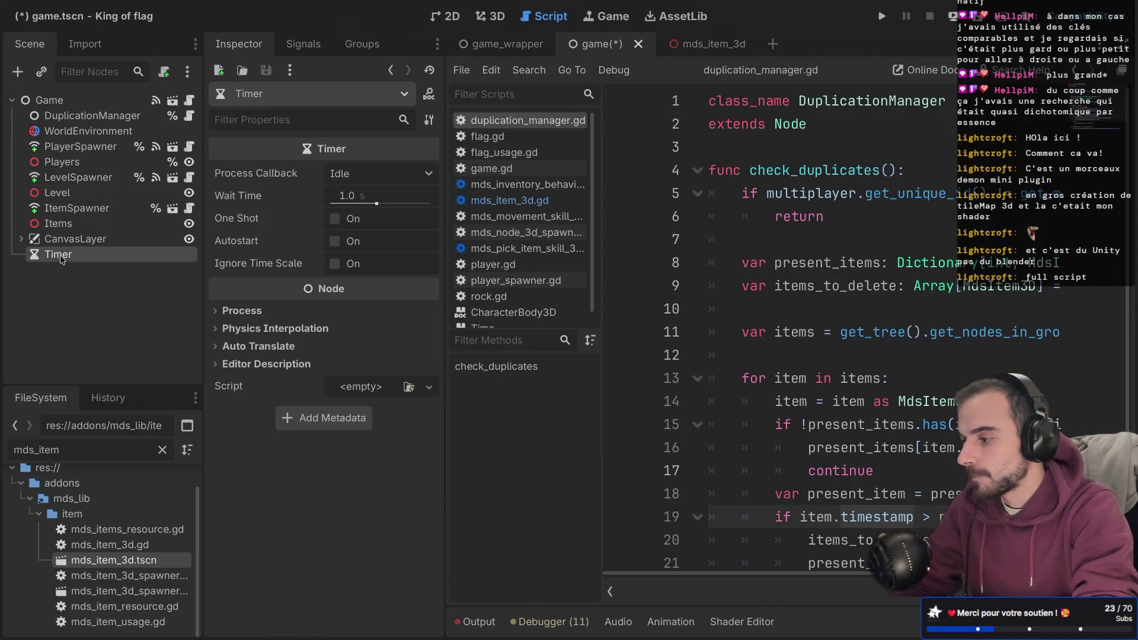
double_click(62, 259)
type("DuplicationT")
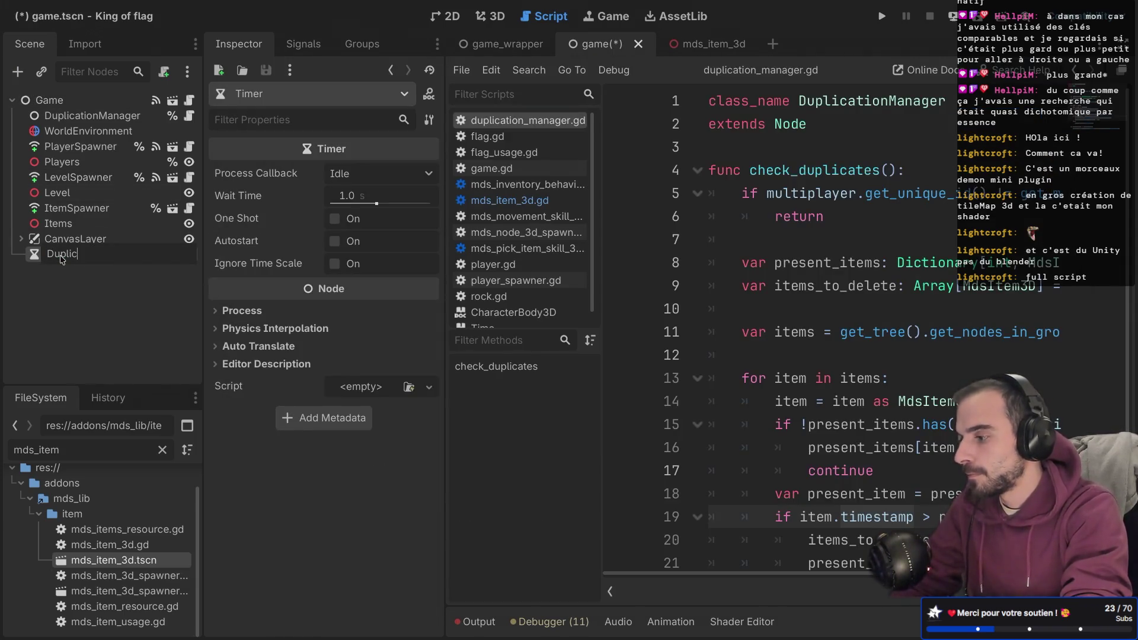
type("imer")
key("Return")
mouse_move(62, 259)
left_mouse_down()
mouse_move(65, 123)
mouse_move(78, 129)
left_mouse_up()
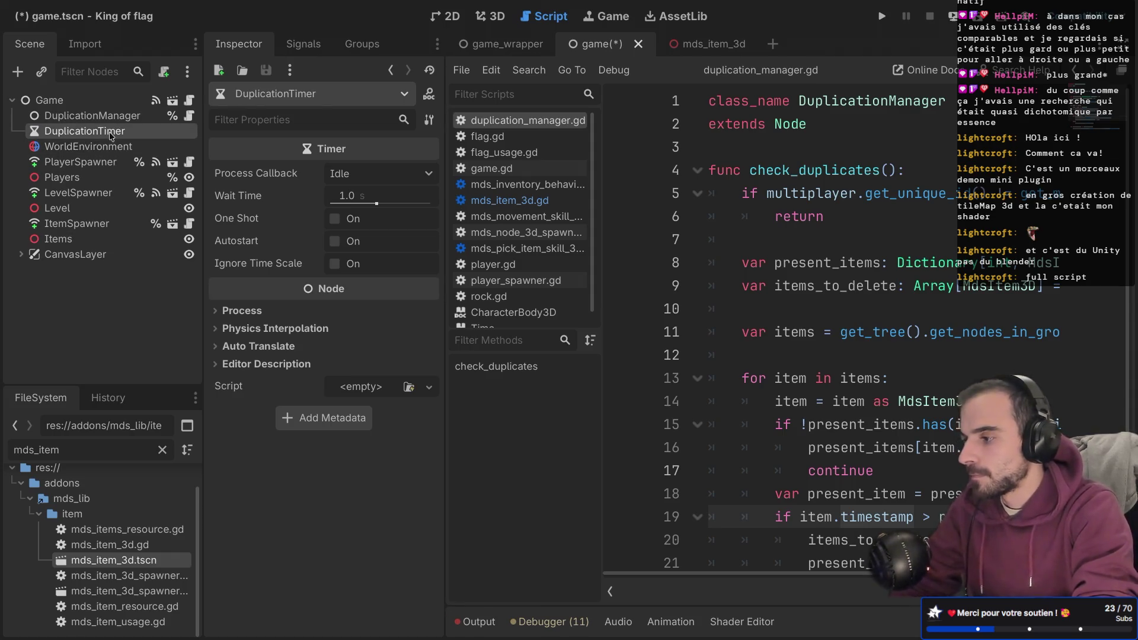
left_click(336, 242)
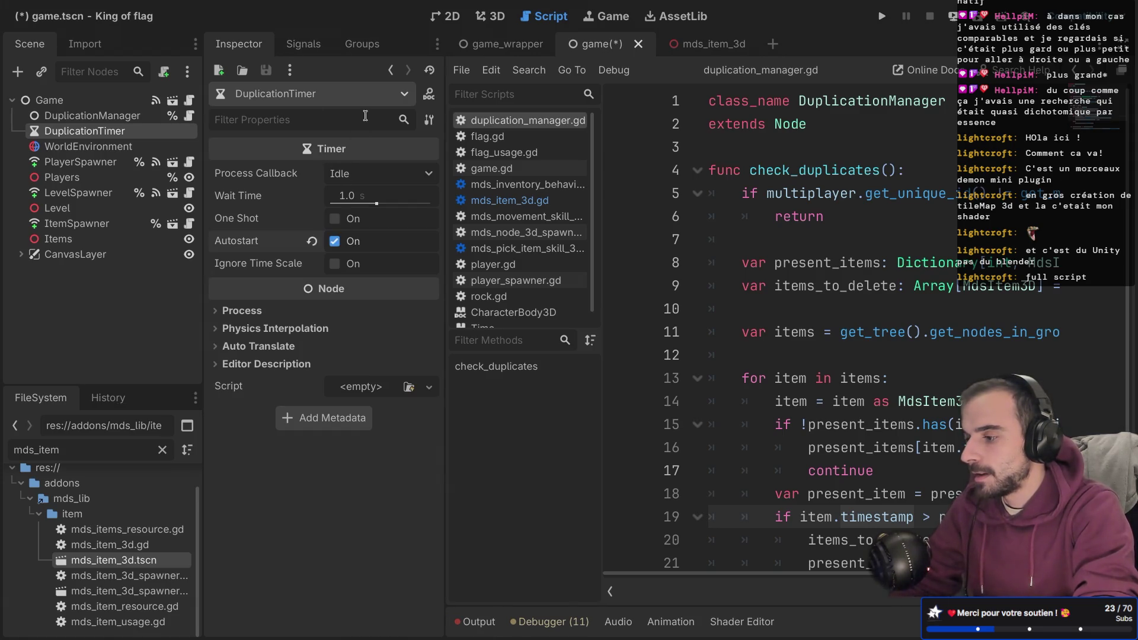
- Connect DuplicationTimer's timeout signal to DuplicationManager's check_duplicates and save the scene
left_click(303, 44)
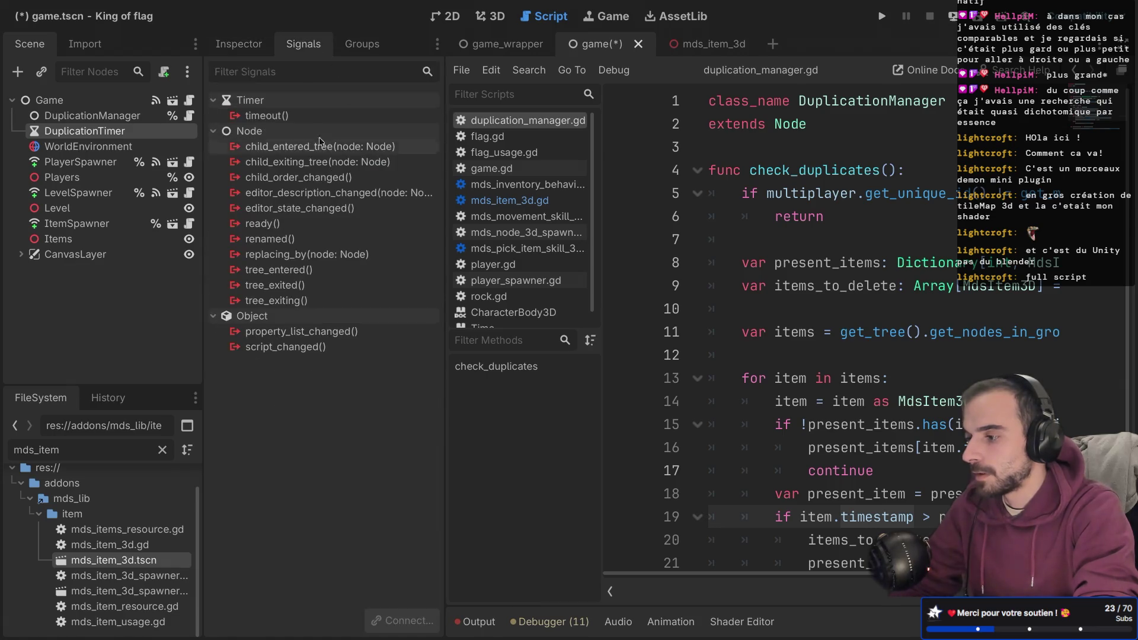
double_click(294, 117)
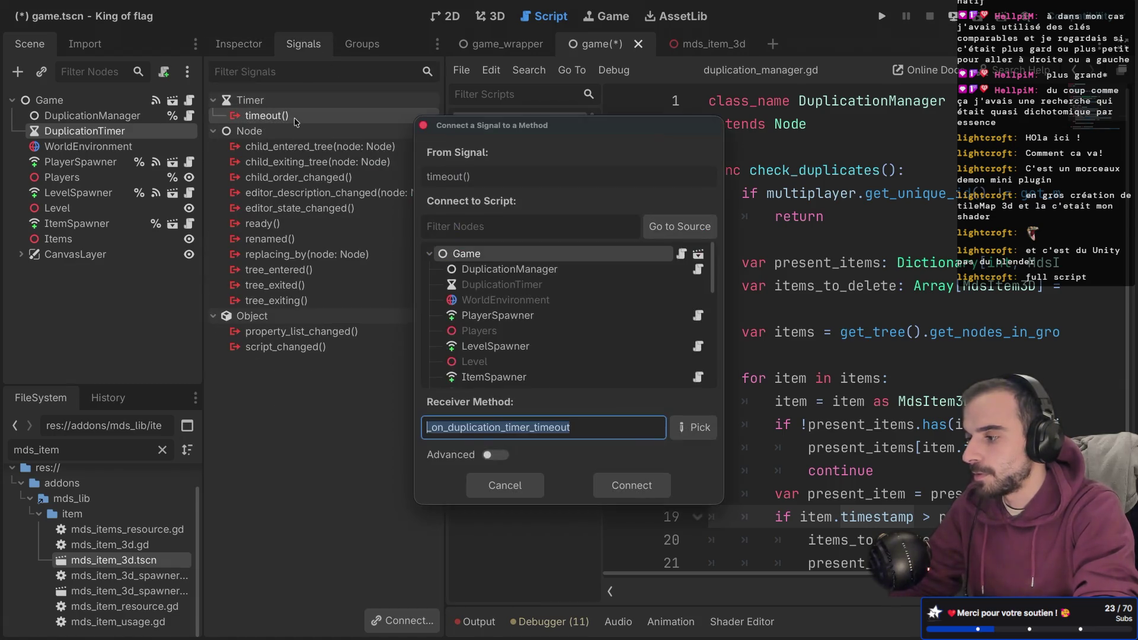
left_click(533, 269)
left_click(681, 421)
key("Down")
key("Return")
left_click(632, 485)
key("ctrl+s")
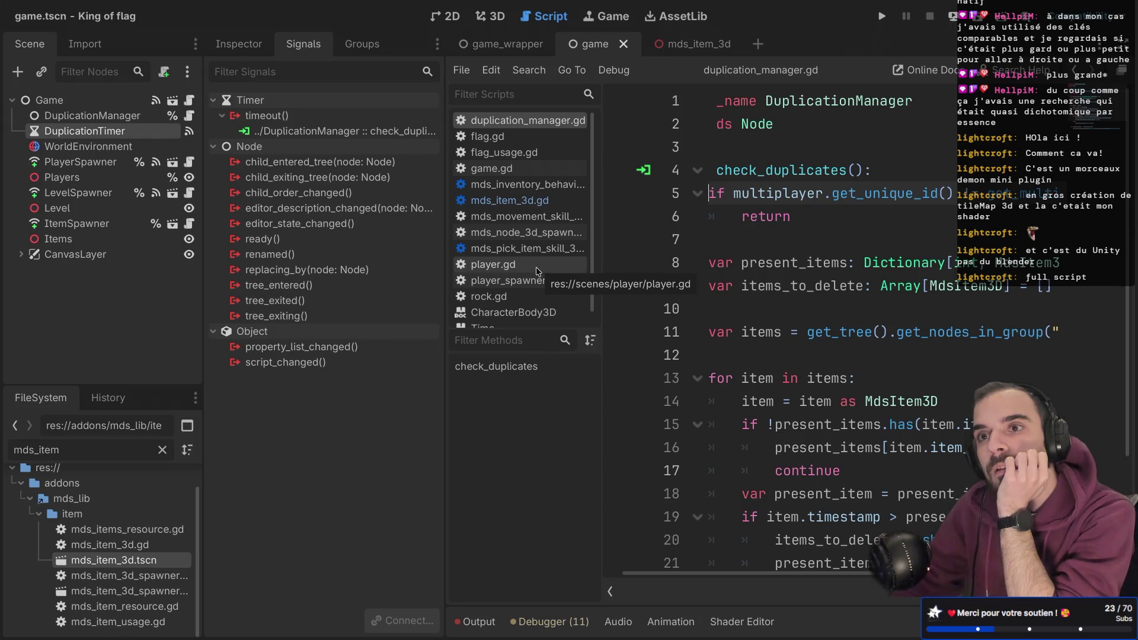
- Go distraction-free and close the flag, game, player, skill, spawner and rock scripts plus CharacterBody3D and Time docs
key("ctrl+shift+F11")
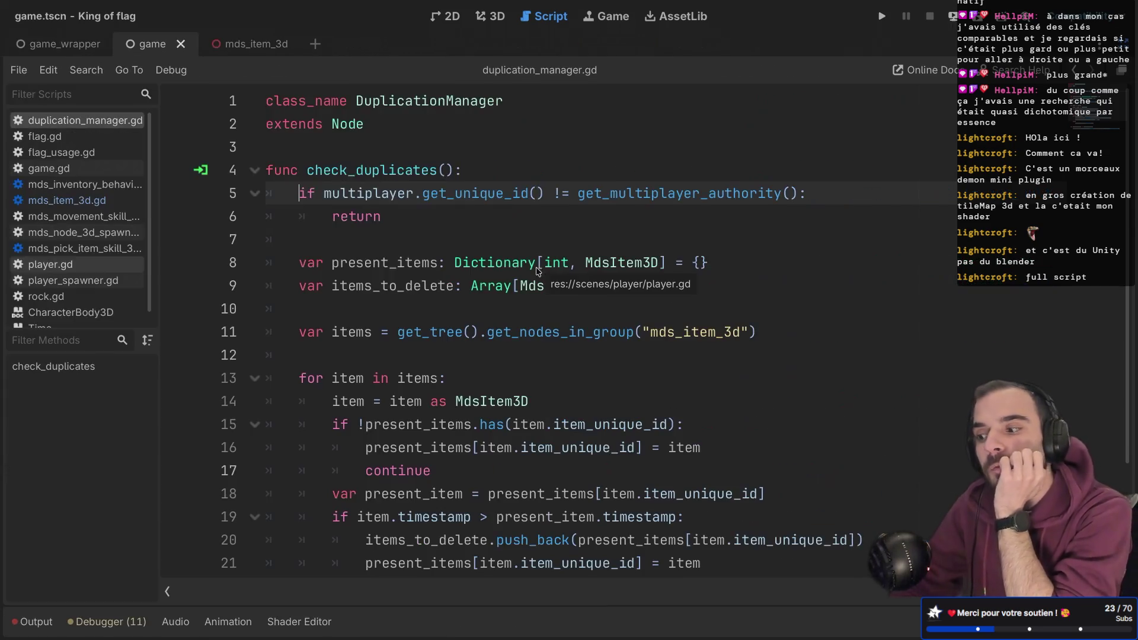
scroll(538, 270, "down", 1)
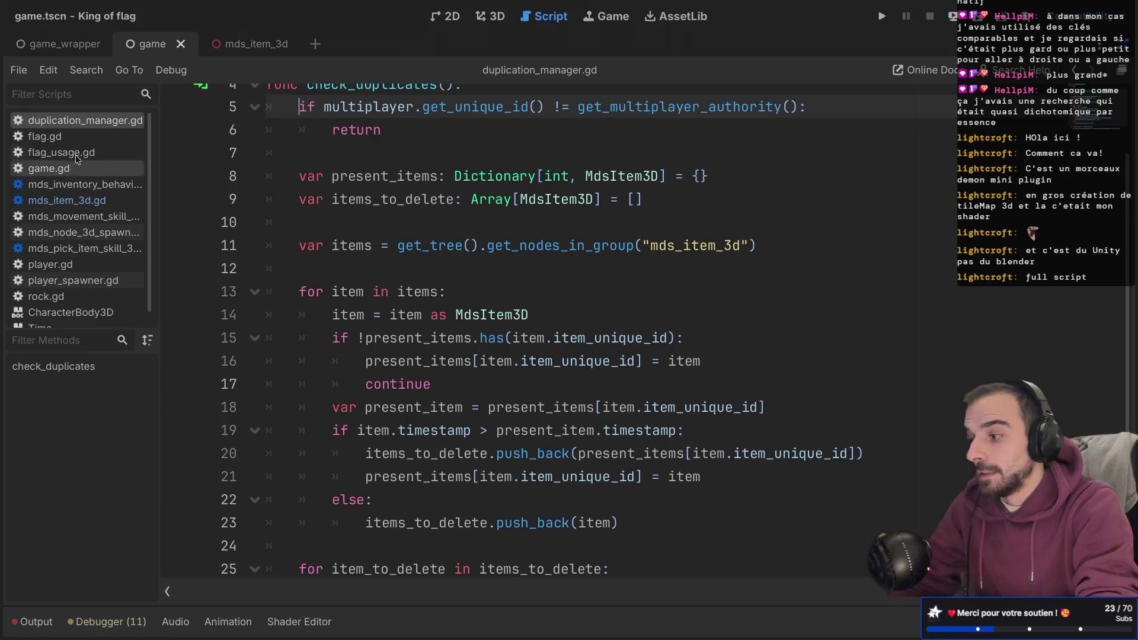
left_click(68, 138)
middle_click(68, 137)
middle_click(68, 138)
middle_click(68, 137)
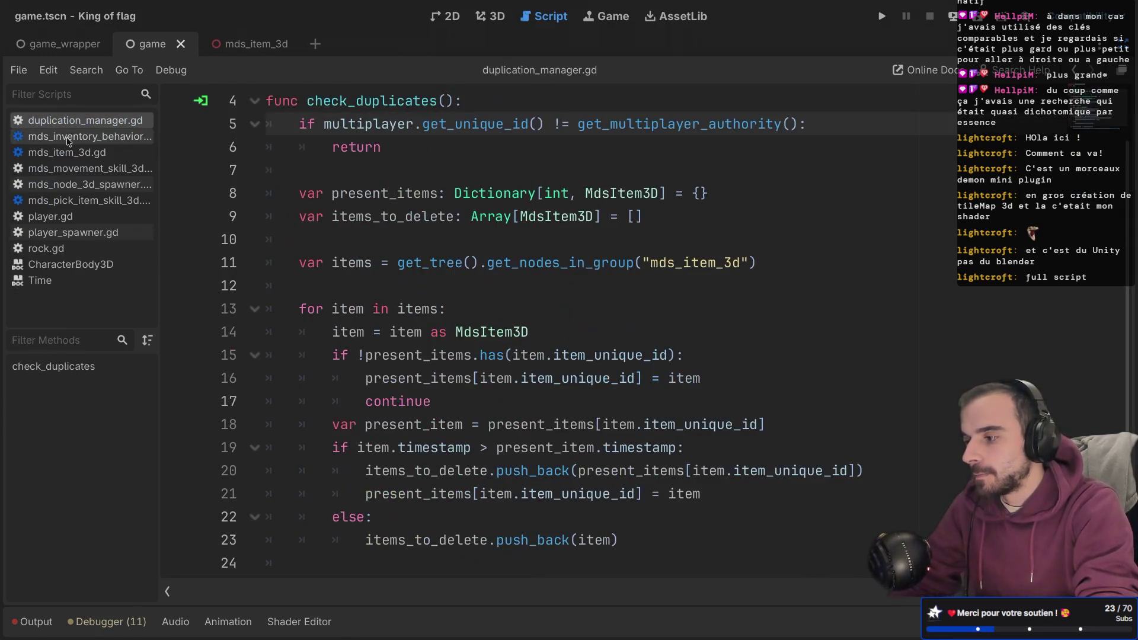
left_click(79, 154)
left_click(85, 169)
middle_click(85, 170)
middle_click(85, 170)
middle_click(85, 171)
left_click(86, 170)
middle_click(85, 170)
left_click(85, 170)
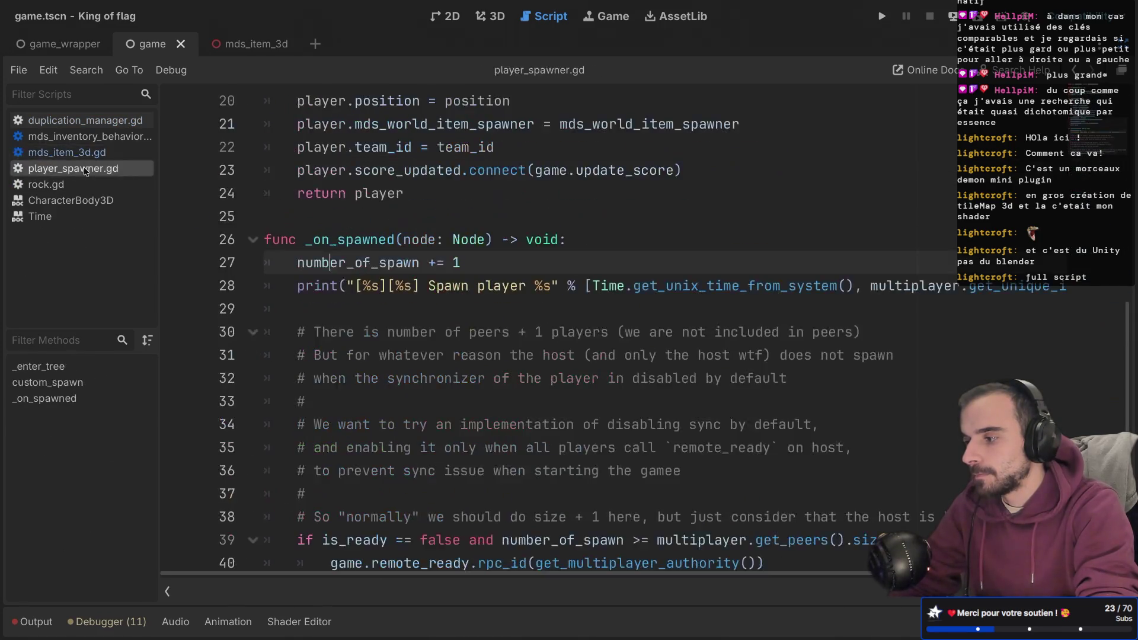
middle_click(86, 170)
middle_click(85, 170)
left_click(85, 170)
middle_click(85, 171)
middle_click(83, 168)
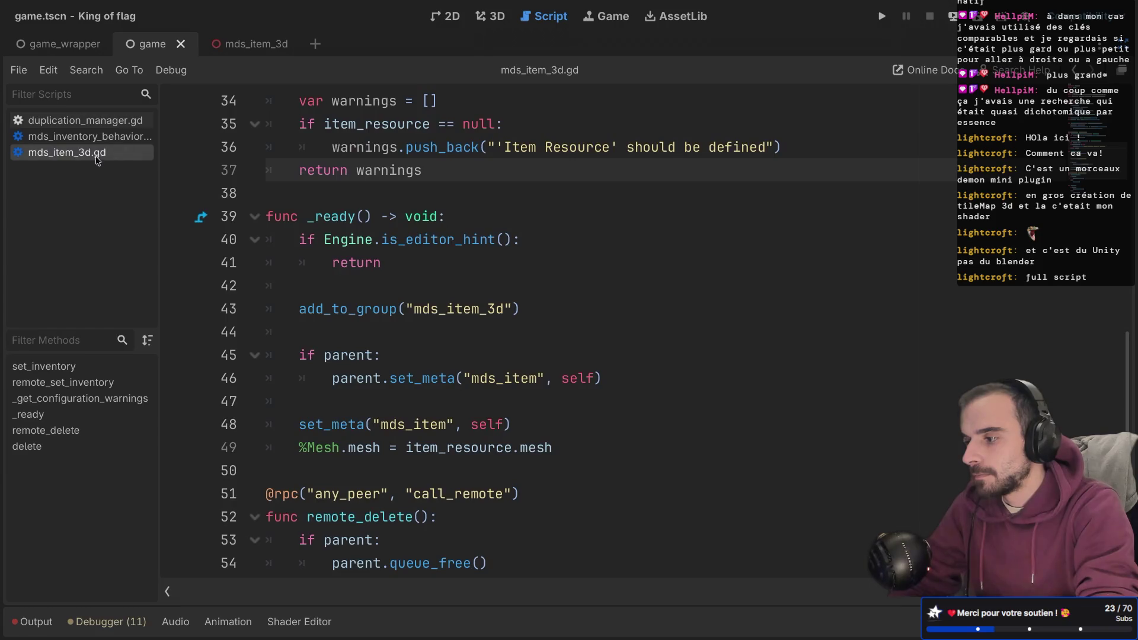
- Open mds_inventory_behavior_3d.gd and review the picked.emit code around line 56
left_click(108, 137)
scroll(328, 313, "down", 2)
scroll(328, 312, "up", 2)
scroll(328, 312, "up", 8)
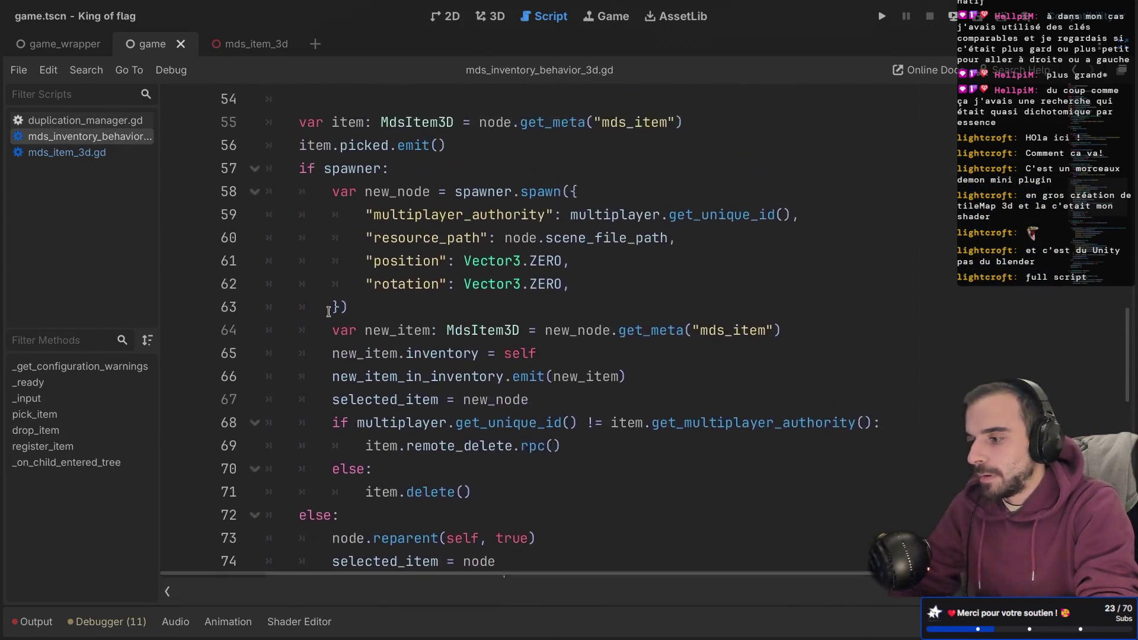
scroll(328, 312, "up", 1)
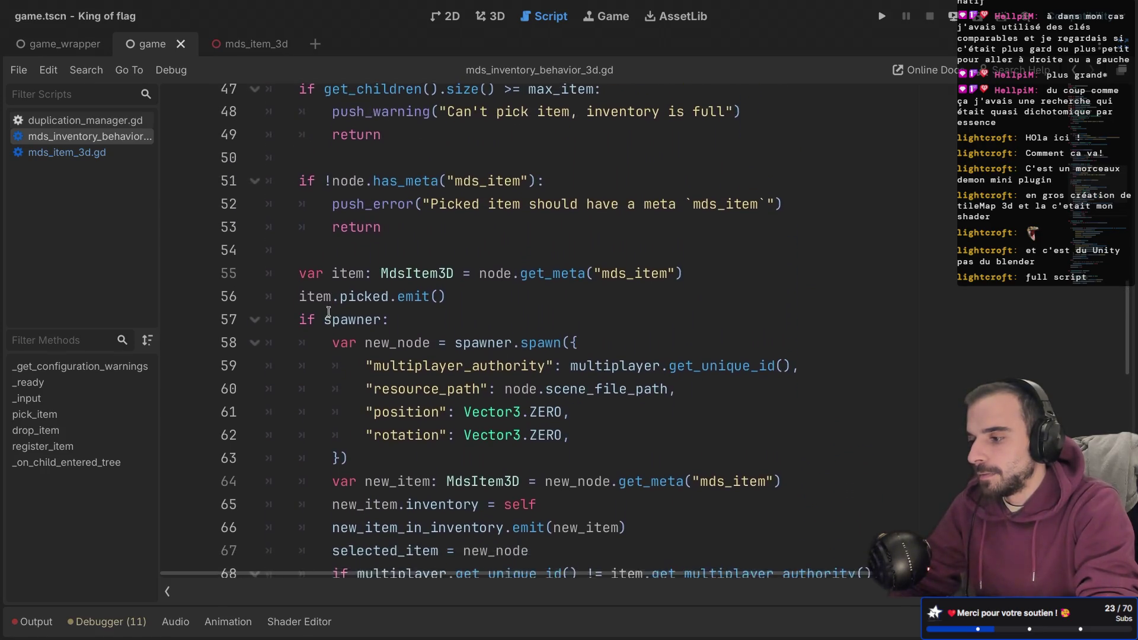
double_click(368, 325)
double_click(411, 326)
scroll(420, 333, "down", 4)
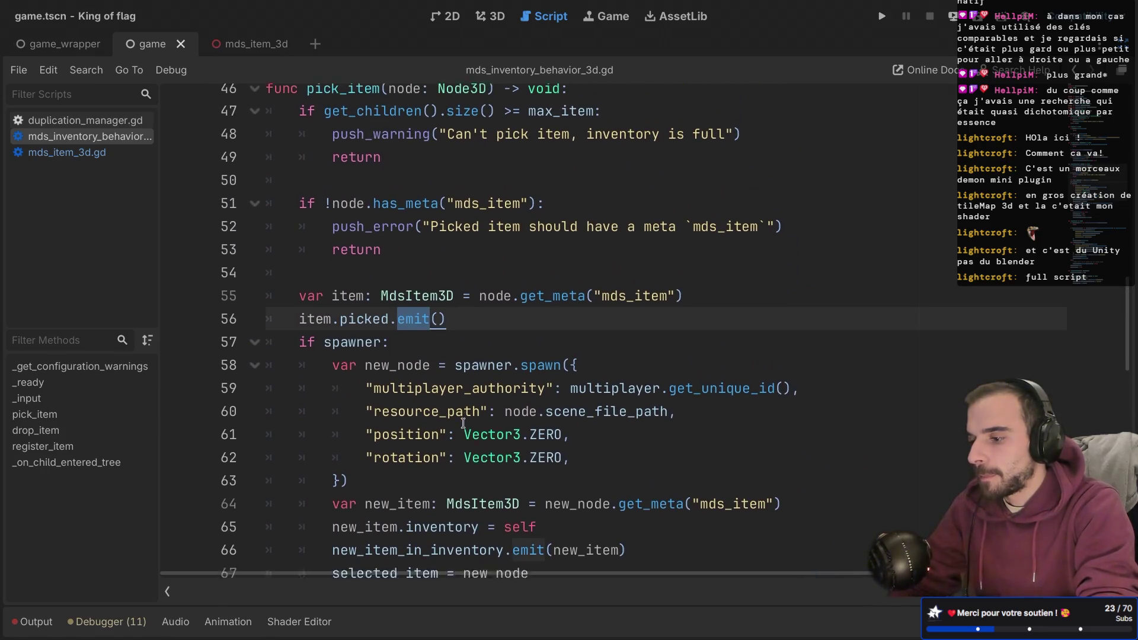
scroll(462, 423, "down", 1)
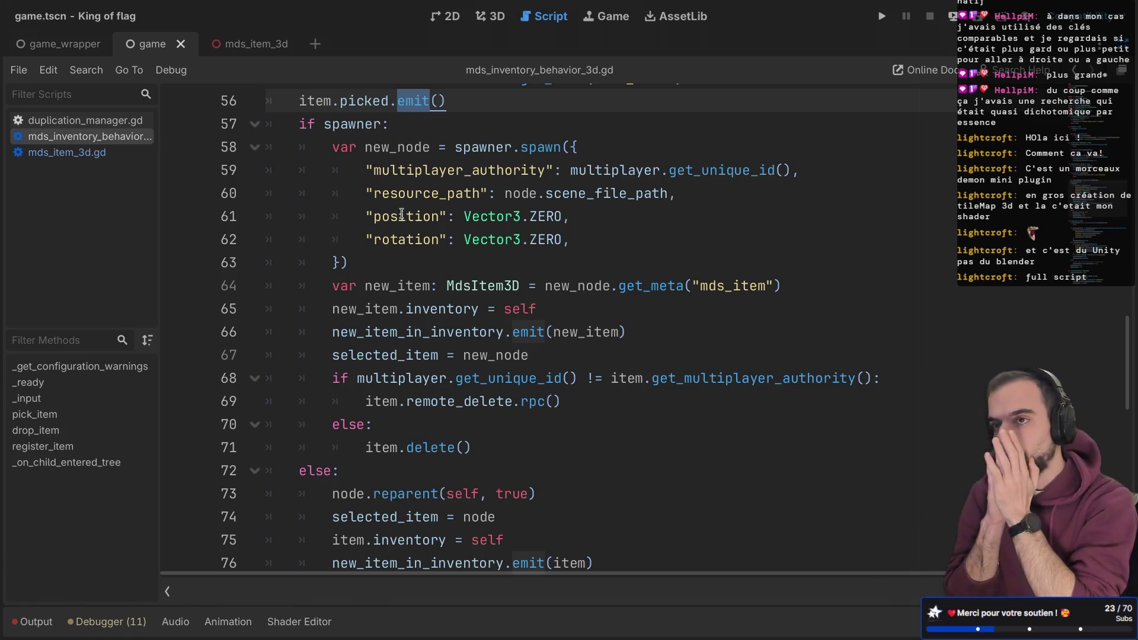
scroll(402, 213, "up", 2)
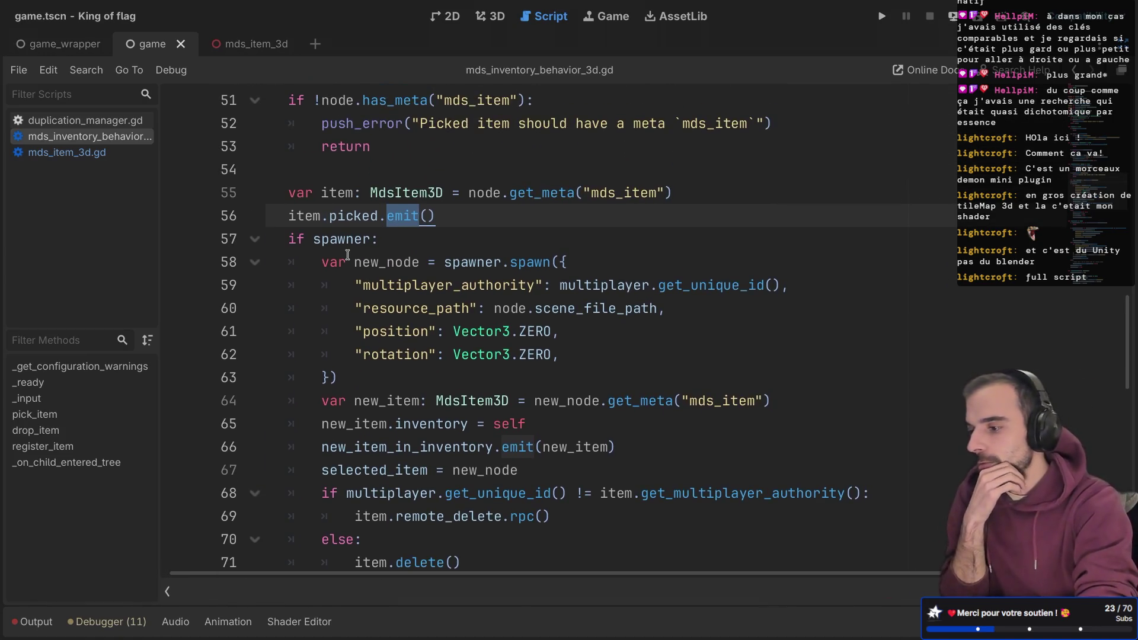
scroll(348, 255, "down", 1)
- Inspect the spawner.spawn call, reading the spawn and scene_file_path docs, ending on the rotation line
left_click_drag(350, 312, 399, 198)
left_click(420, 291)
double_click(487, 207)
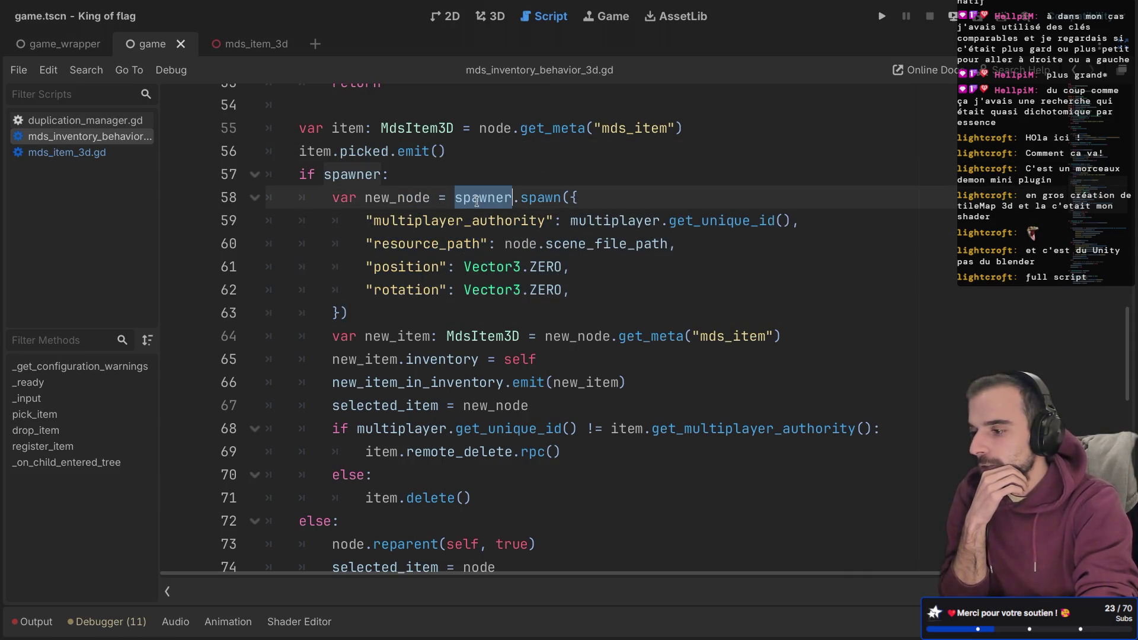
double_click(535, 201)
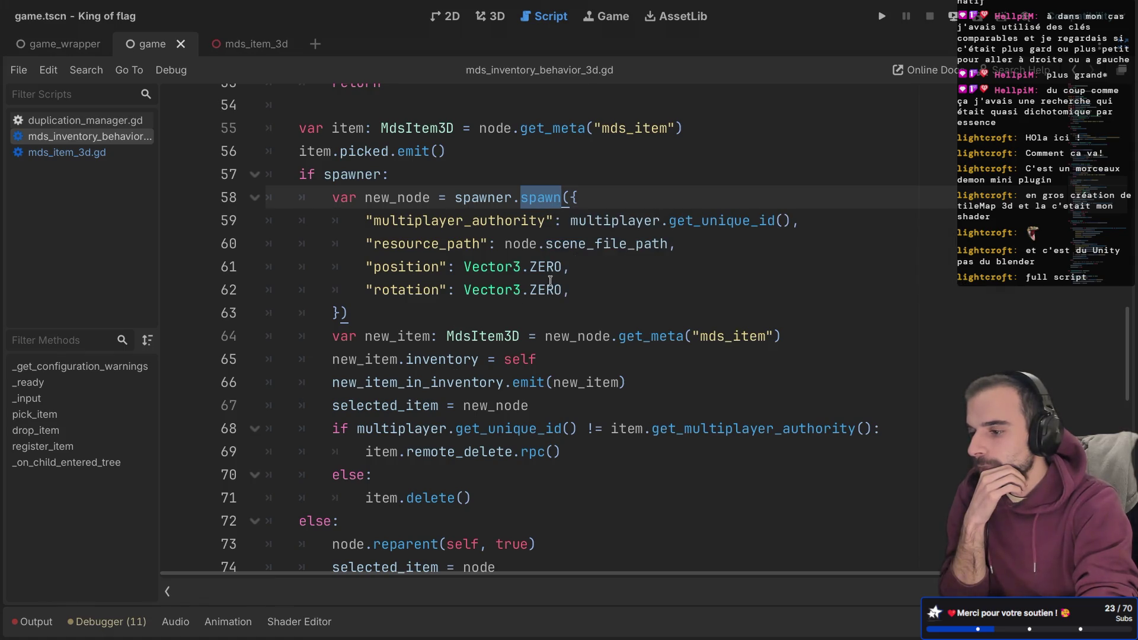
double_click(593, 244)
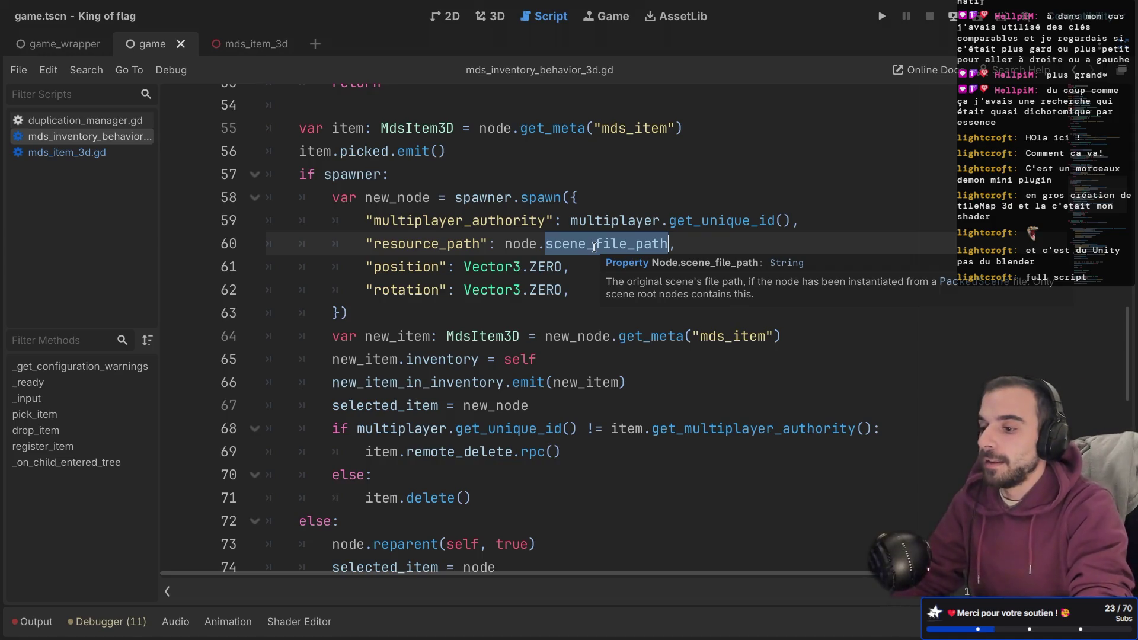
double_click(409, 289)
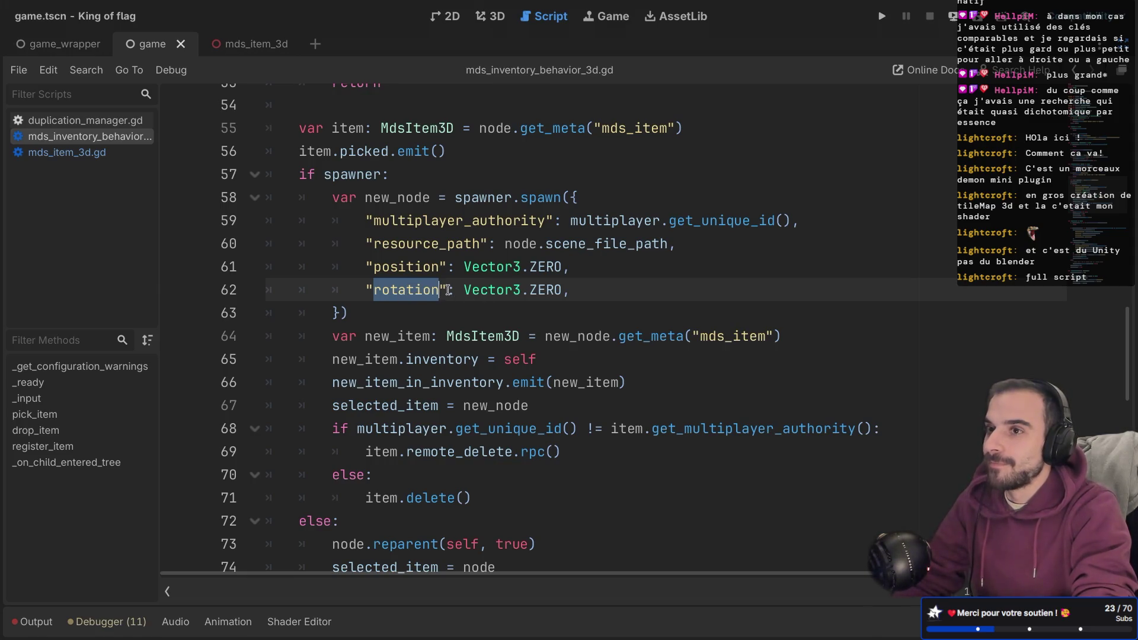
left_click(572, 289)
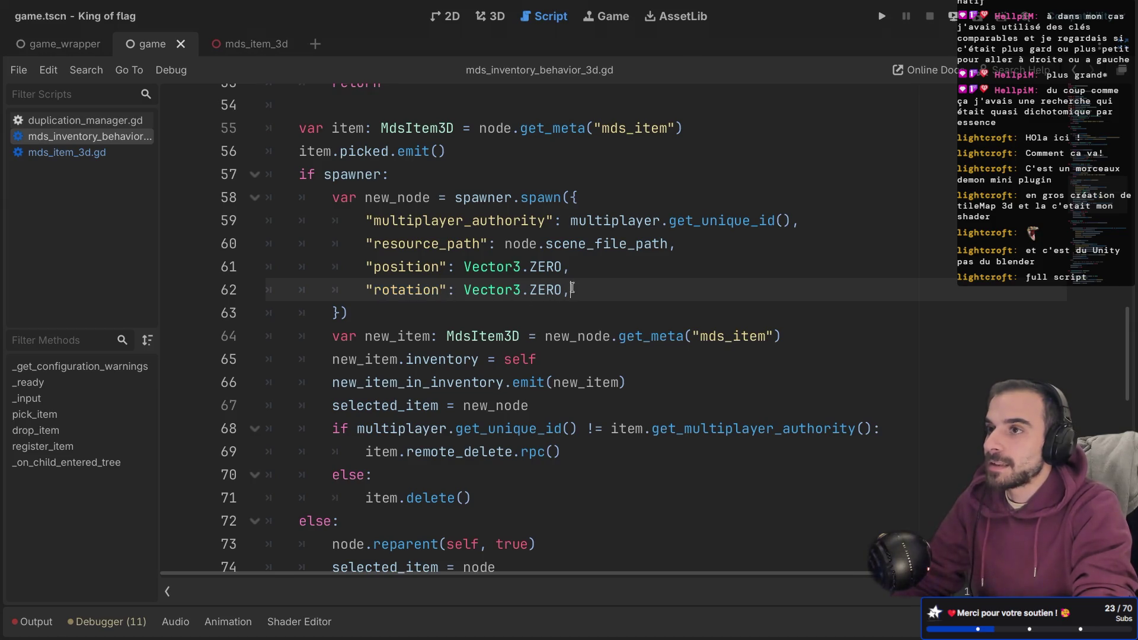
- Add a new line 63 reading "properties": after the rotation entry in the spawn dictionary
key("Return")
left_click(364, 311)
type("\"pro")
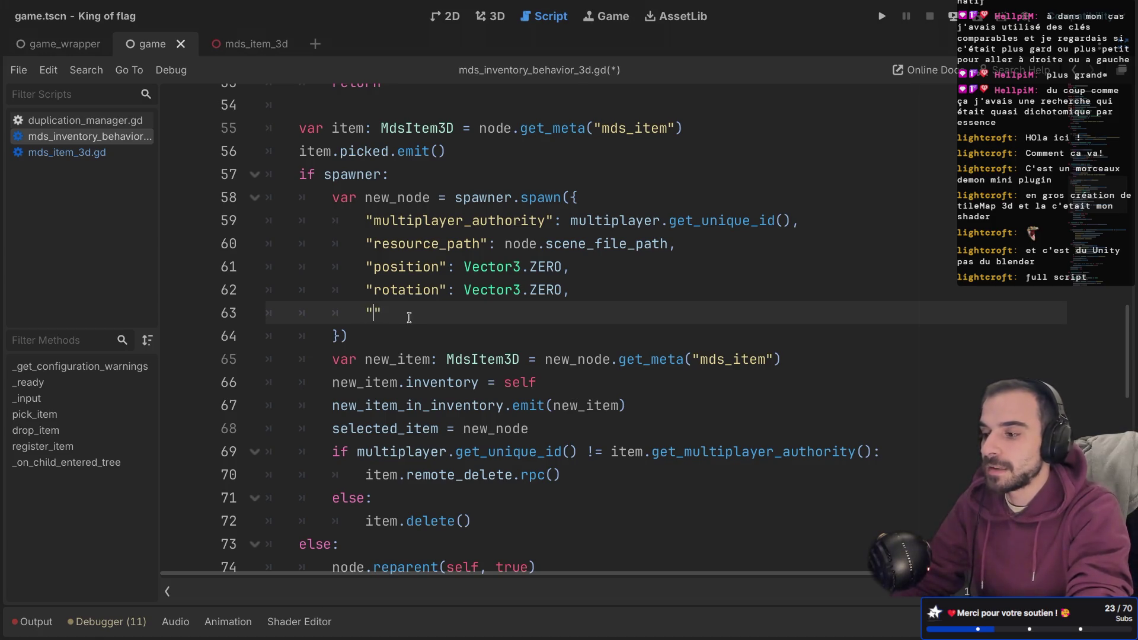
type("perties\"")
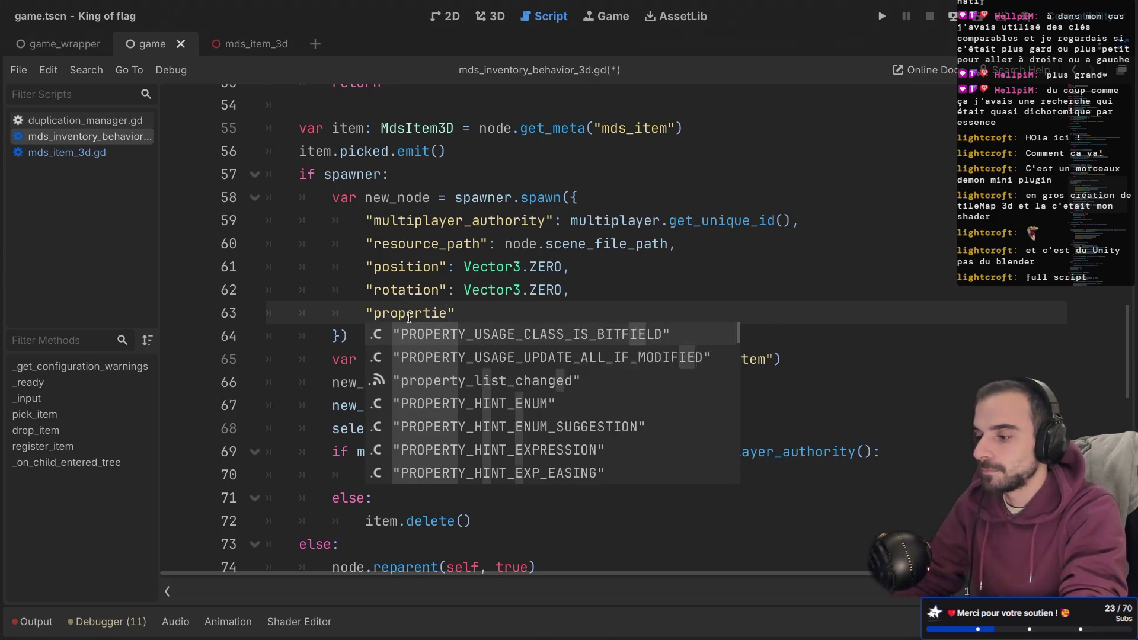
type(":")
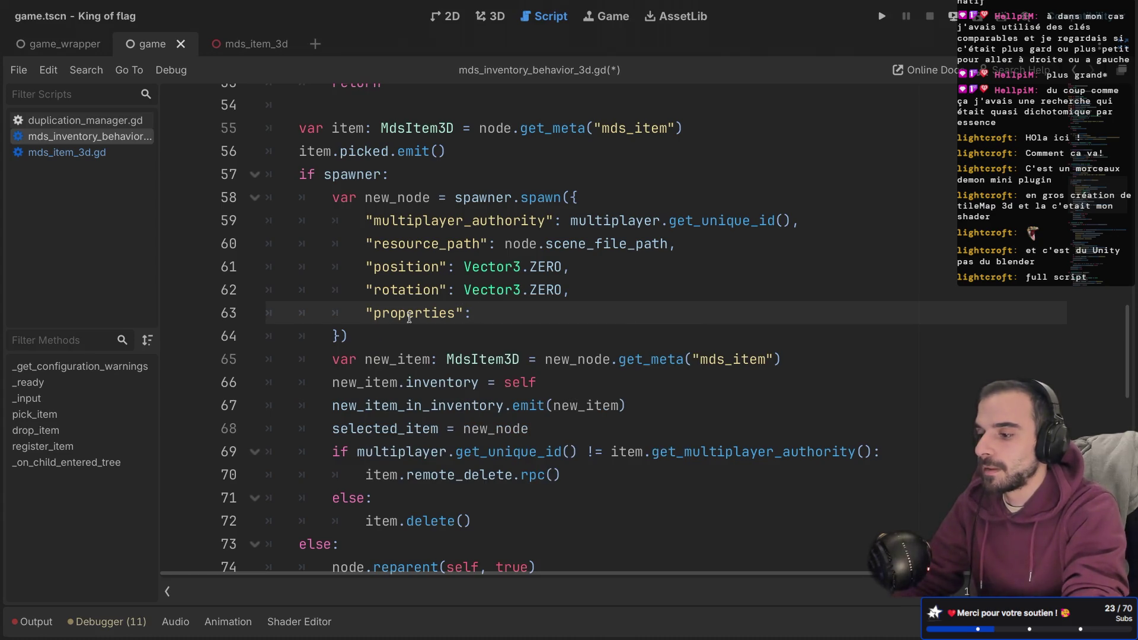
- Review pick_item's item lookup, the MdsItem3D type and node parameter, then restore the side panels
scroll(409, 318, "up", 4)
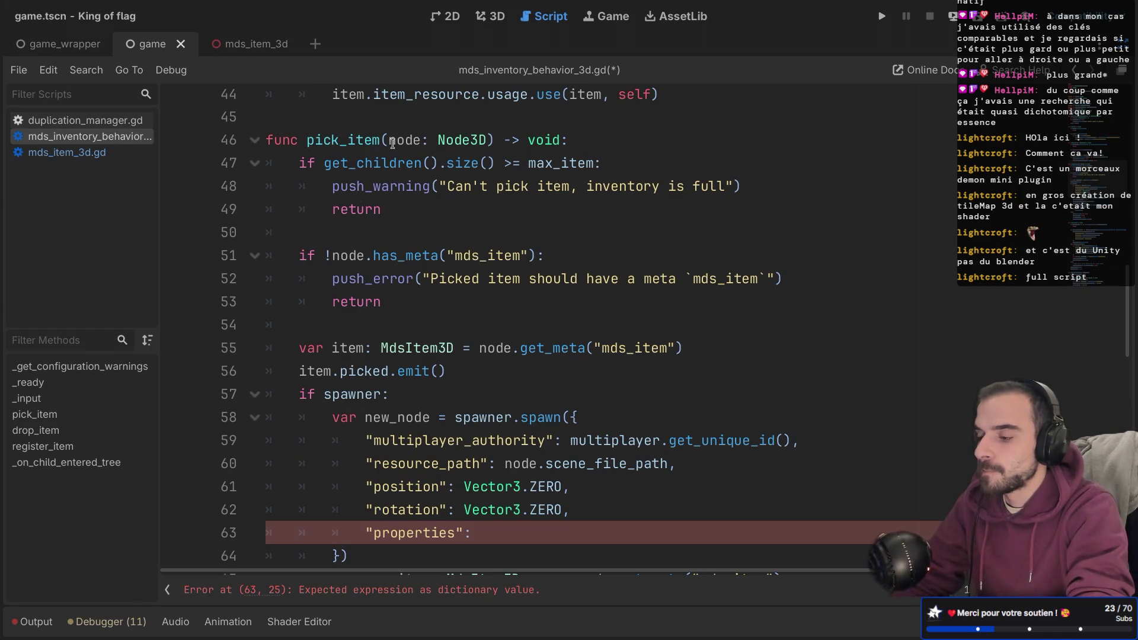
scroll(392, 144, "down", 2)
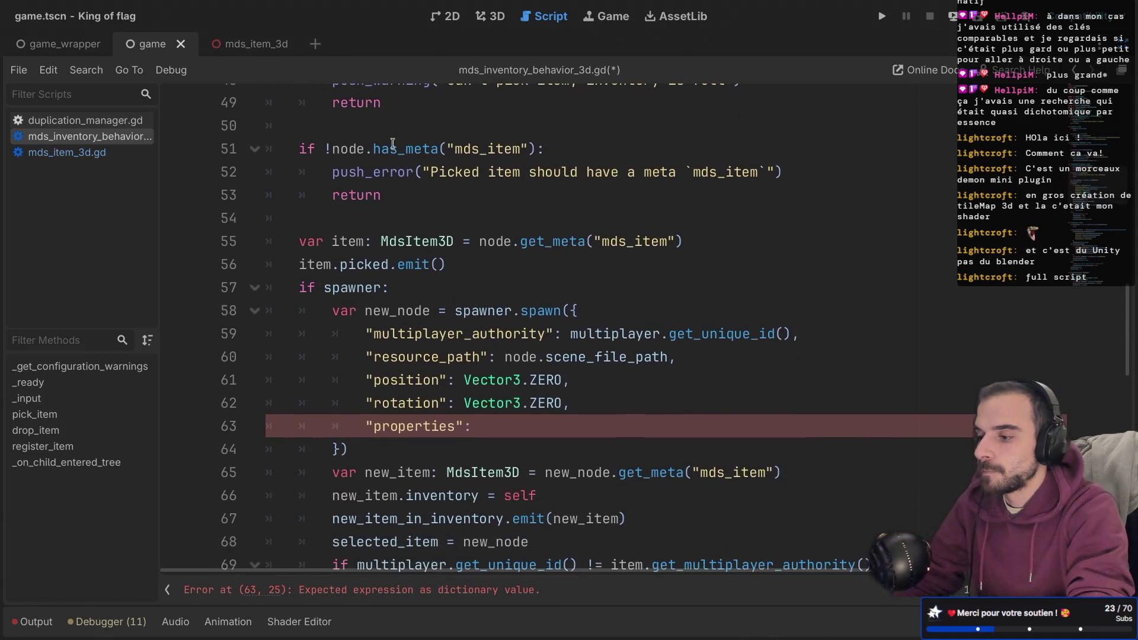
scroll(392, 144, "down", 1)
left_click(420, 188)
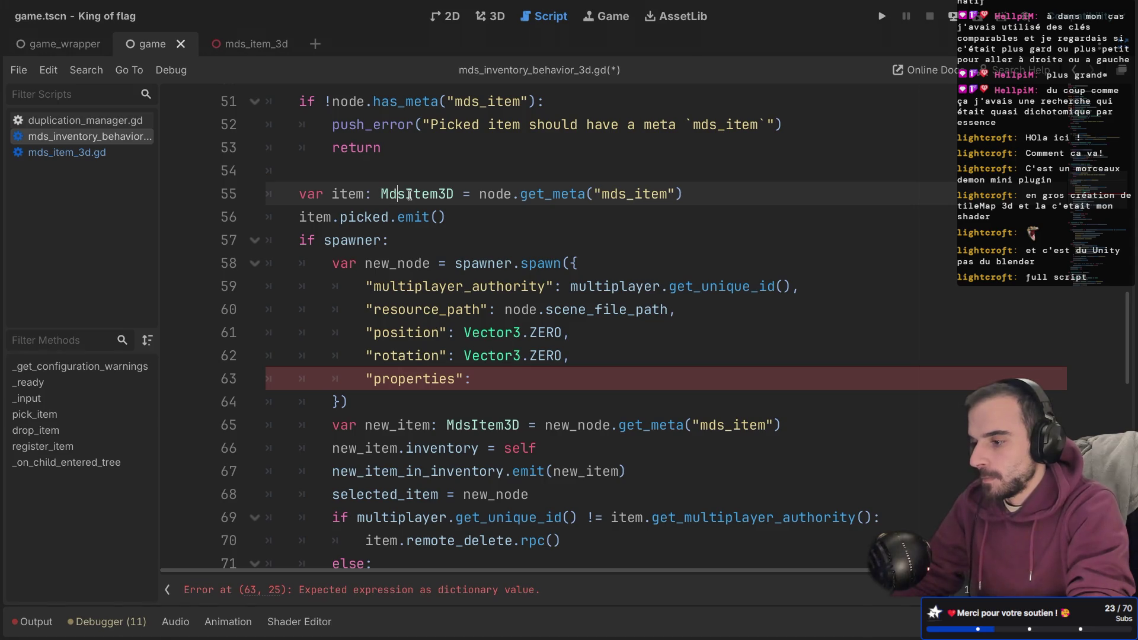
scroll(409, 195, "up", 3)
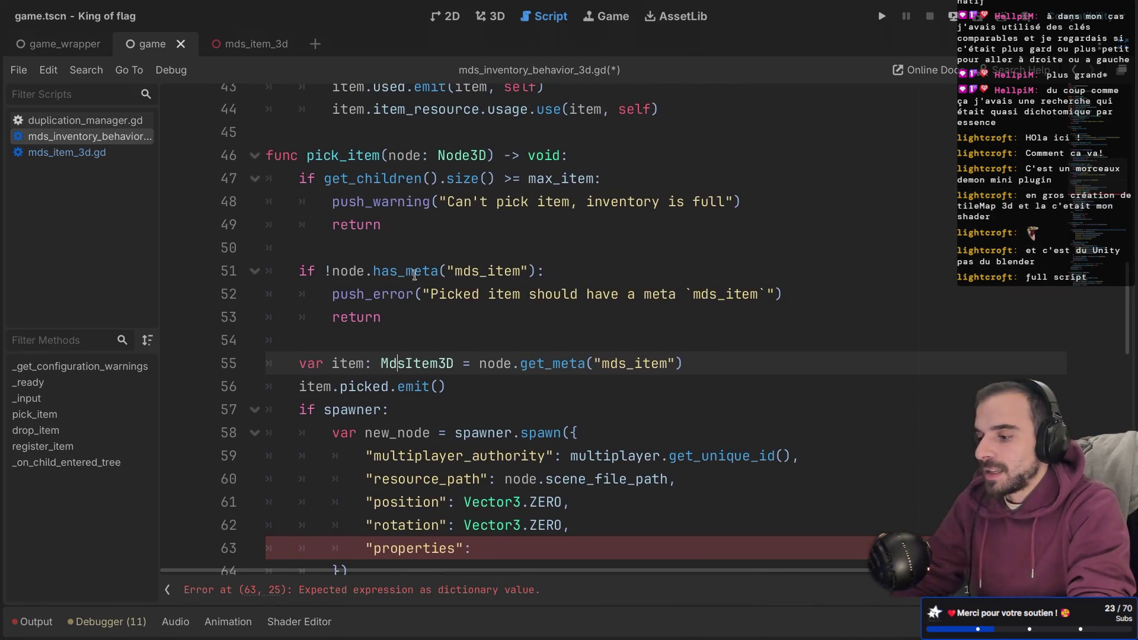
double_click(417, 362)
scroll(417, 363, "down", 2)
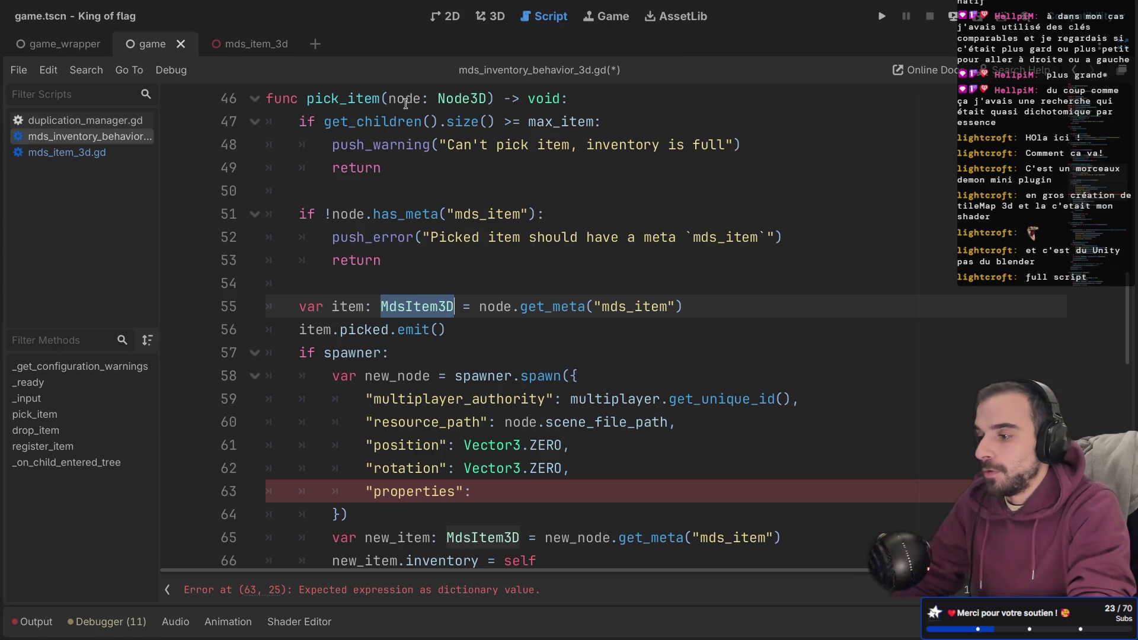
double_click(405, 100)
key("ctrl+shift+F11")
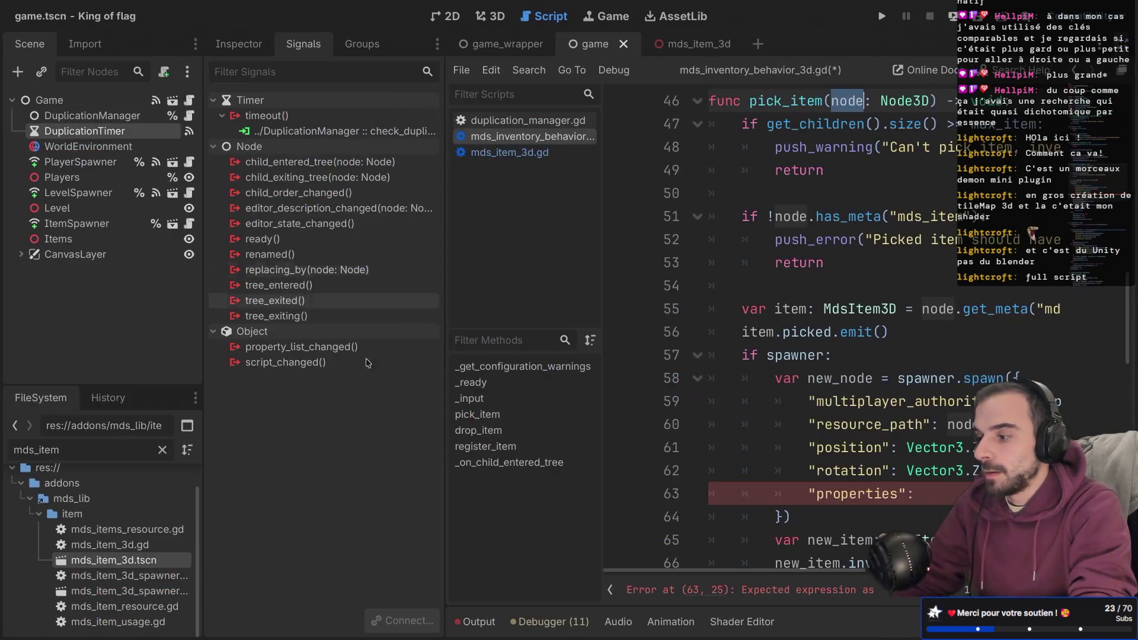
- Filter the FileSystem dock for 'flag' and open flag.tscn
double_click(90, 449)
type("fag")
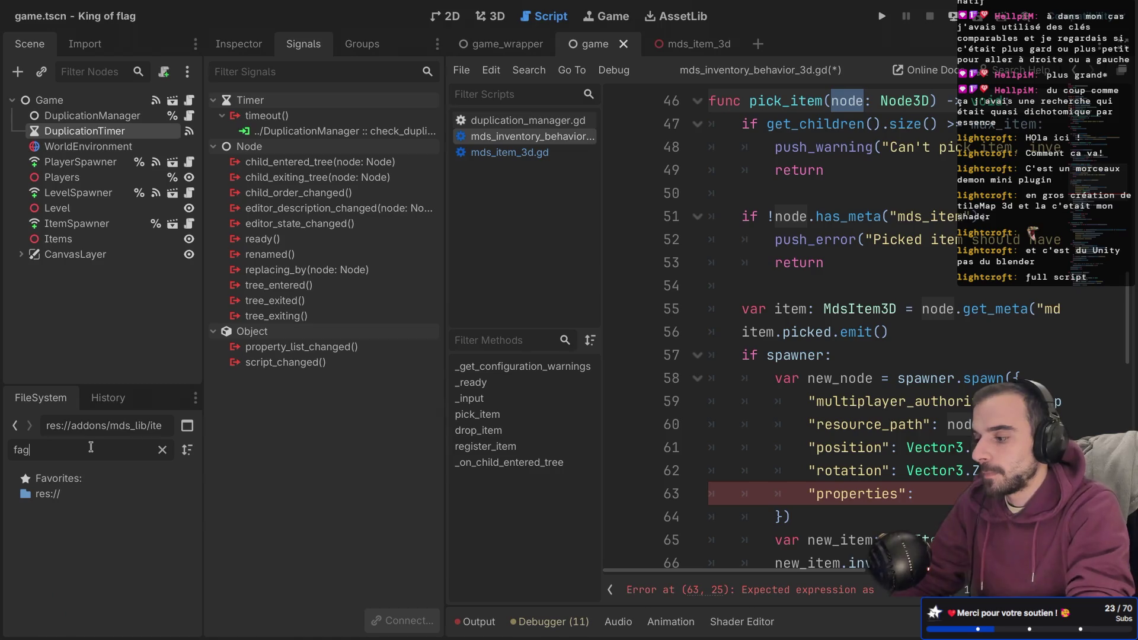
key("BackSpace")
key("BackSpace")
type("lag")
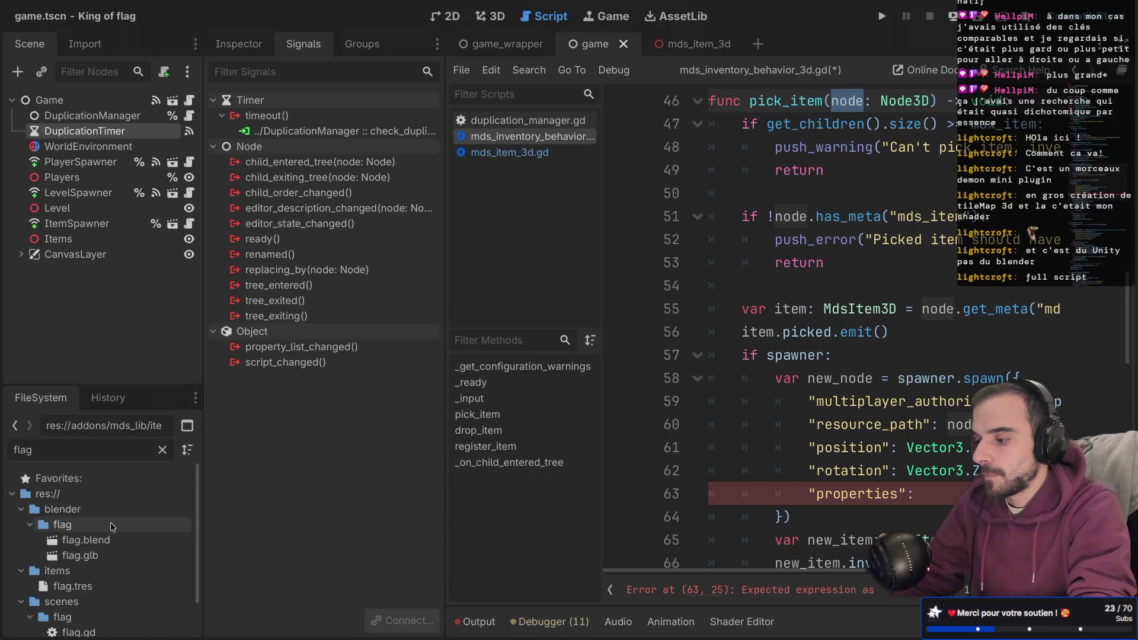
scroll(103, 565, "down", 2)
double_click(111, 606)
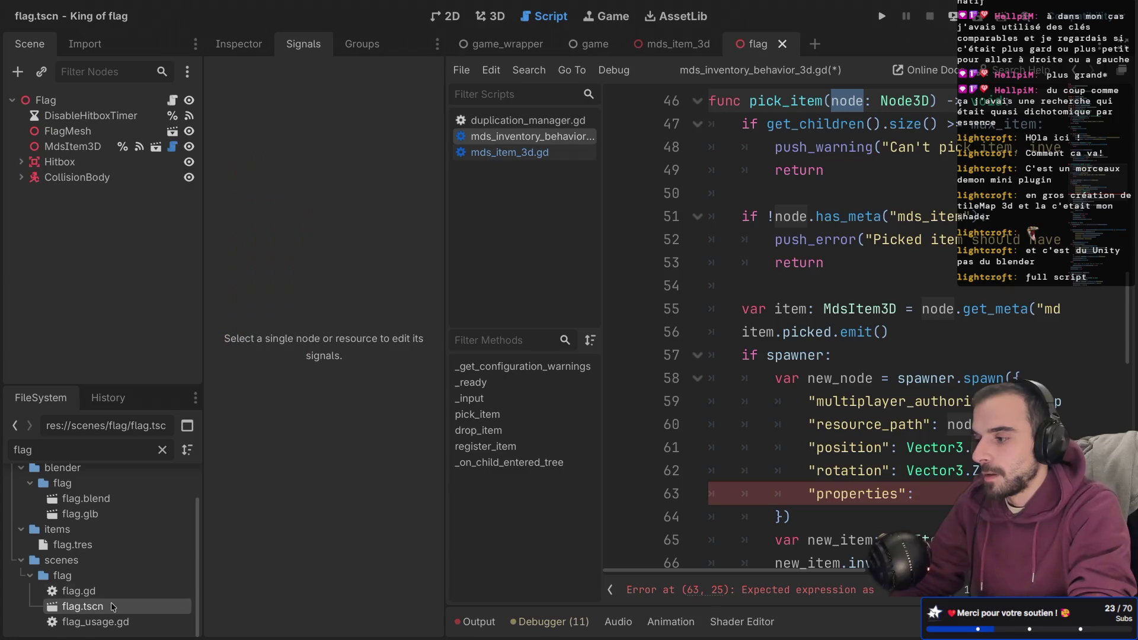
- View the flag in 3D and inspect its MdsItem3D node's signals and properties, then return to the script full-width
left_click(76, 104)
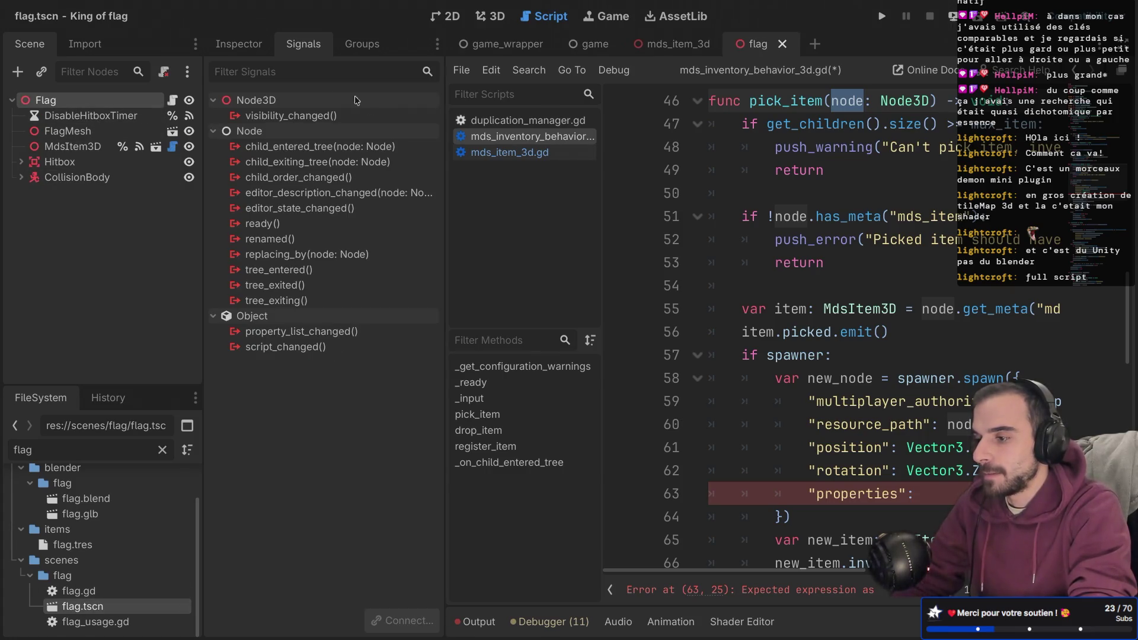
left_click(489, 16)
left_click_drag(584, 261, 584, 257)
scroll(585, 257, "down", 3)
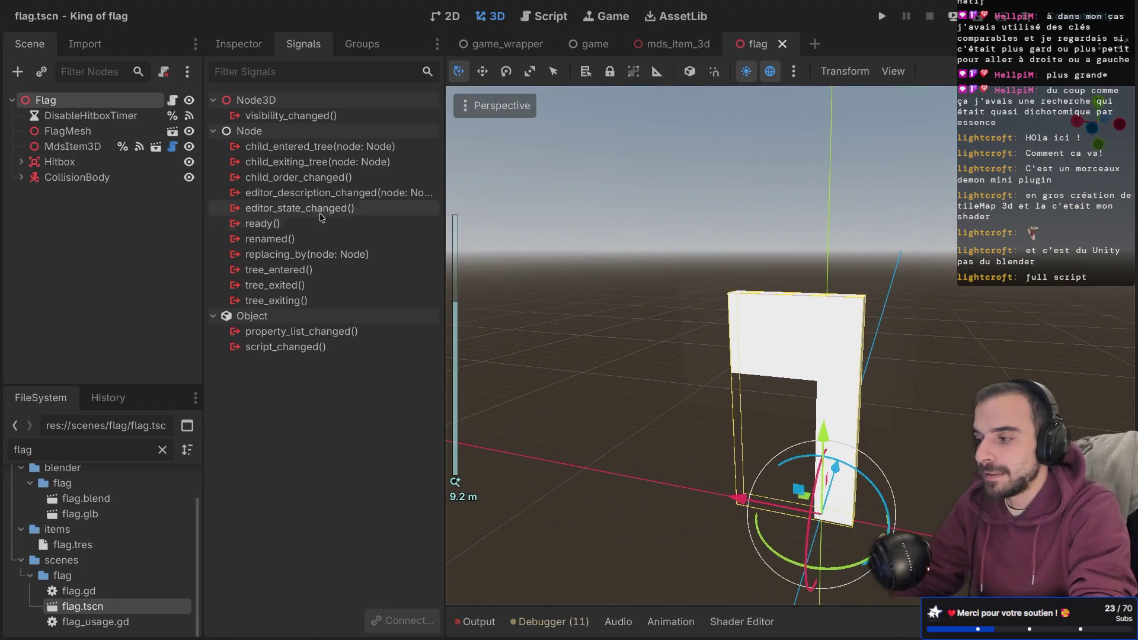
left_click(68, 147)
left_click(76, 103)
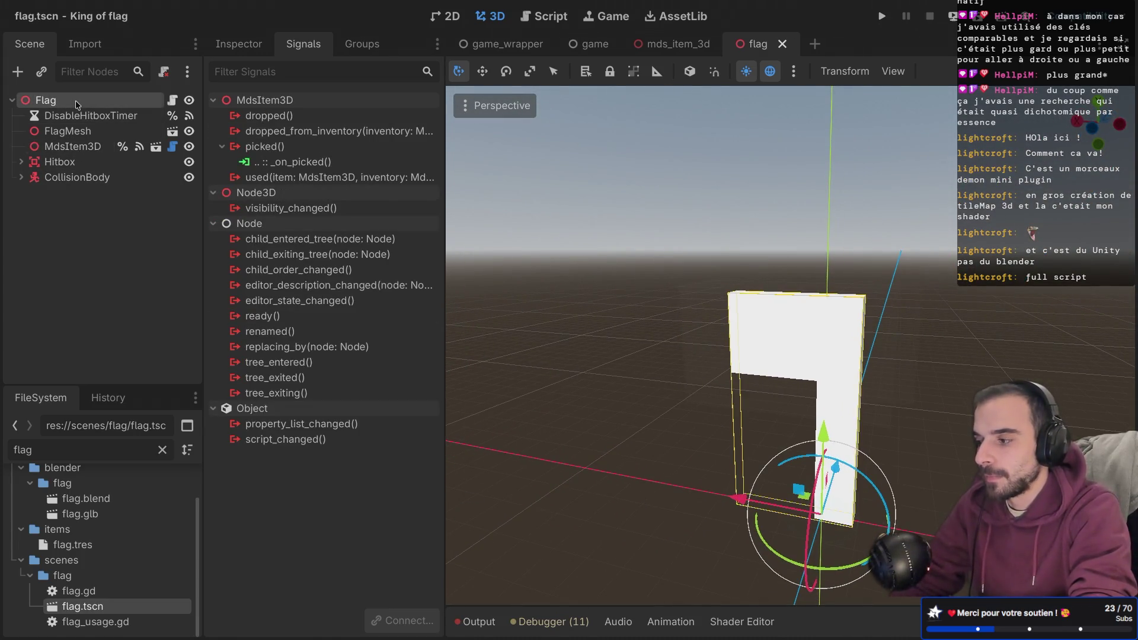
left_click(71, 148)
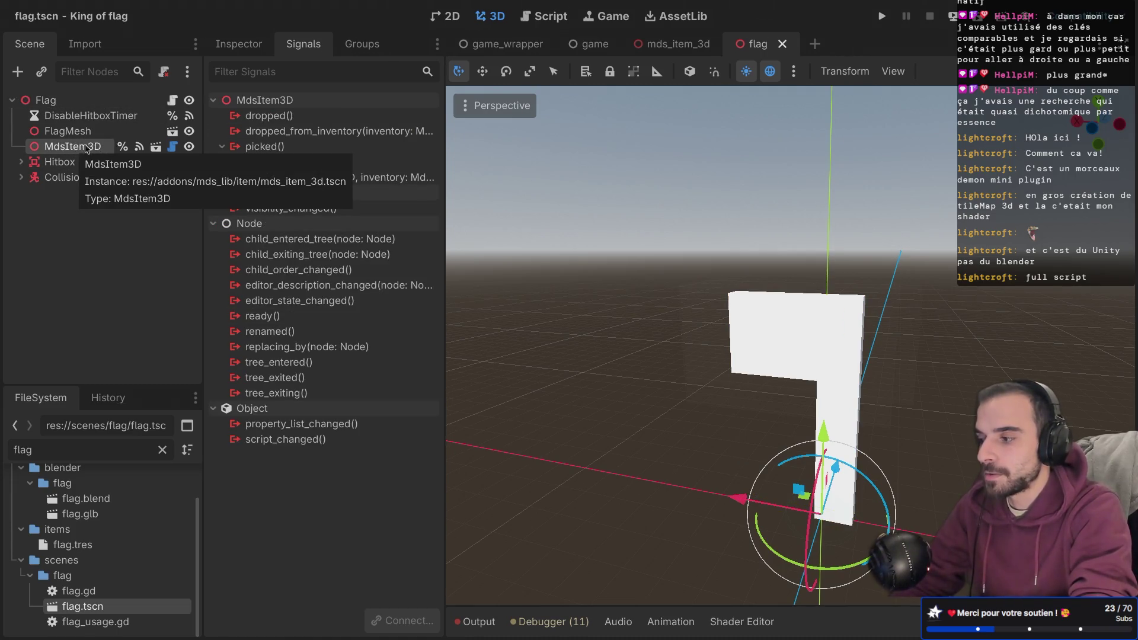
left_click(257, 49)
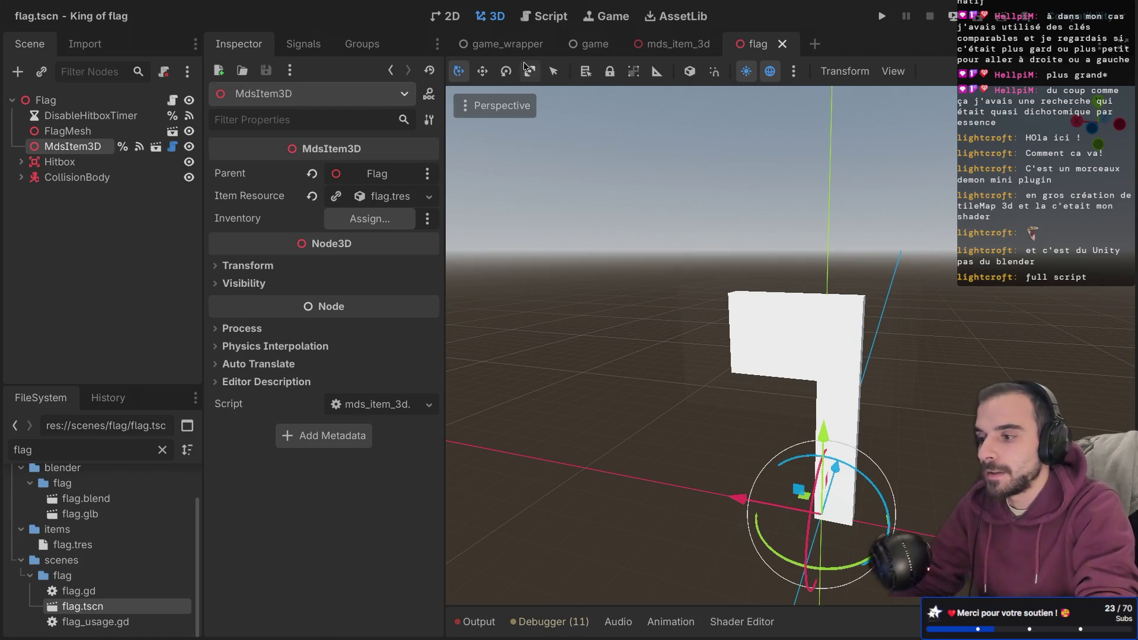
left_click(563, 22)
key("ctrl+shift+F11")
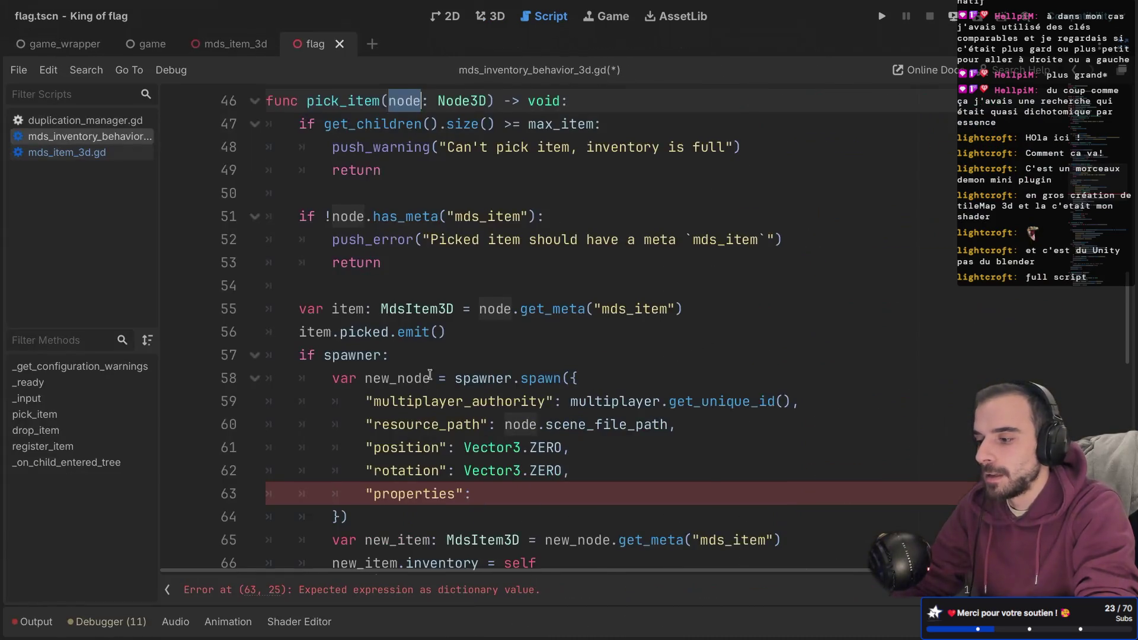
- Follow the spawner variable on line 58 to open the MdsNode3DSpawner class script
scroll(474, 397, "down", 1)
left_click_drag(502, 403, 572, 380)
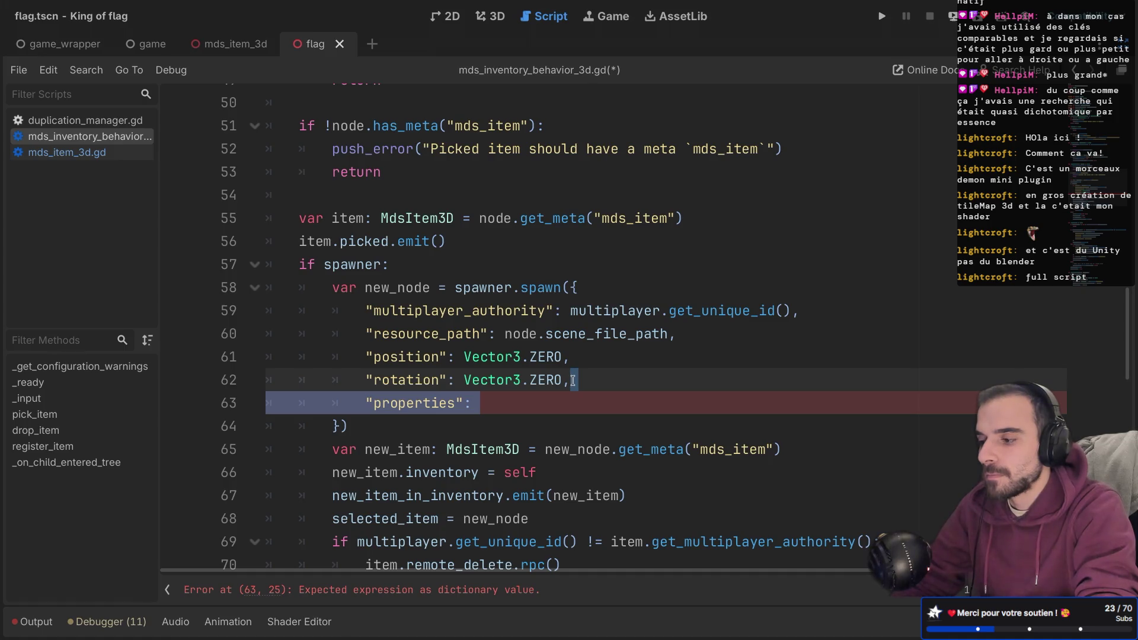
scroll(528, 260, "up", 1)
scroll(527, 261, "down", 2)
left_click(488, 269)
left_click(488, 269, "ctrl")
scroll(436, 356, "down", 1)
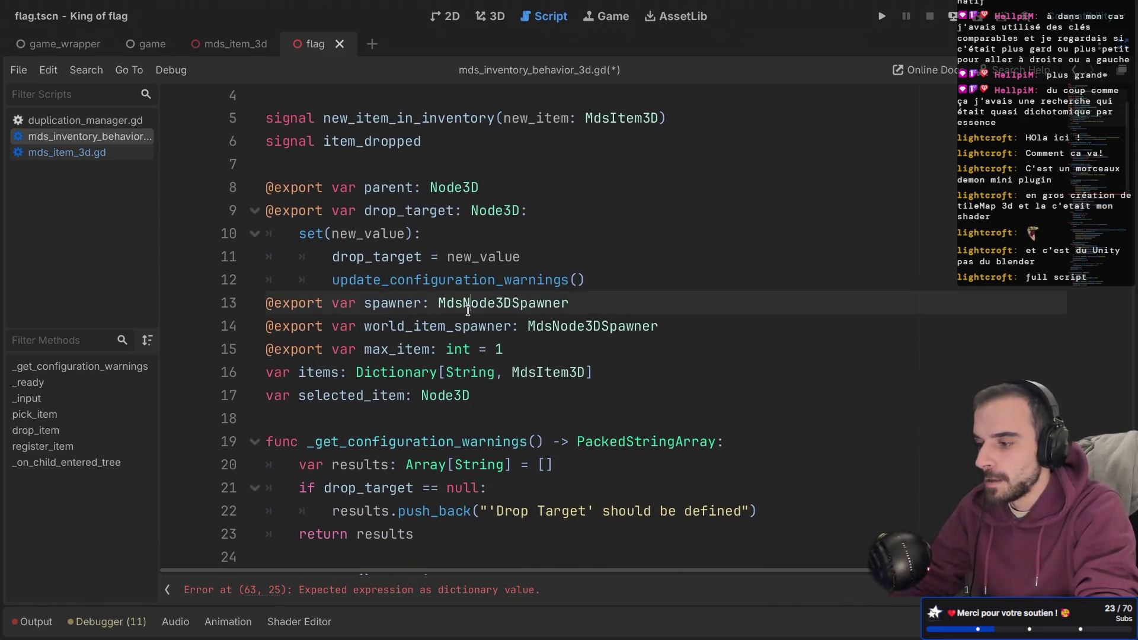
left_click(524, 302, "ctrl")
- Read custom_spawn's data lines for authority, resource_path, position and rotation, checking the Dictionary docs
scroll(535, 335, "down", 3)
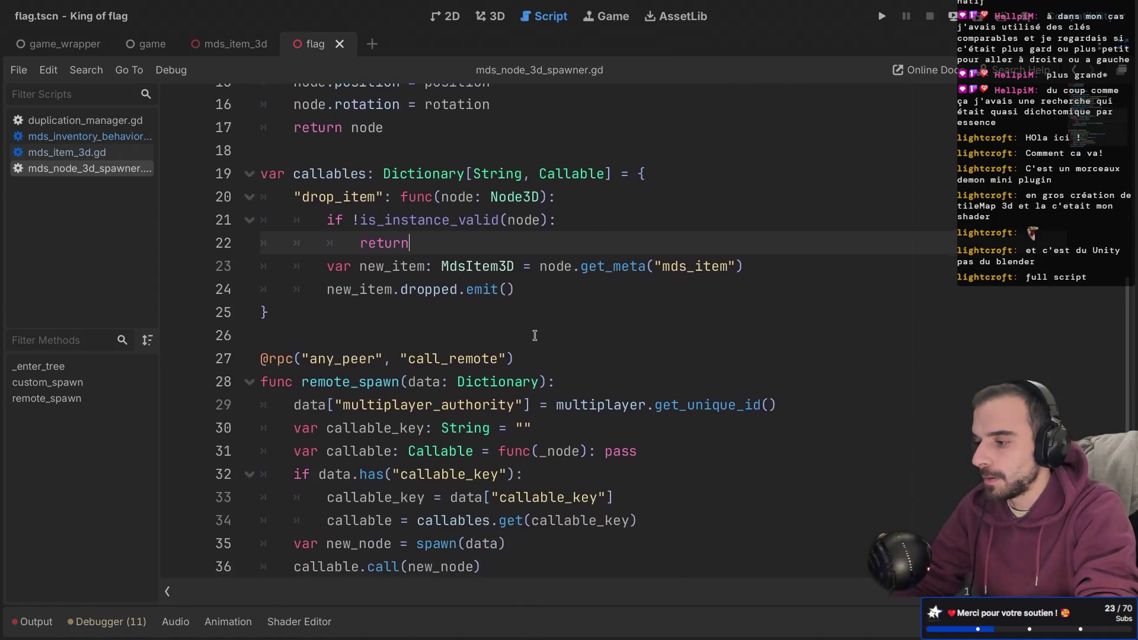
scroll(355, 395, "up", 5)
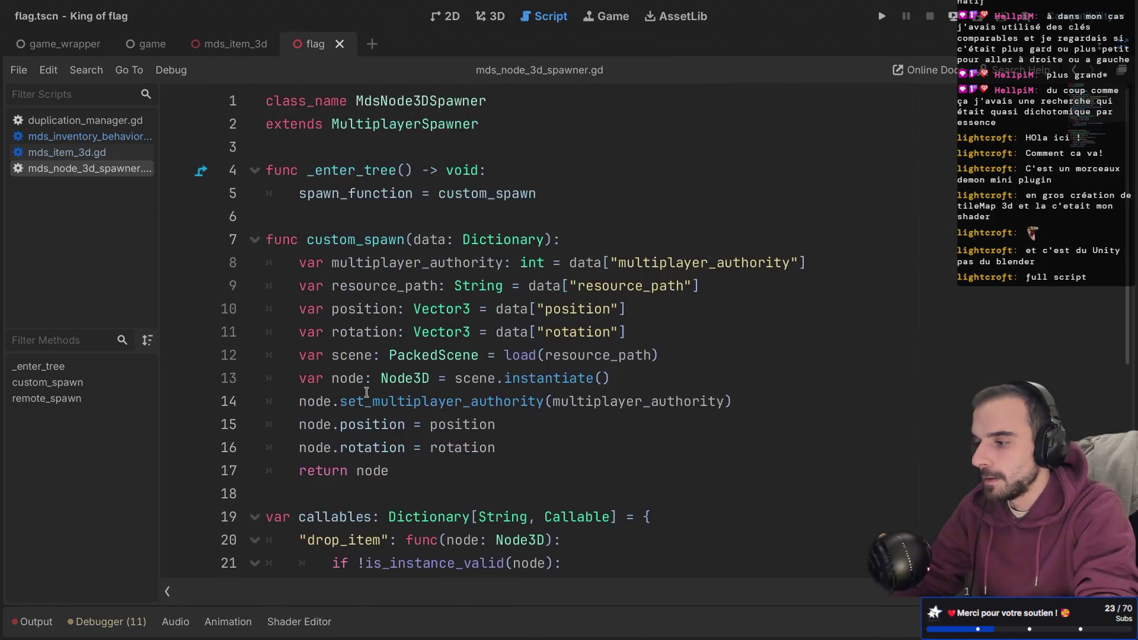
mouse_move(436, 232)
left_mouse_down()
mouse_move(536, 240)
mouse_move(515, 326)
left_mouse_up()
left_click(419, 445)
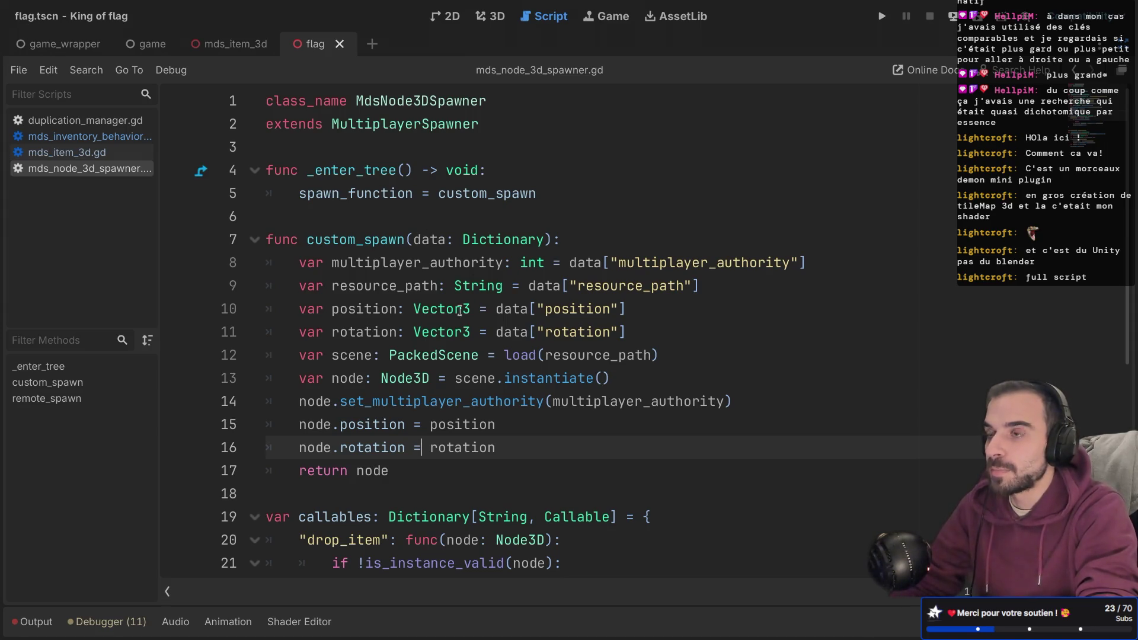
mouse_move(456, 279)
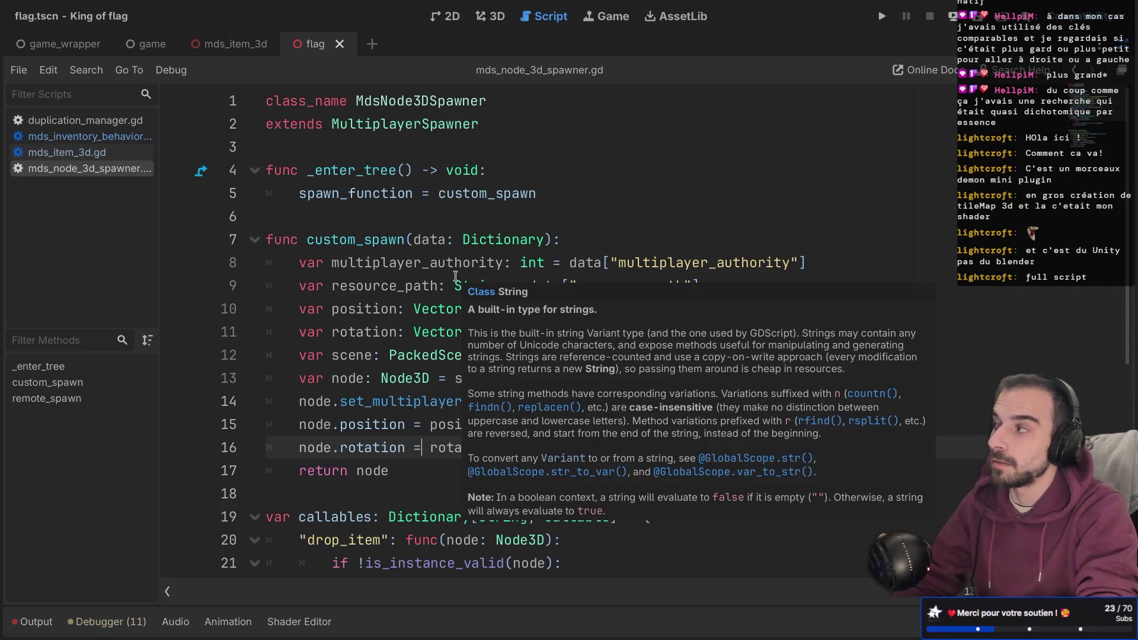
double_click(487, 239)
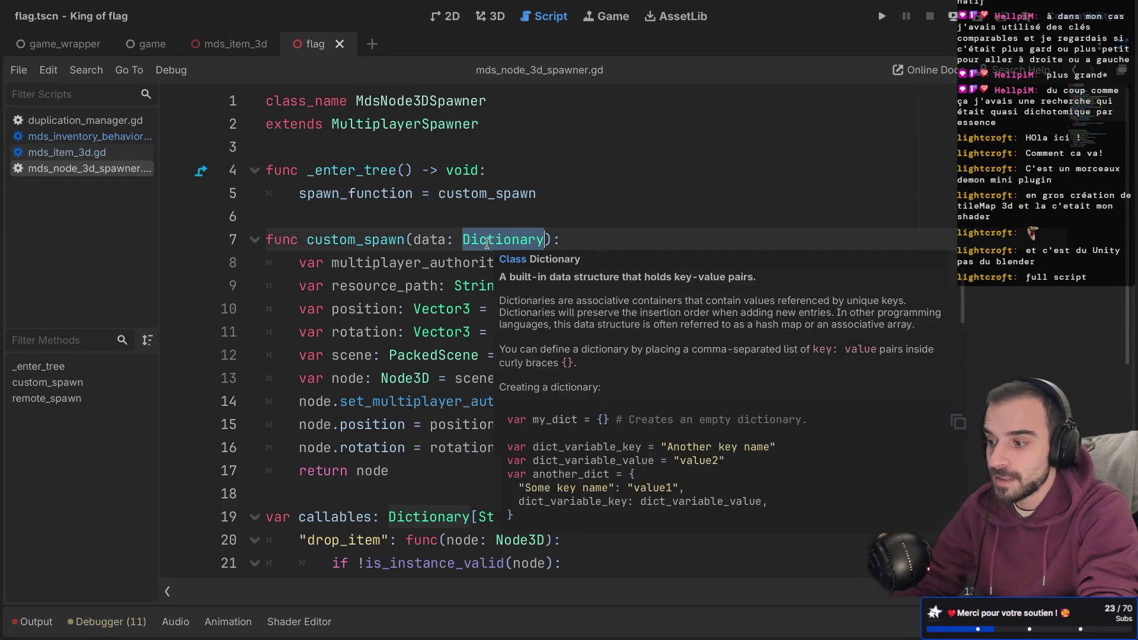
left_click(397, 332)
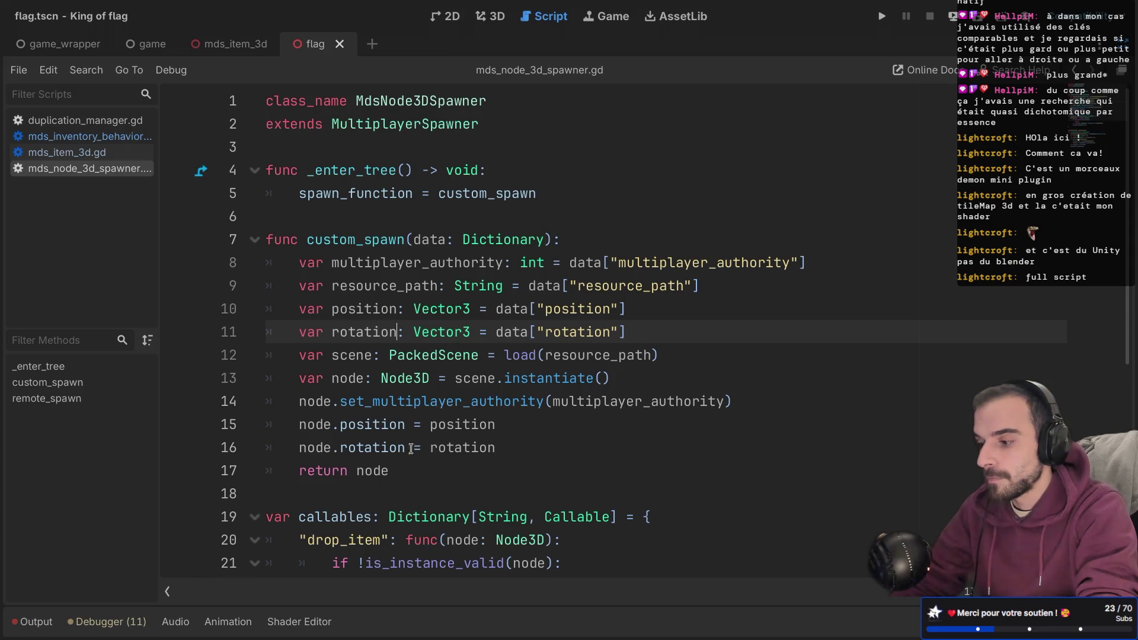
mouse_move(384, 443)
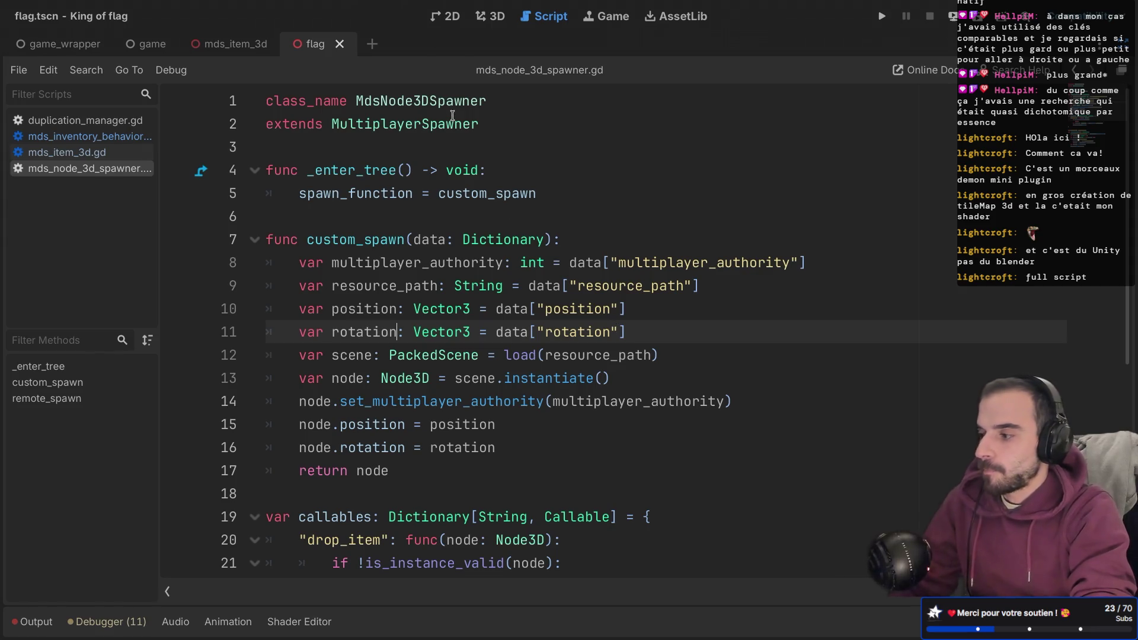
- In mds_inventory_behavior_3d.gd, open a { dictionary for line 63's "properties" entry, then restore the docks
left_click(116, 140)
scroll(385, 333, "down", 1)
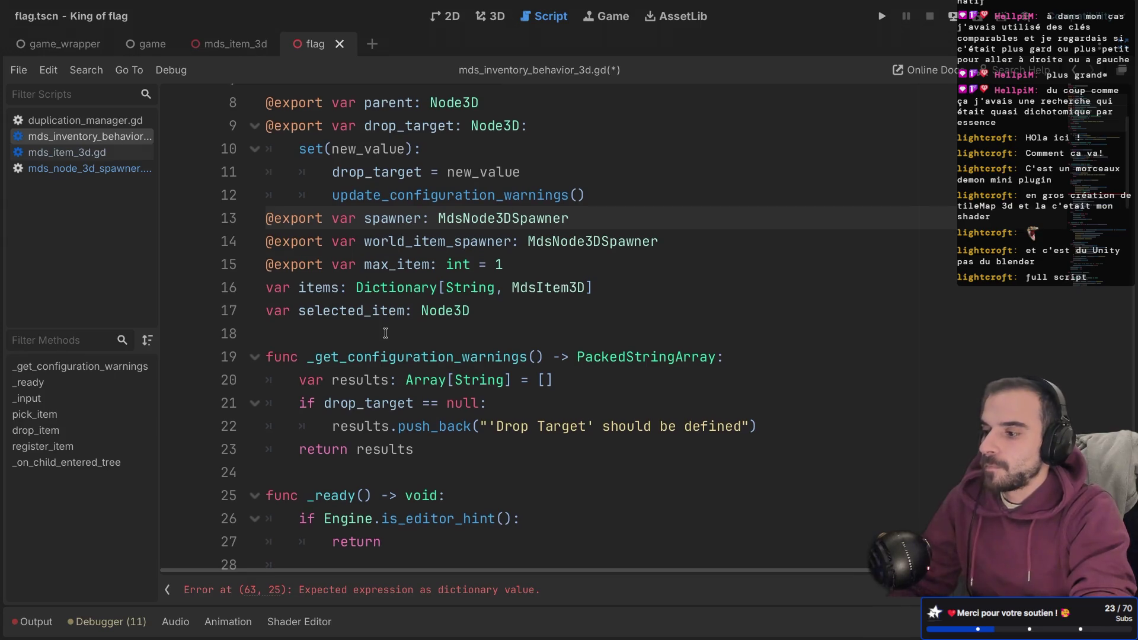
scroll(385, 333, "down", 15)
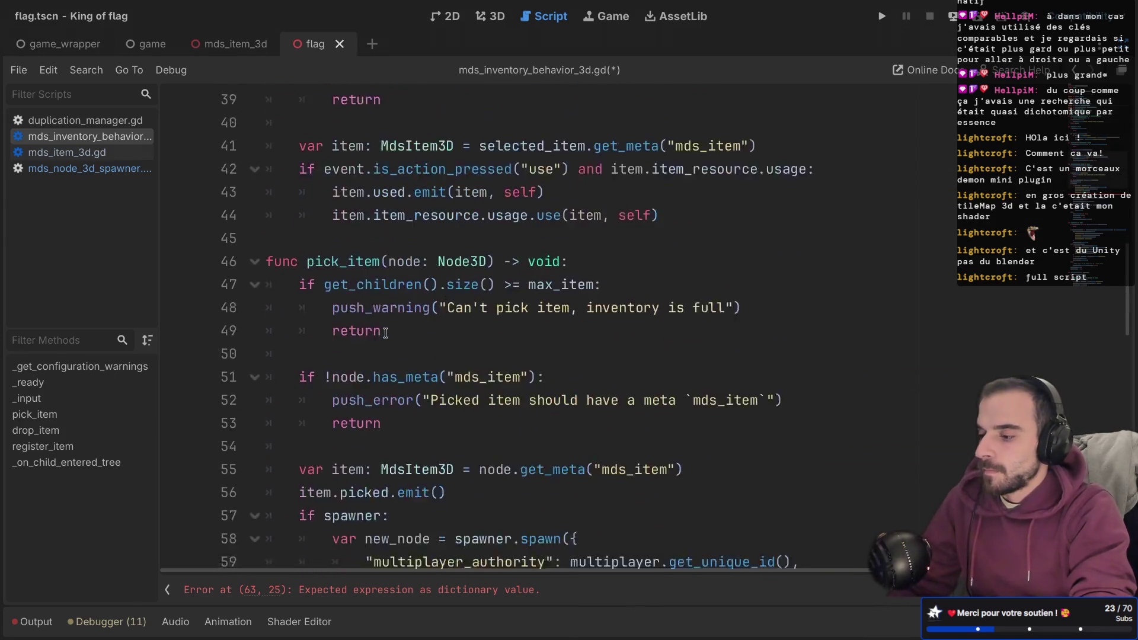
scroll(385, 333, "up", 5)
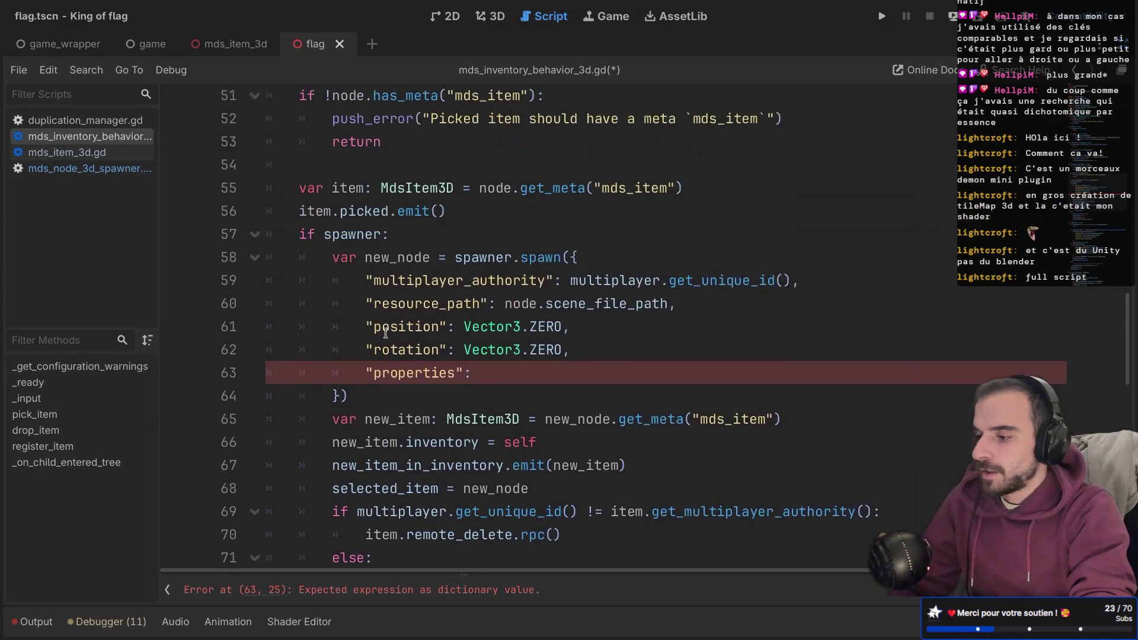
left_click(487, 410)
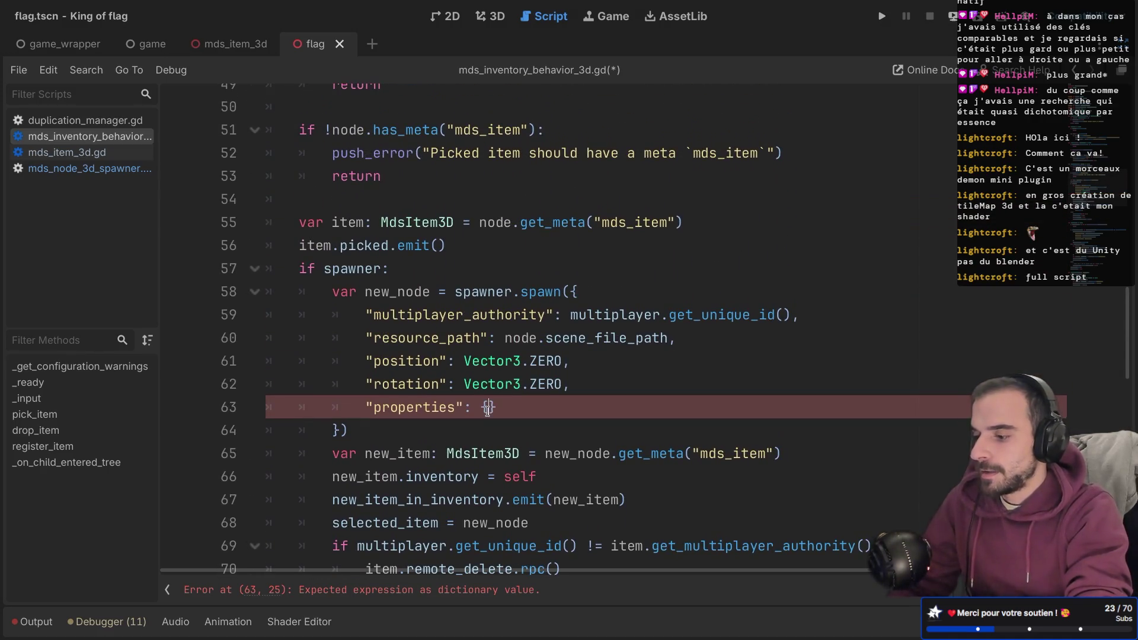
type("{")
key("Return")
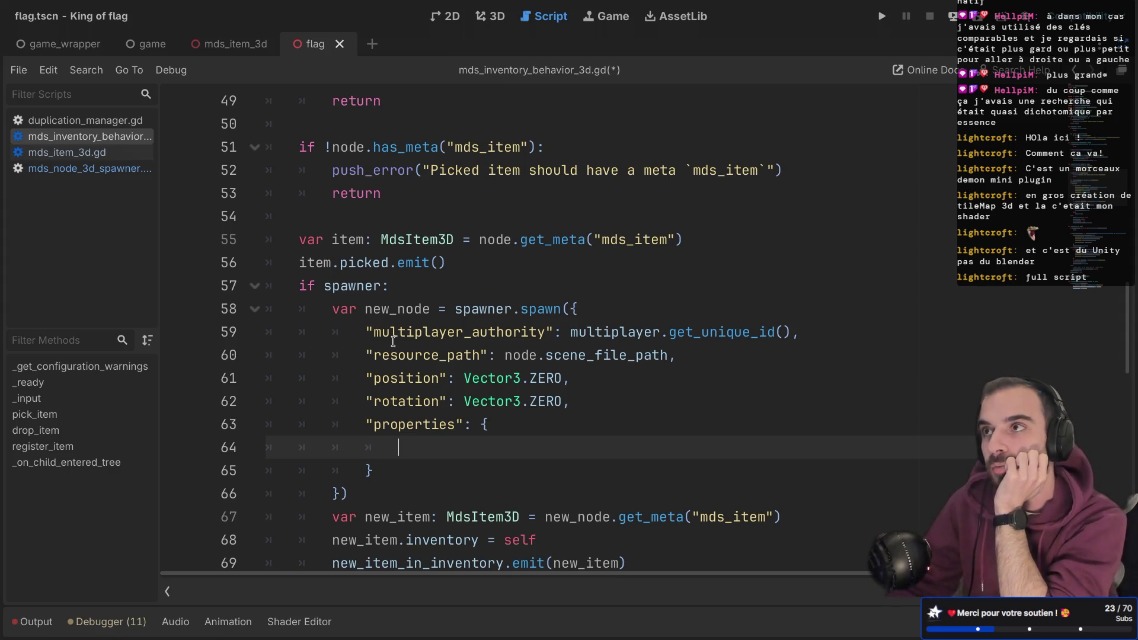
key("ctrl+shift+F11")
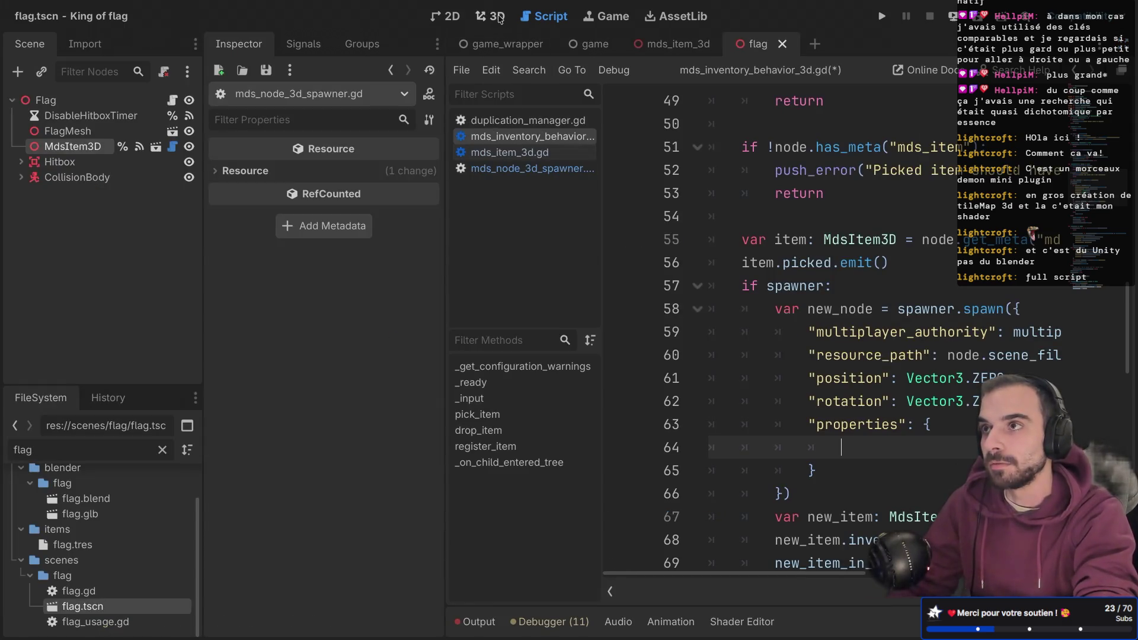
- Filter the FileSystem dock for 'rock', open rock.tscn and inspect its MdsItem3D node
left_click(489, 16)
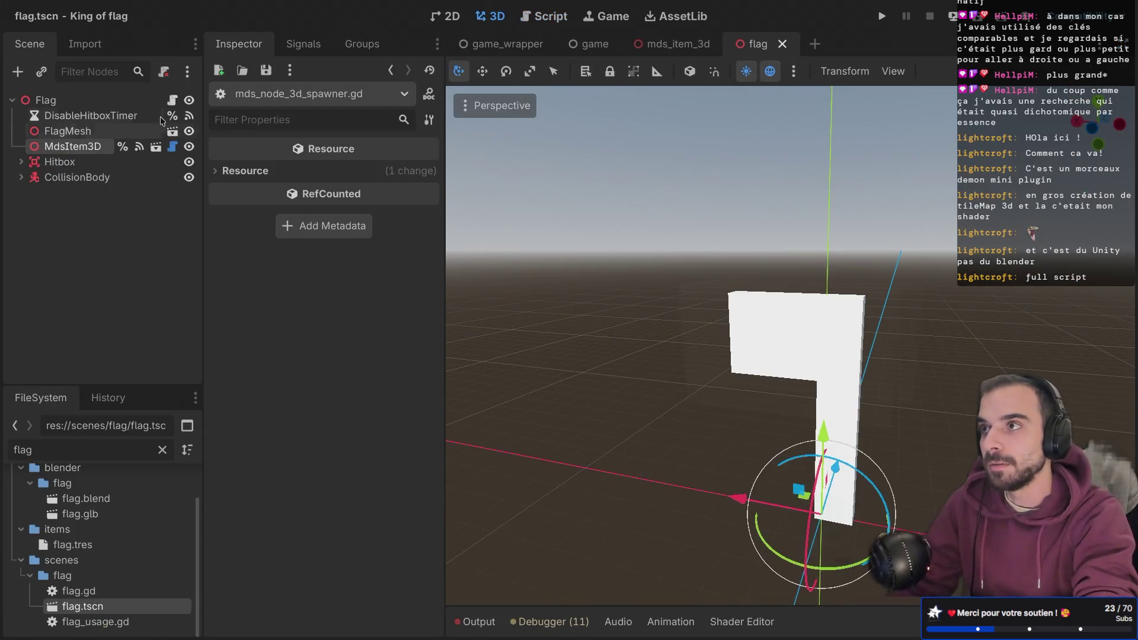
double_click(54, 450)
type("rock")
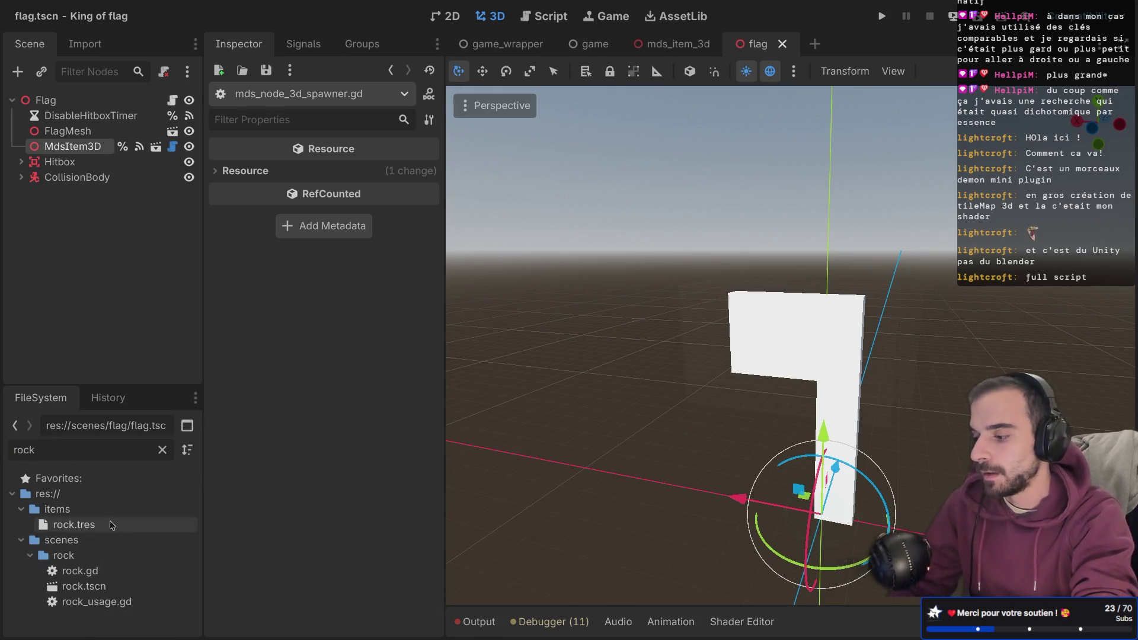
double_click(112, 586)
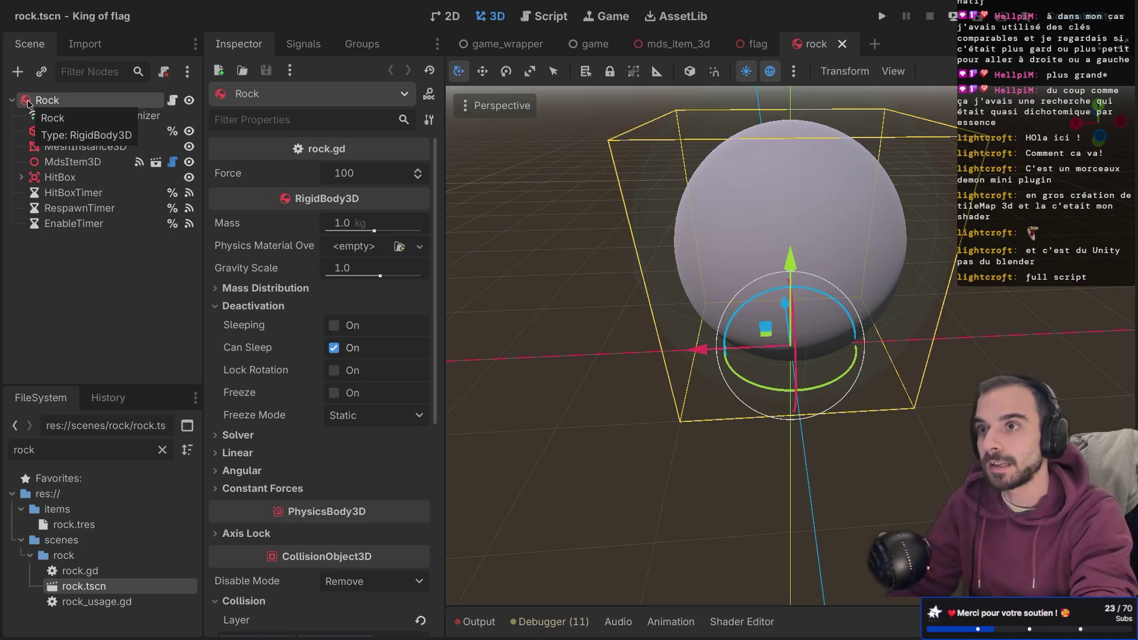
left_click(76, 162)
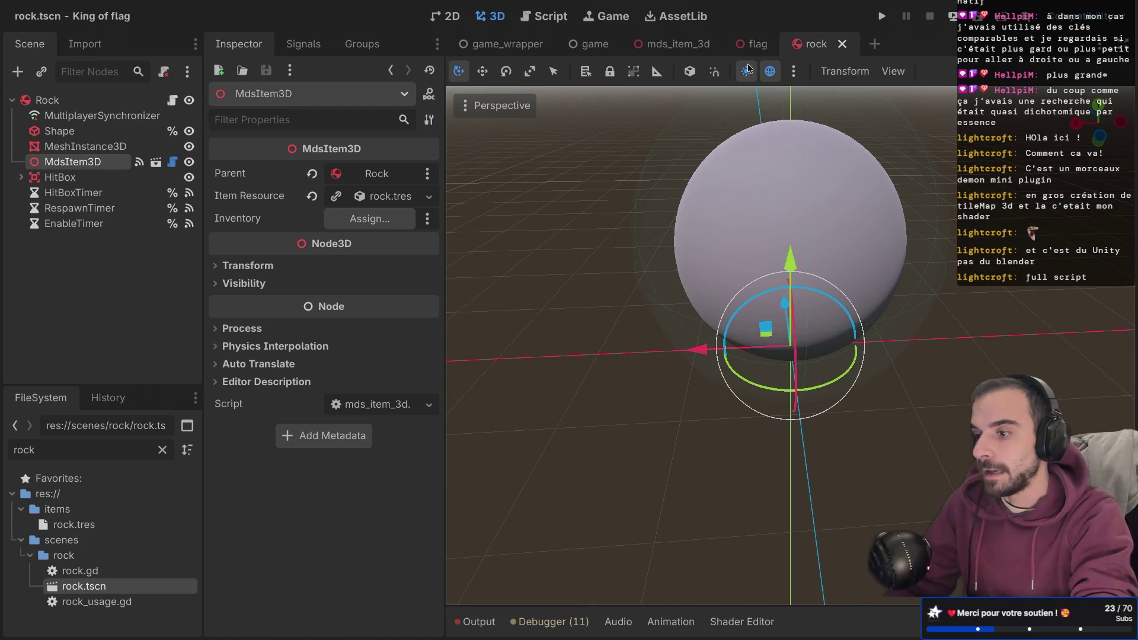
- Cycle through the flag, game and game_wrapper scene tabs, settling on mds_item_3d
mouse_move(758, 49)
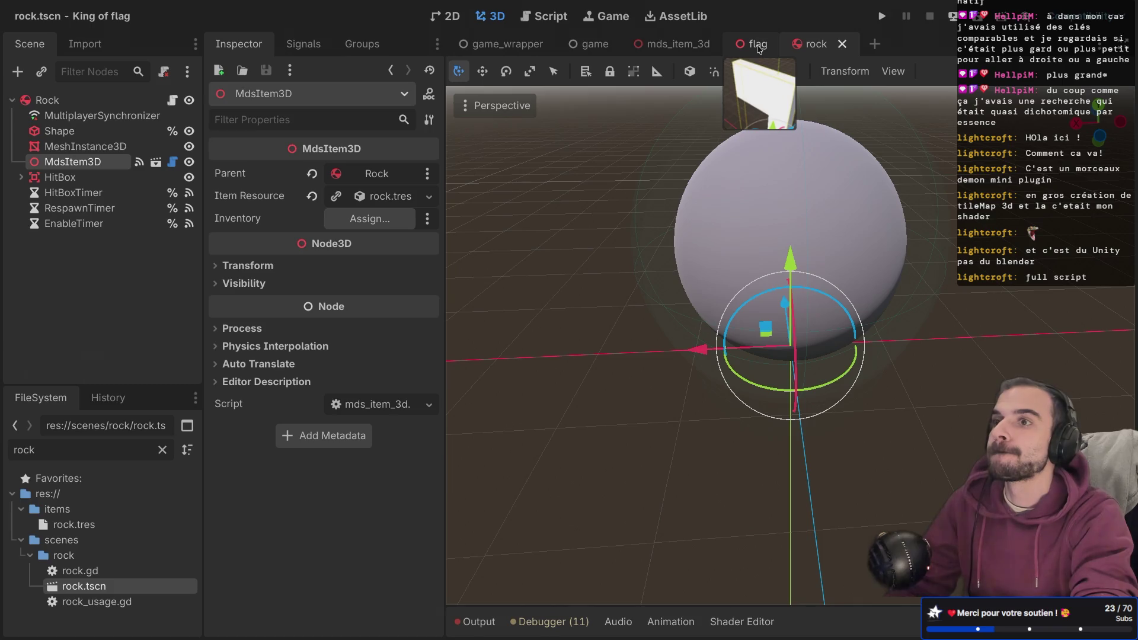
left_click(758, 49)
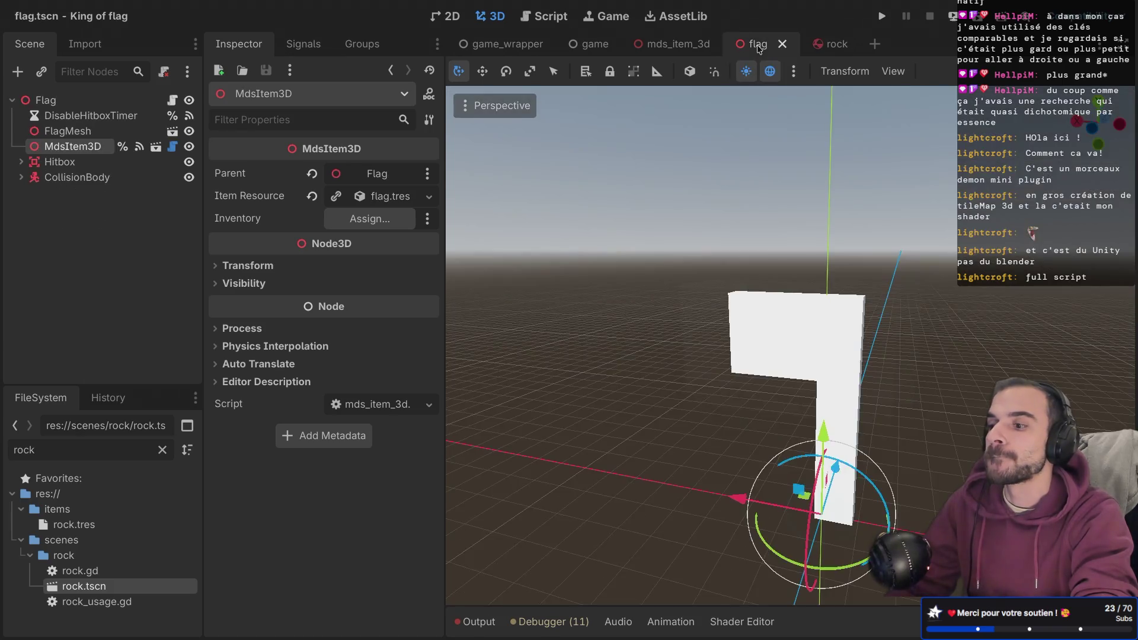
left_click(676, 47)
left_click(590, 48)
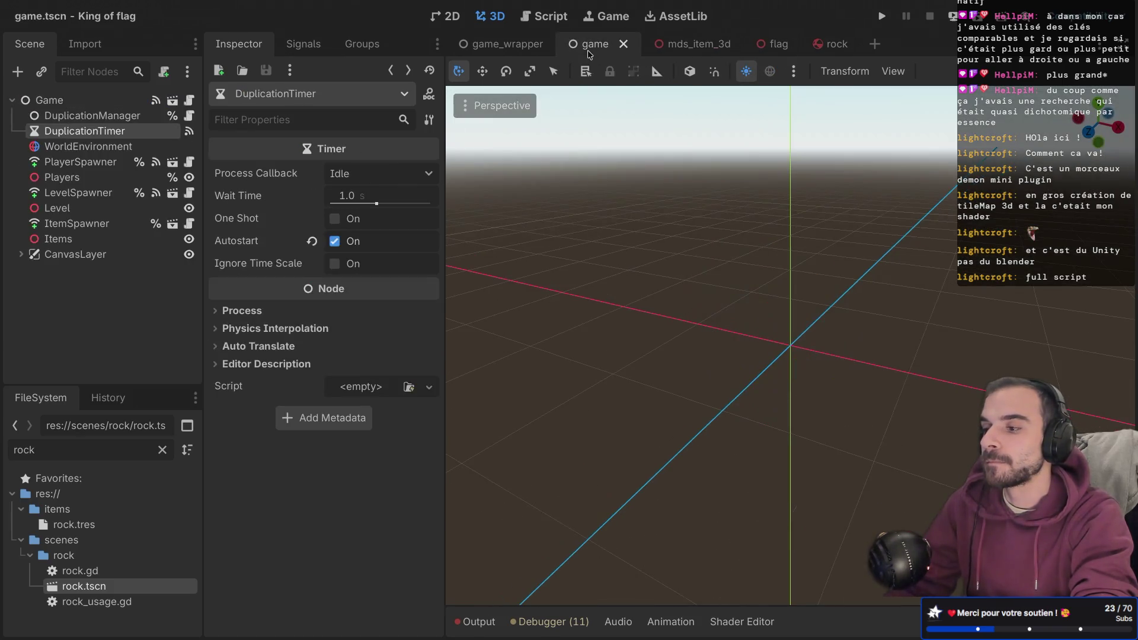
left_click(515, 48)
left_click(607, 46)
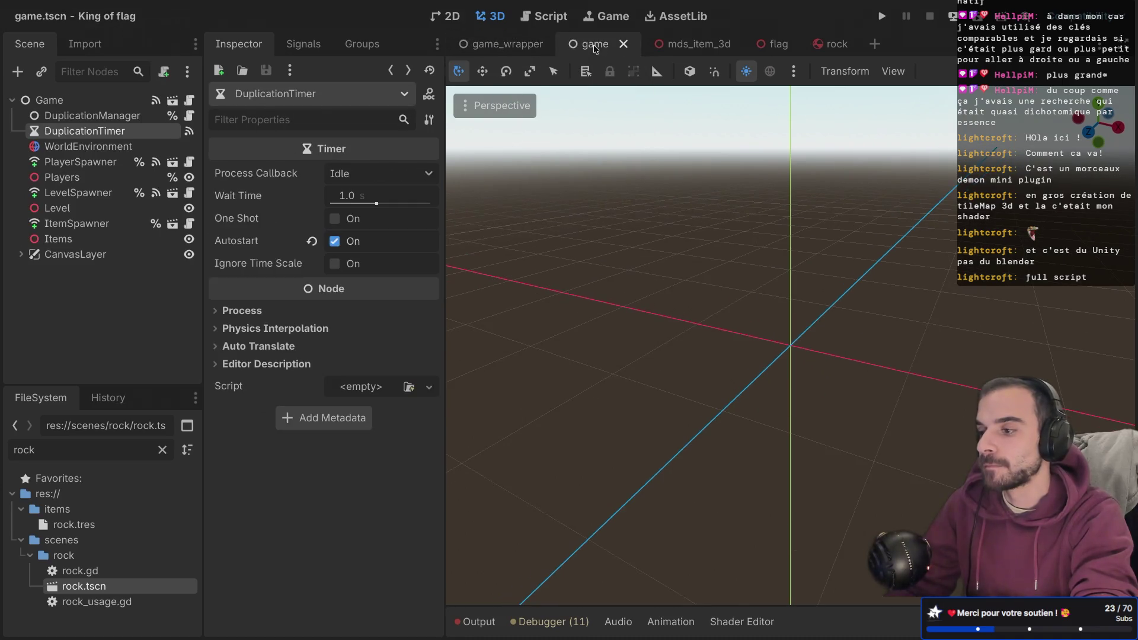
left_click(682, 46)
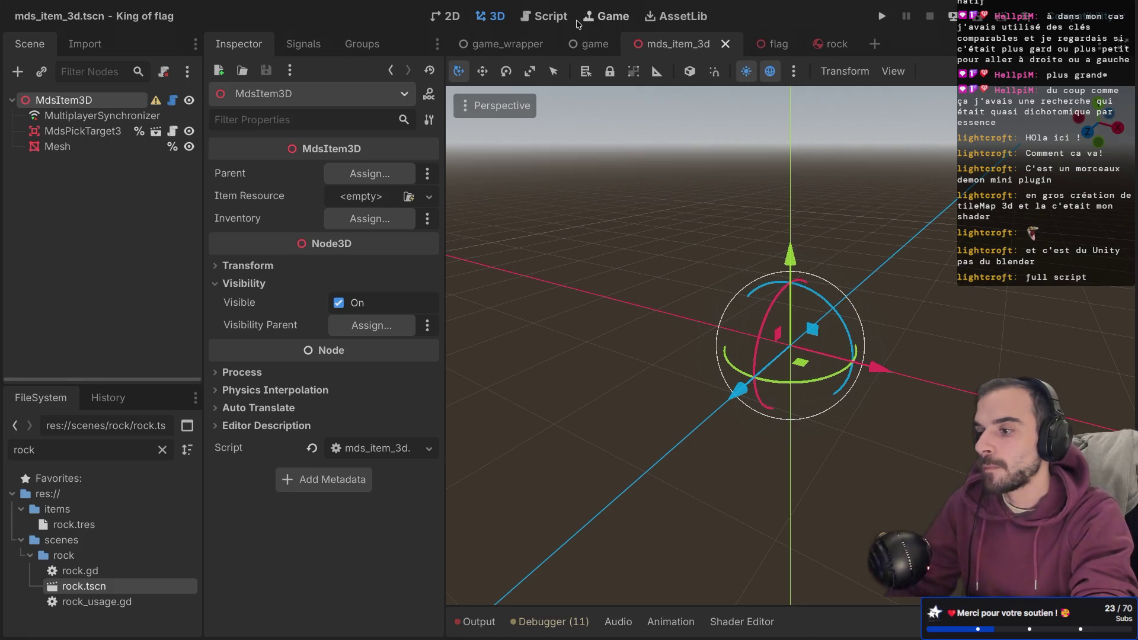
left_click(543, 16)
- In full-width view, add an item_unique_id: item.item_unique_id entry to the spawn properties
key("ctrl+shift+F11")
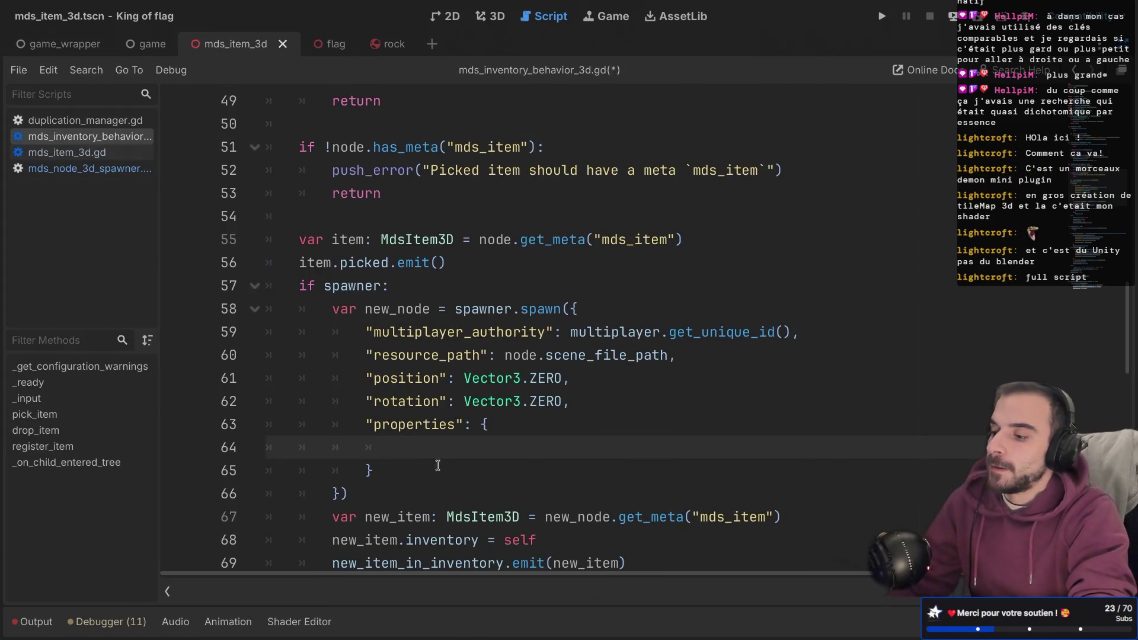
type("item_uni")
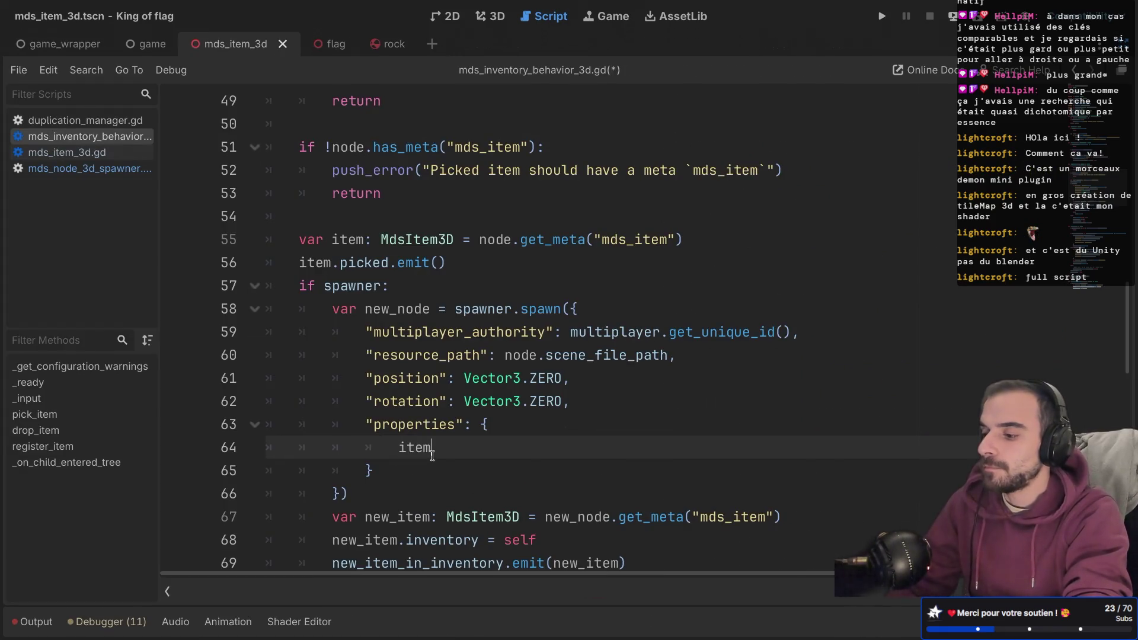
type("que_id:")
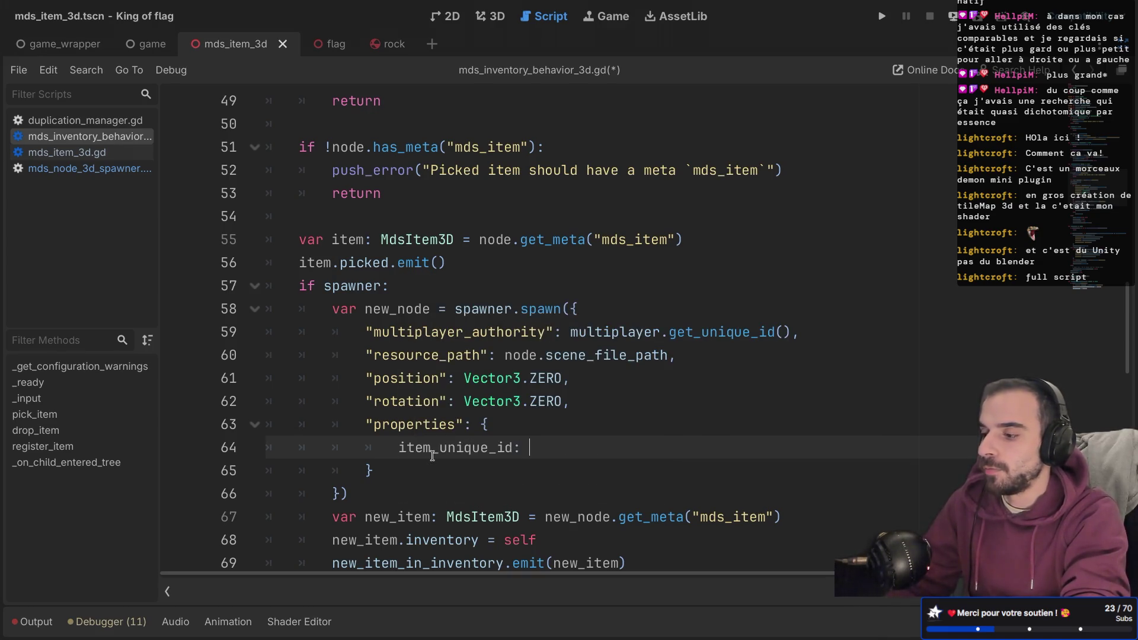
type(" item.i")
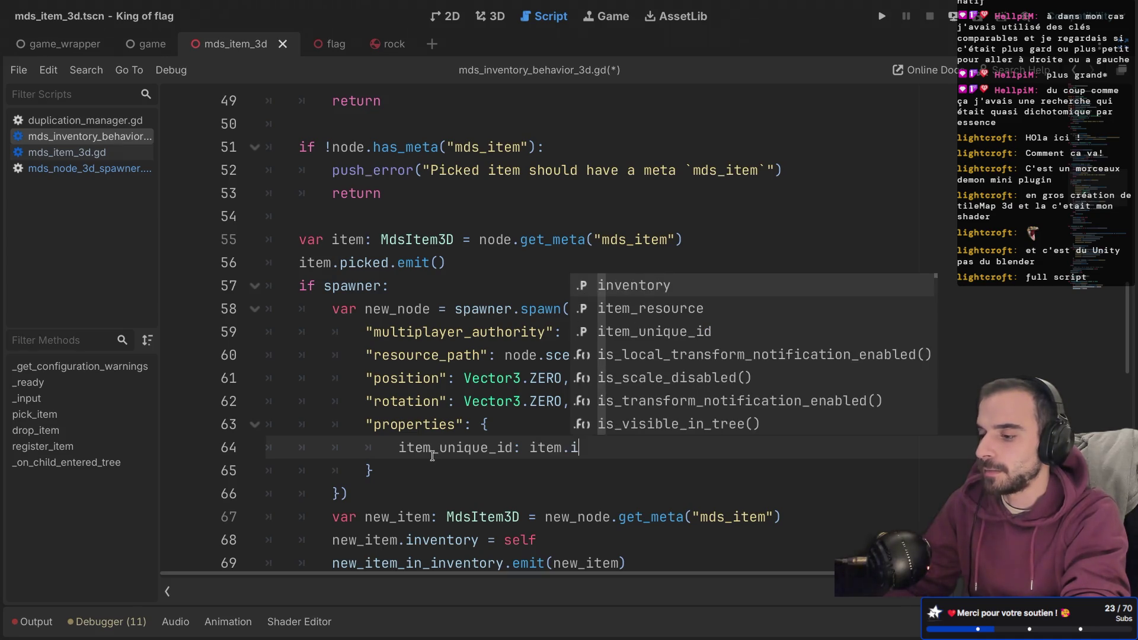
key("Down")
key("Down")
key("Return")
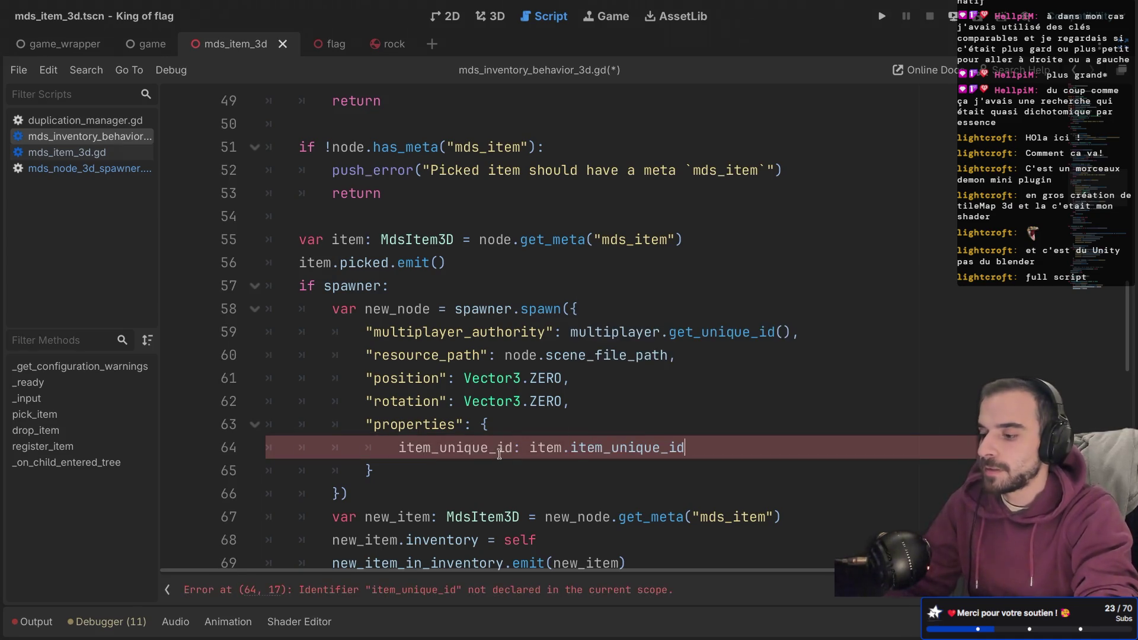
- Duplicate line 64 as a timestamp entry whose value starts with Time
double_click(481, 449)
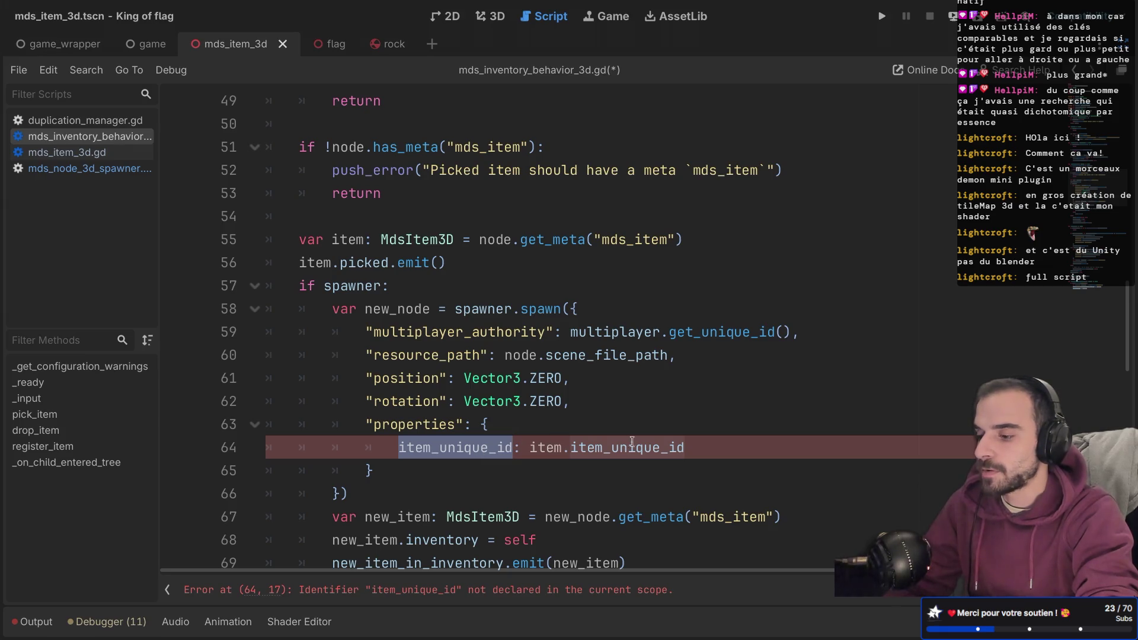
left_click(705, 448)
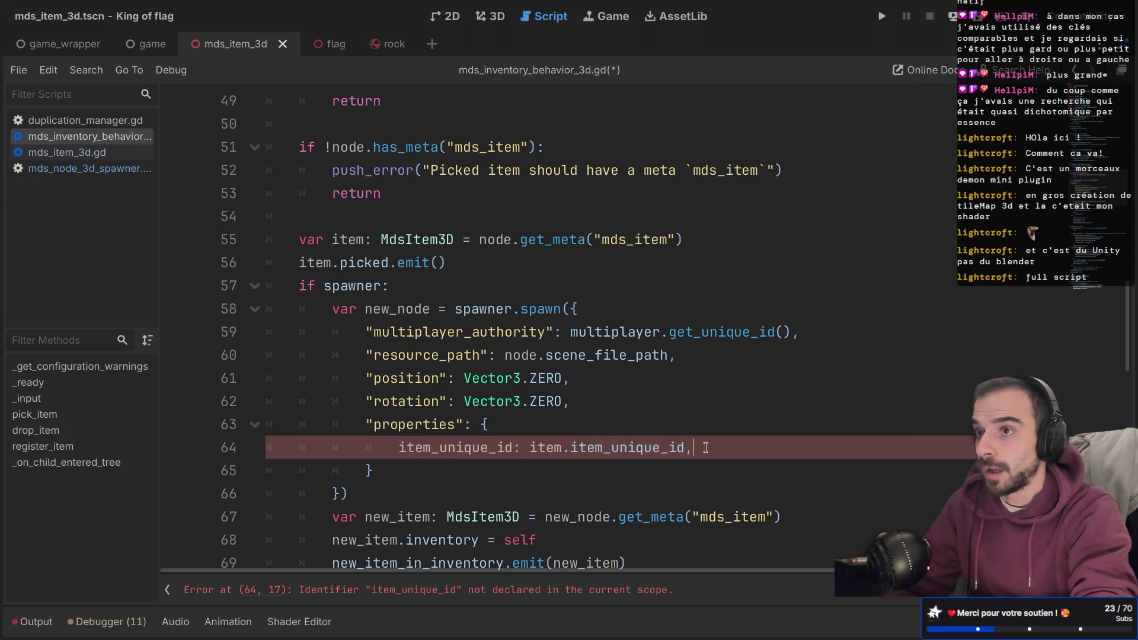
key("shift+Home")
key("ctrl+c")
key("End")
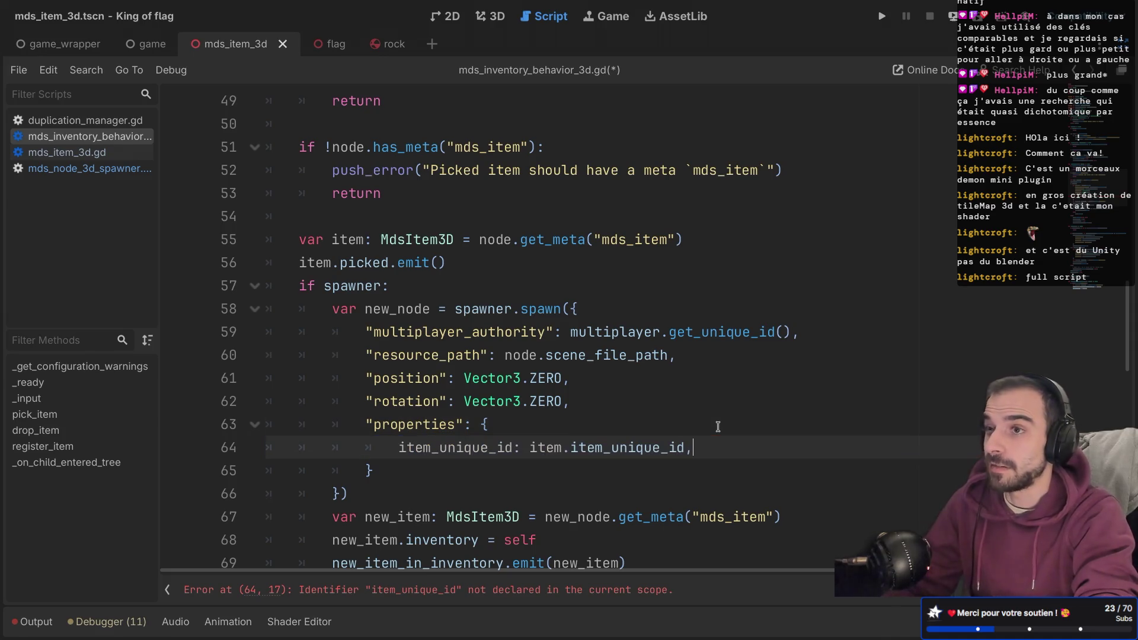
key("Return")
key("ctrl+v")
double_click(493, 472)
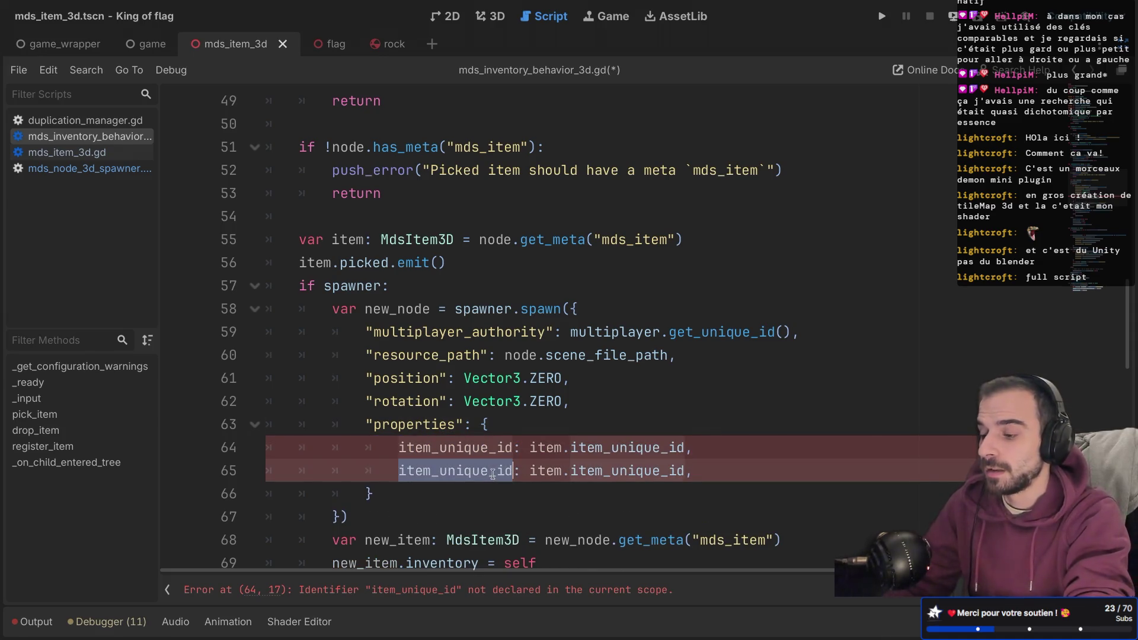
type("time")
type("stamp")
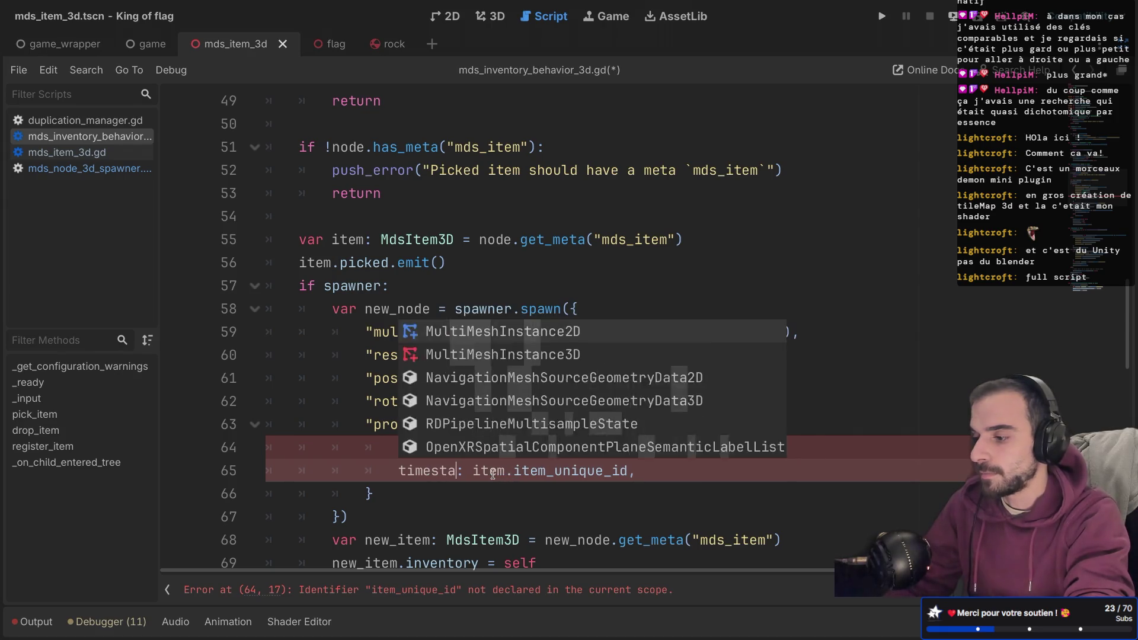
double_click(566, 468)
key("BackSpace")
key("BackSpace")
key("BackSpace")
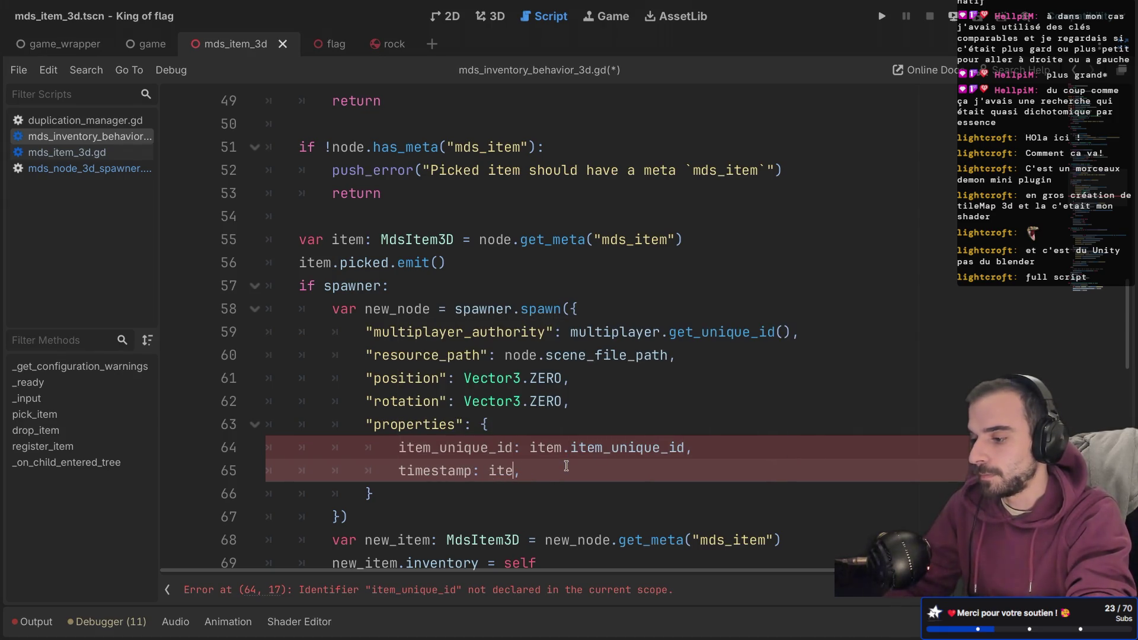
type("Time")
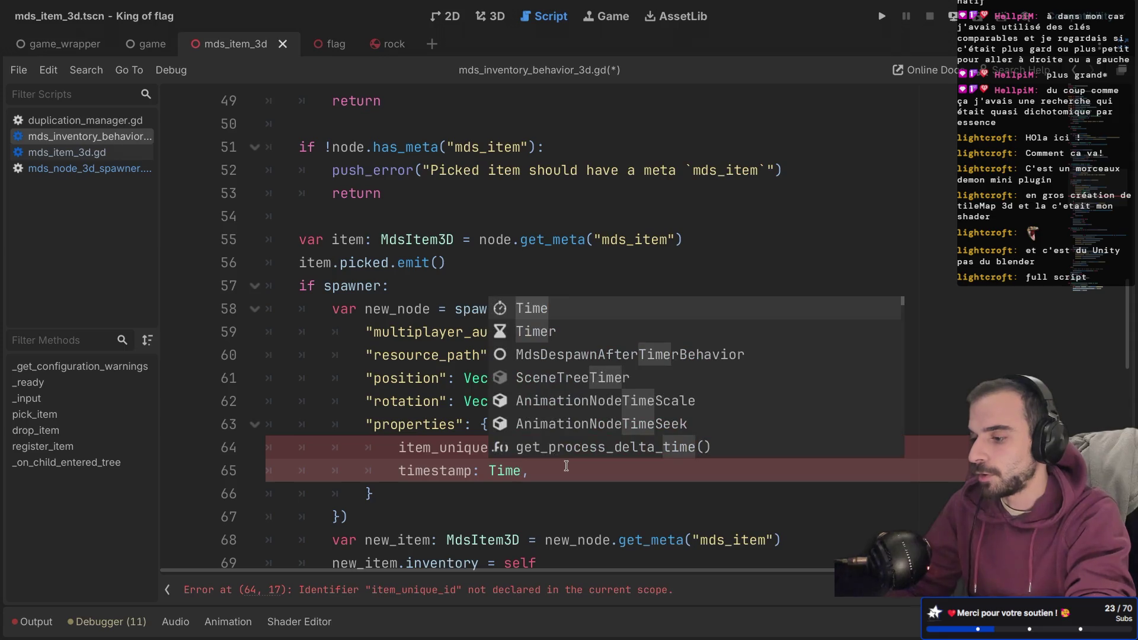
type(".")
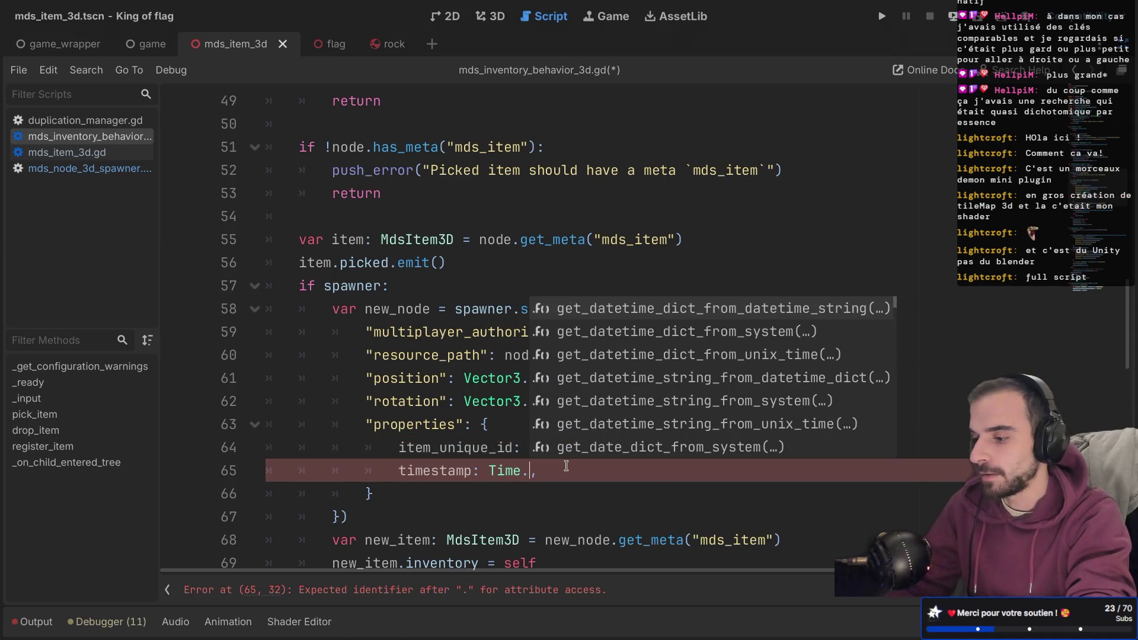
- Wrap the item_unique_id and timestamp keys in quotes with colons
left_click(402, 448)
type("\"")
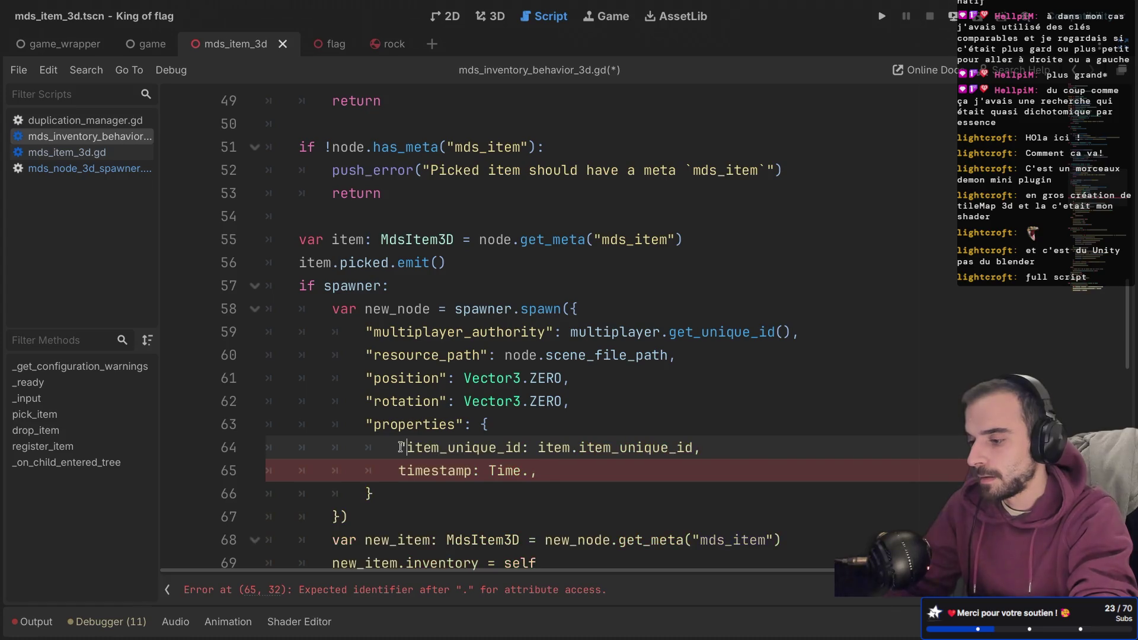
left_click(520, 448)
type("\"")
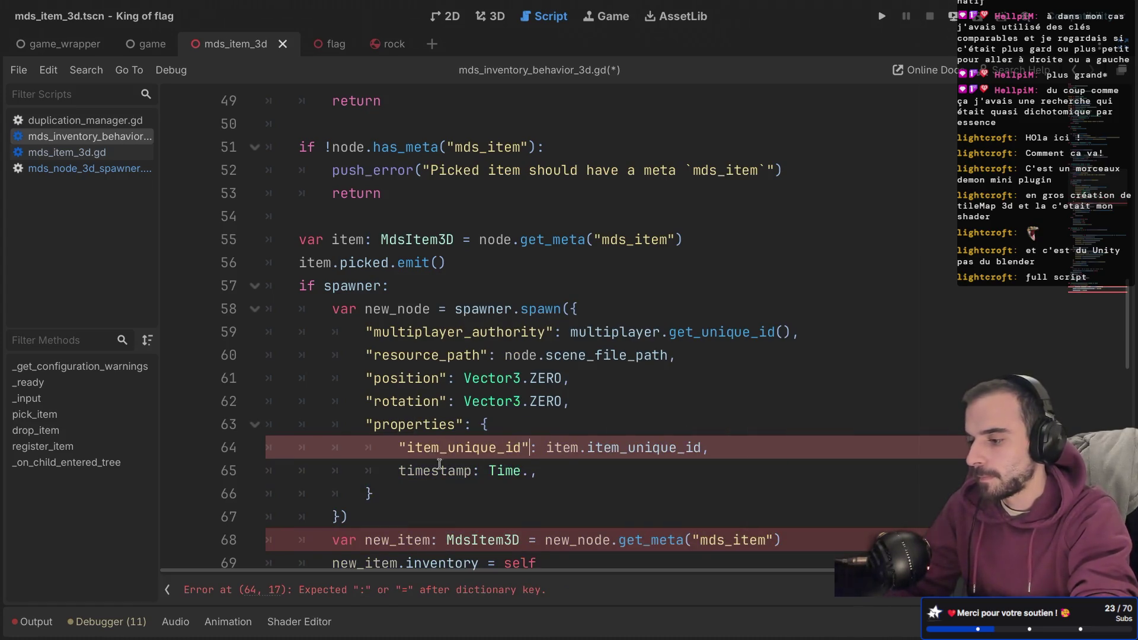
left_click(402, 470)
type("\"")
left_click(482, 470)
type("\"")
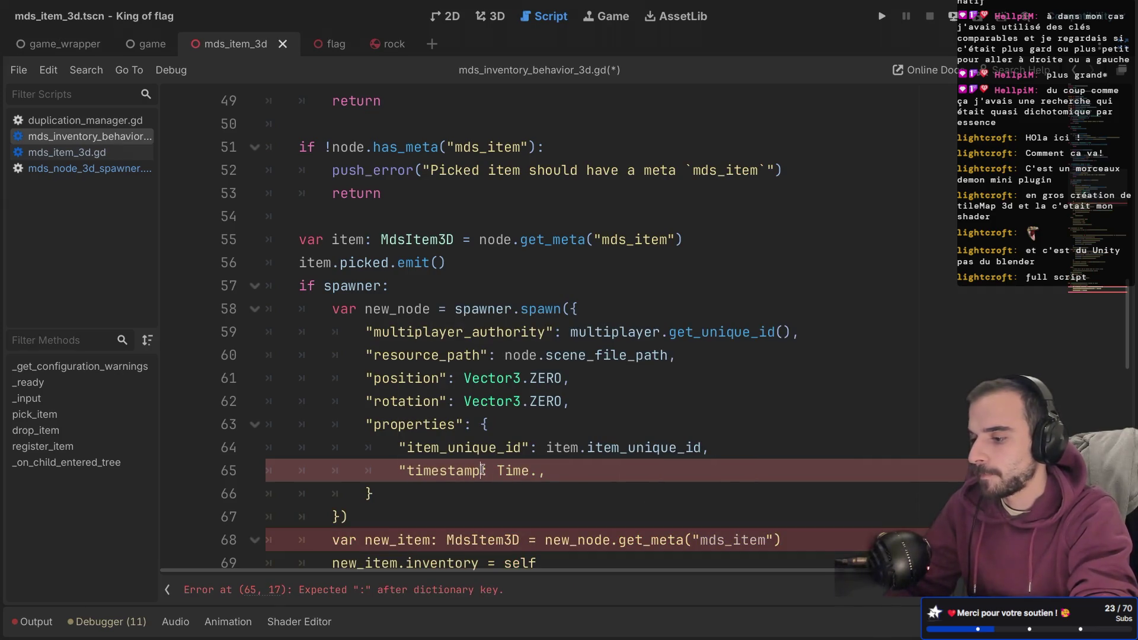
type(":")
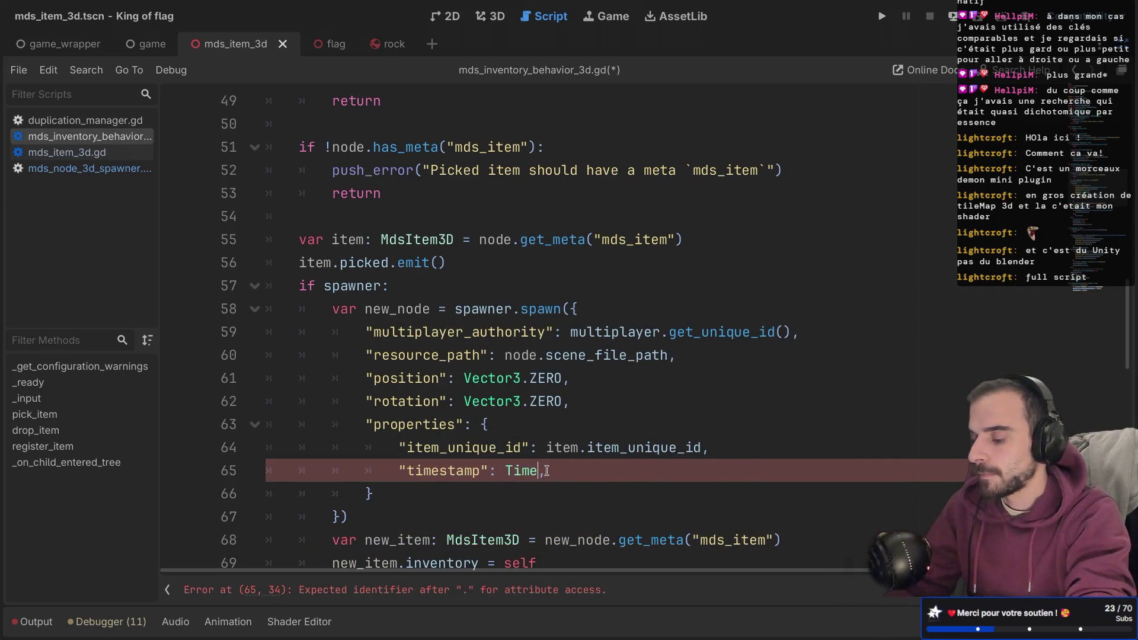
- Retype the timestamp value as Time.get_u and open mds_item_3d.gd
key("BackSpace")
key("BackSpace")
key("BackSpace")
type("Time.get_")
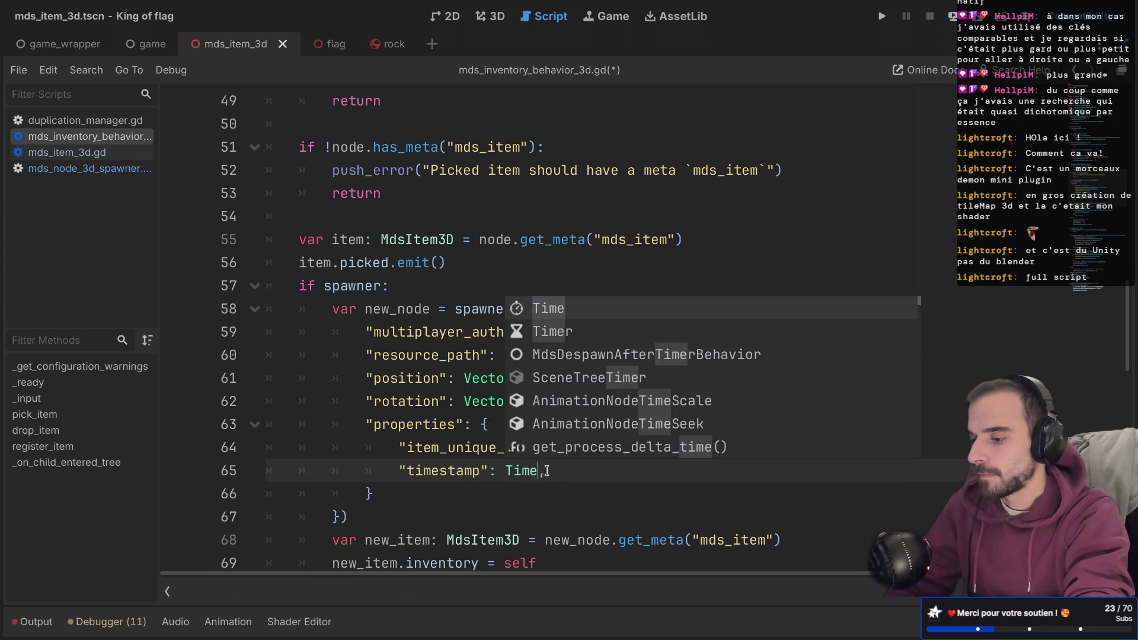
type("u")
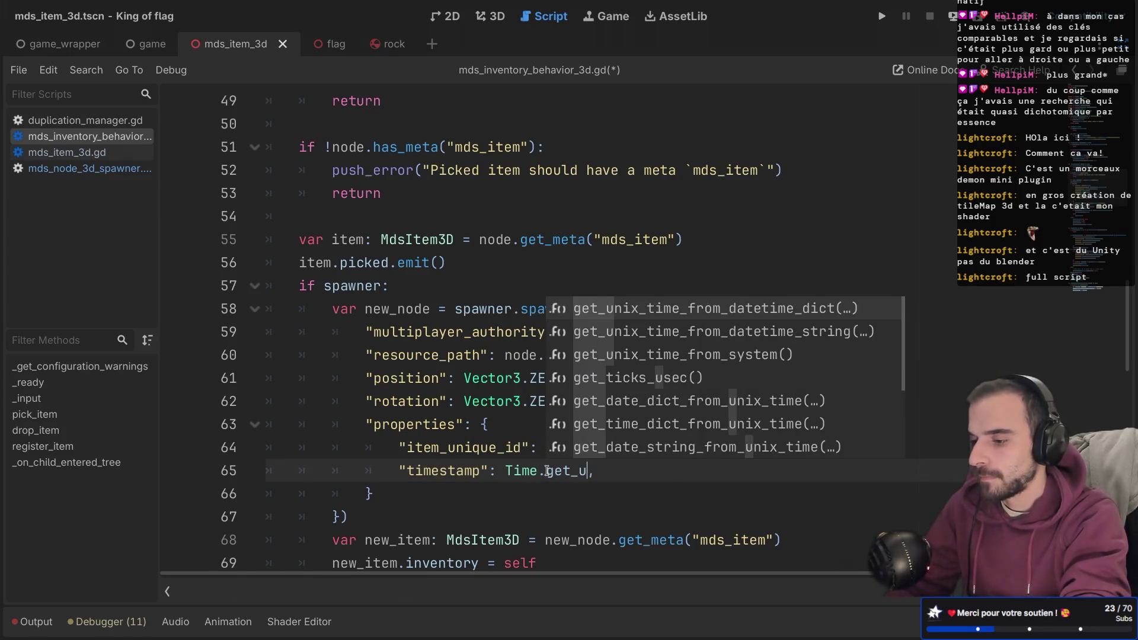
key("Escape")
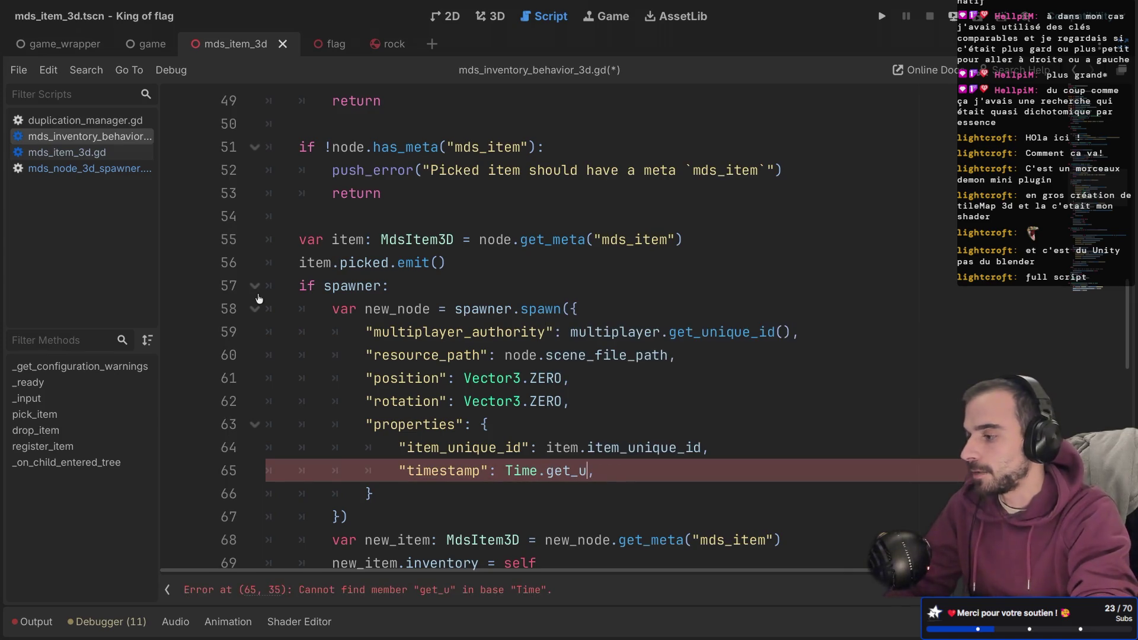
left_click(82, 156)
- Inspect the item_unique_id and timestamp declarations on lines 20-21 of mds_item_3d.gd
scroll(404, 172, "up", 10)
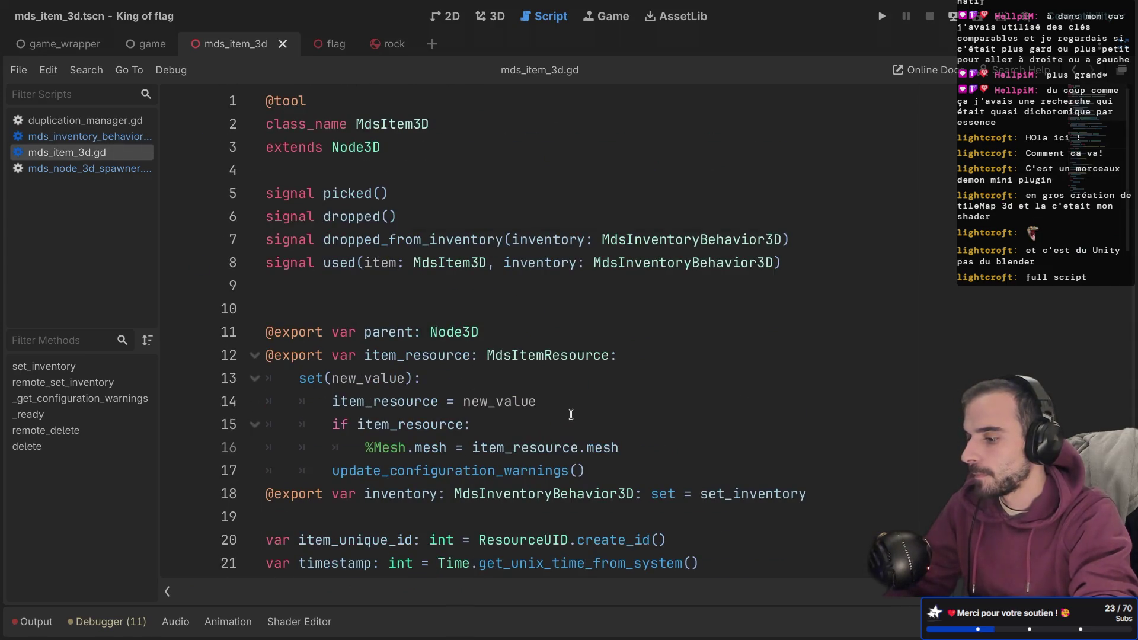
scroll(572, 411, "down", 5)
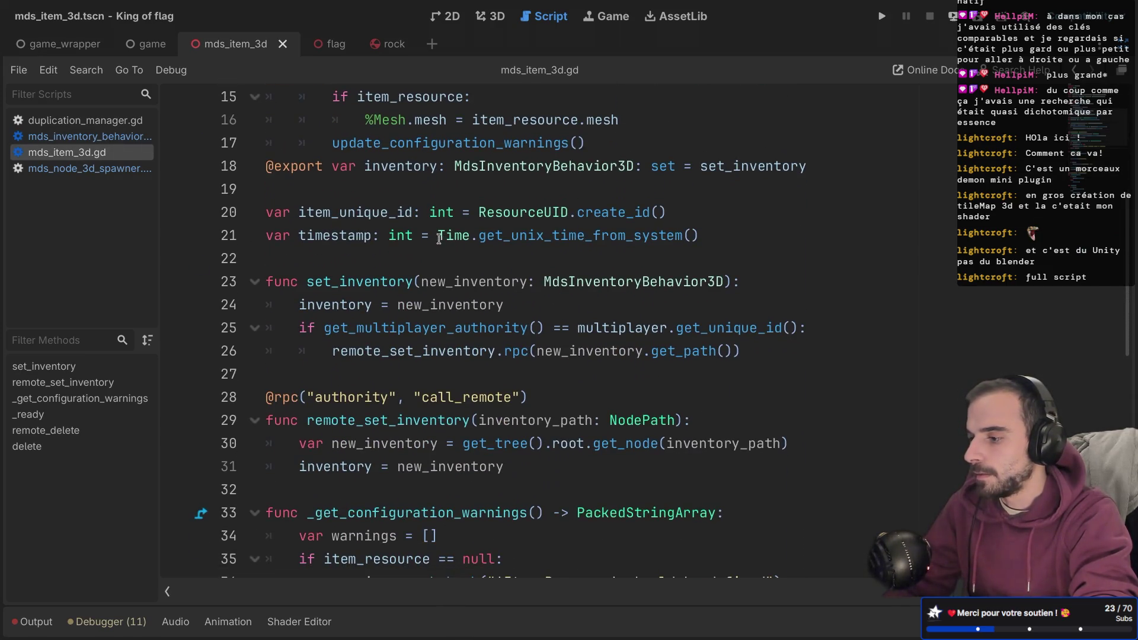
left_click_drag(439, 238, 699, 236)
key("ctrl+c")
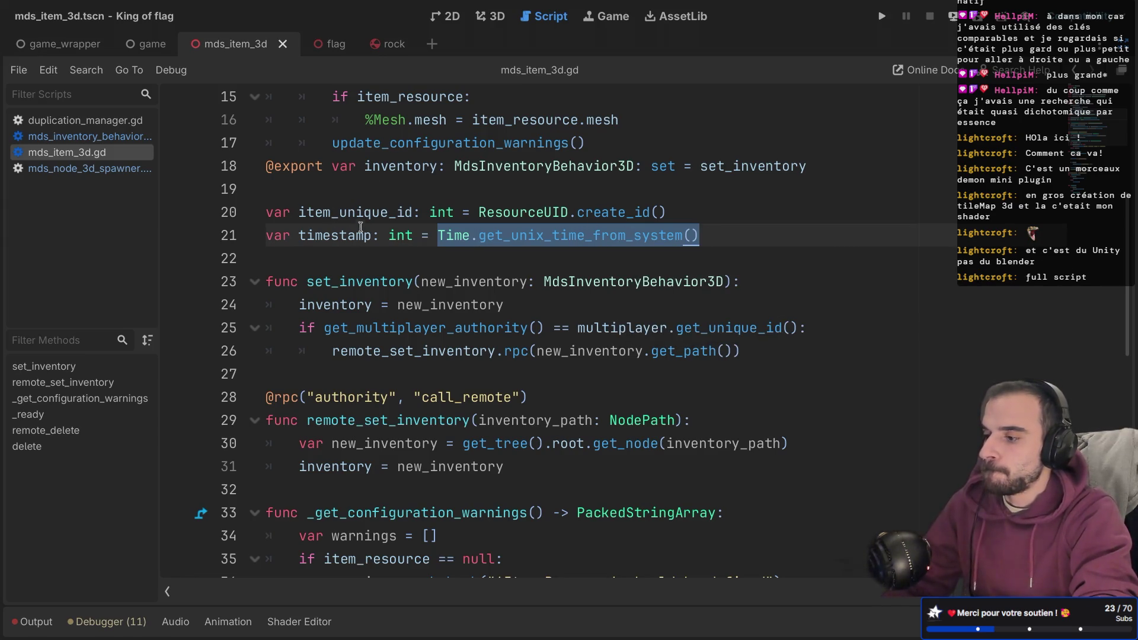
double_click(345, 214)
double_click(340, 233)
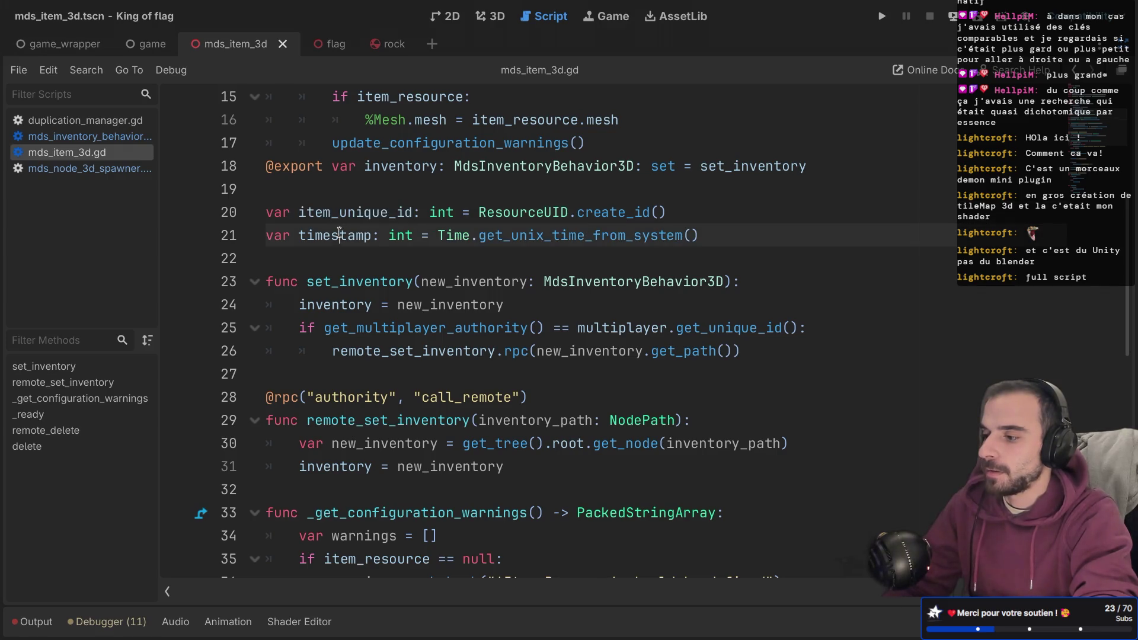
double_click(349, 214)
double_click(340, 234)
double_click(346, 215)
double_click(338, 235)
double_click(348, 214)
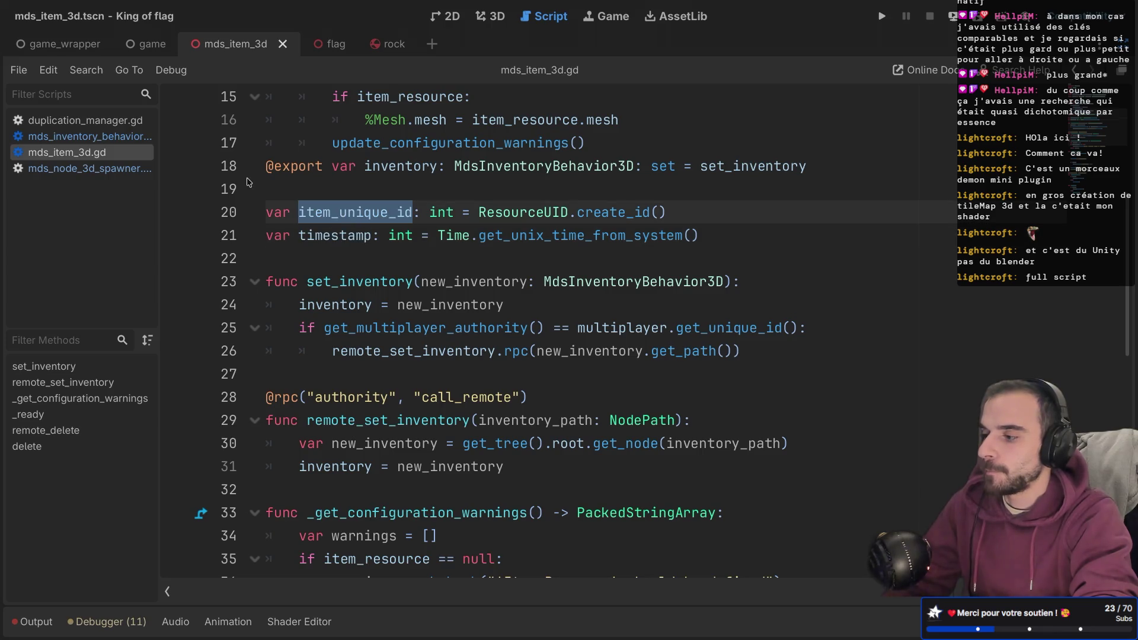
left_click(92, 169)
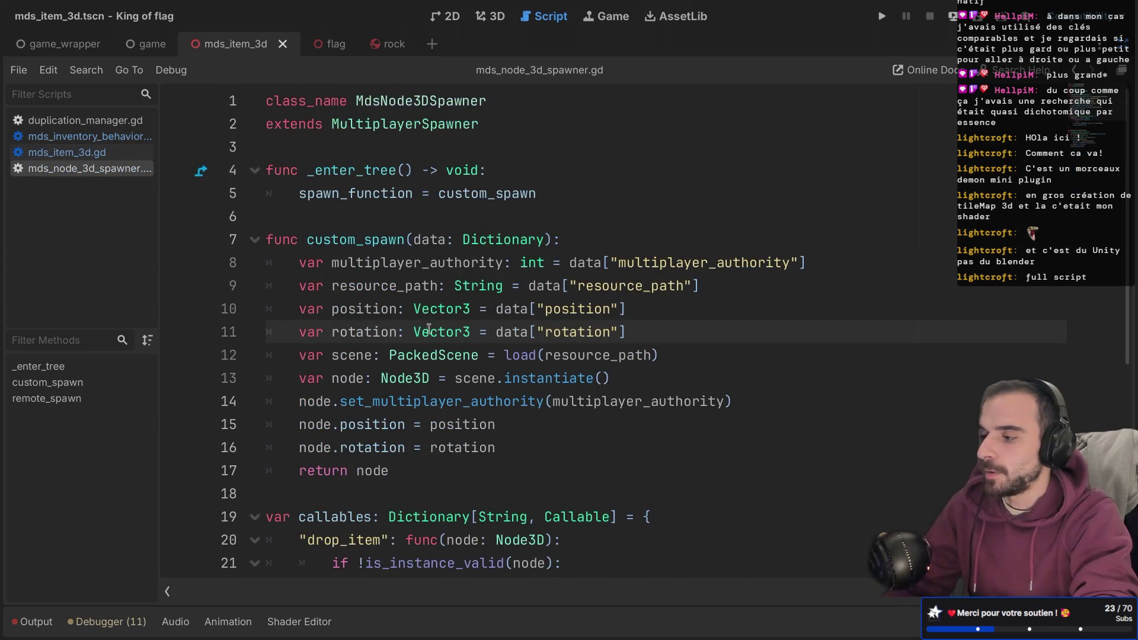
- Replace Time.get_u on line 65 with Time.get_unix_time_from_system() and save the inventory behaviour script
left_click(89, 136)
left_click_drag(505, 471, 592, 471)
key("ctrl+v")
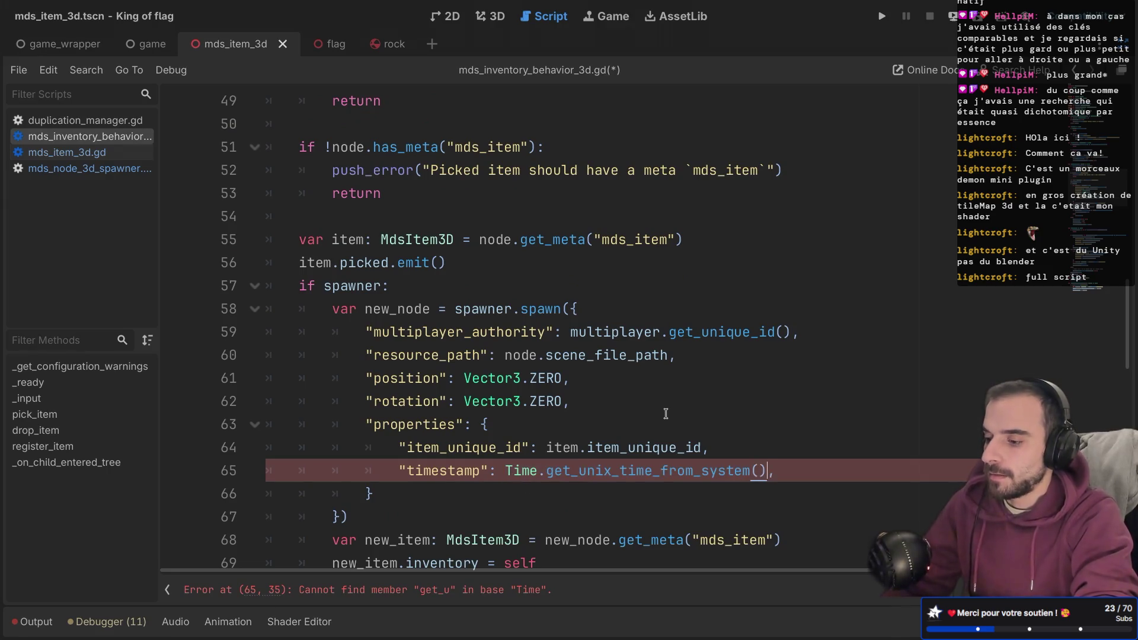
key("ctrl+s")
scroll(593, 454, "down", 2)
scroll(513, 330, "down", 1)
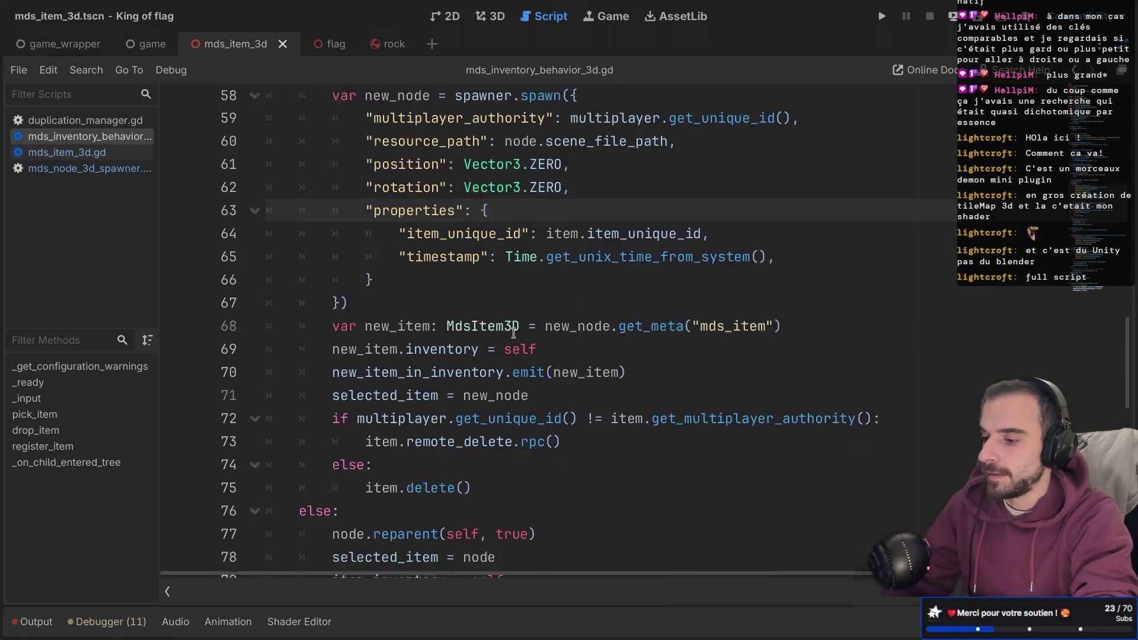
scroll(513, 330, "down", 1)
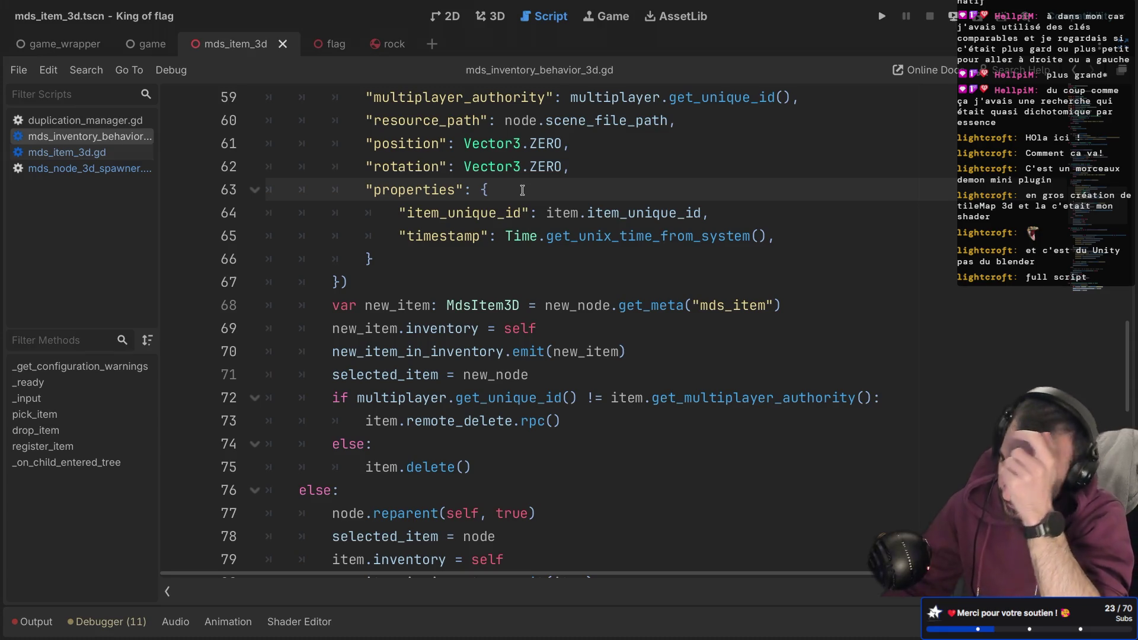
scroll(522, 190, "up", 2)
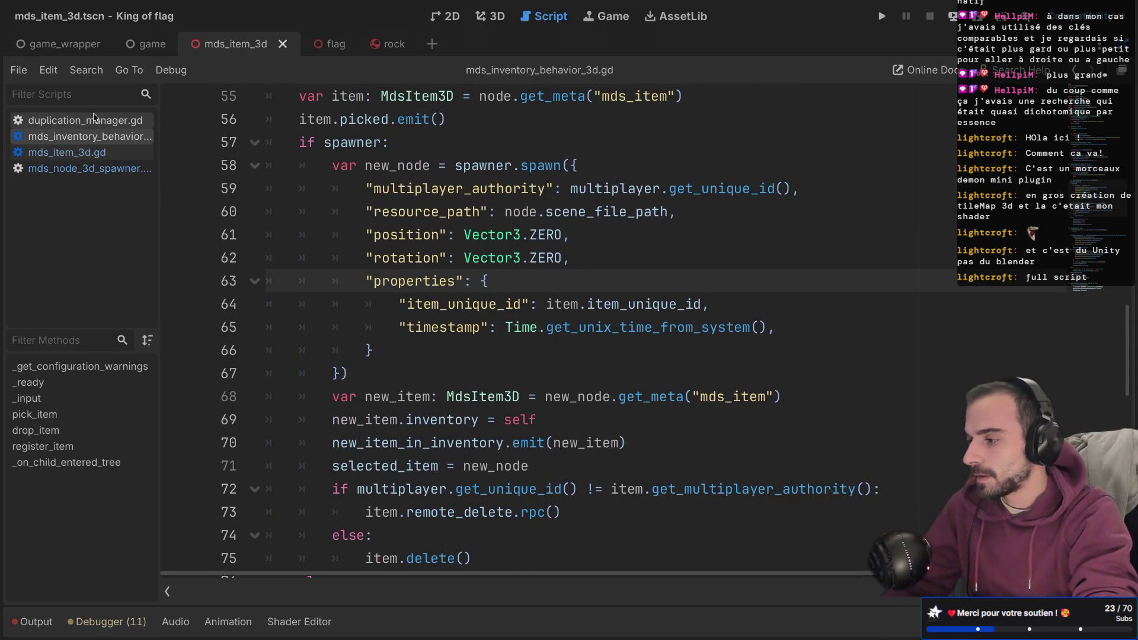
- Duplicate the rotation line in custom_spawn of mds_node_3d_spawner.gd
left_click(89, 168)
left_click(650, 332)
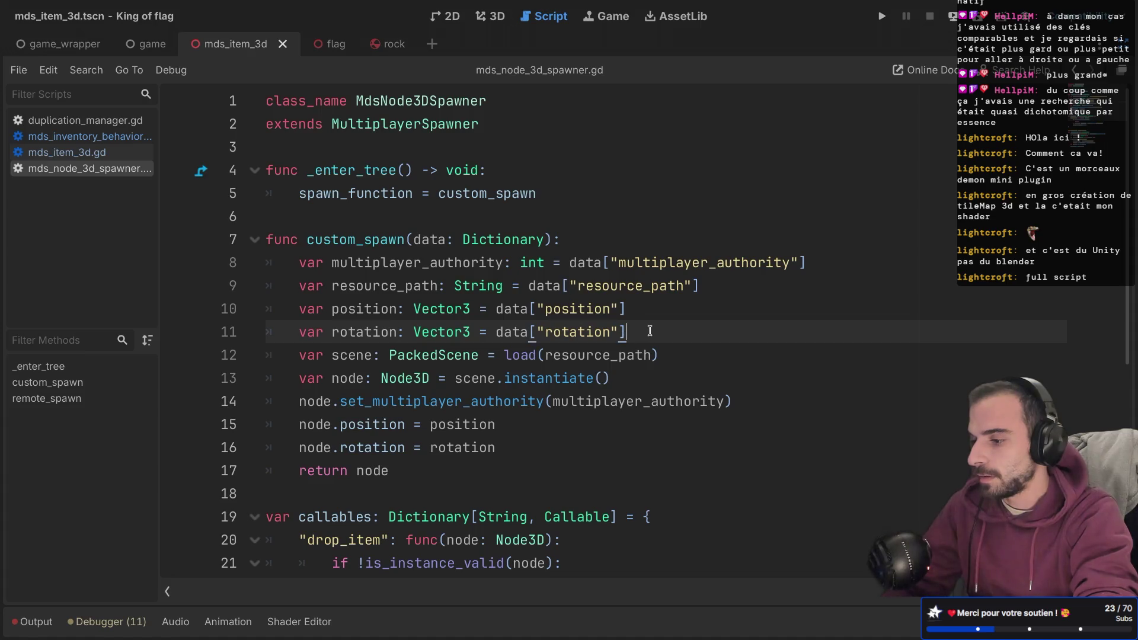
key("shift+Up")
key("shift+Down")
key("ctrl+shift+d")
- Turn the copy into a properties Dictionary read from data["properties"] and save
double_click(363, 354)
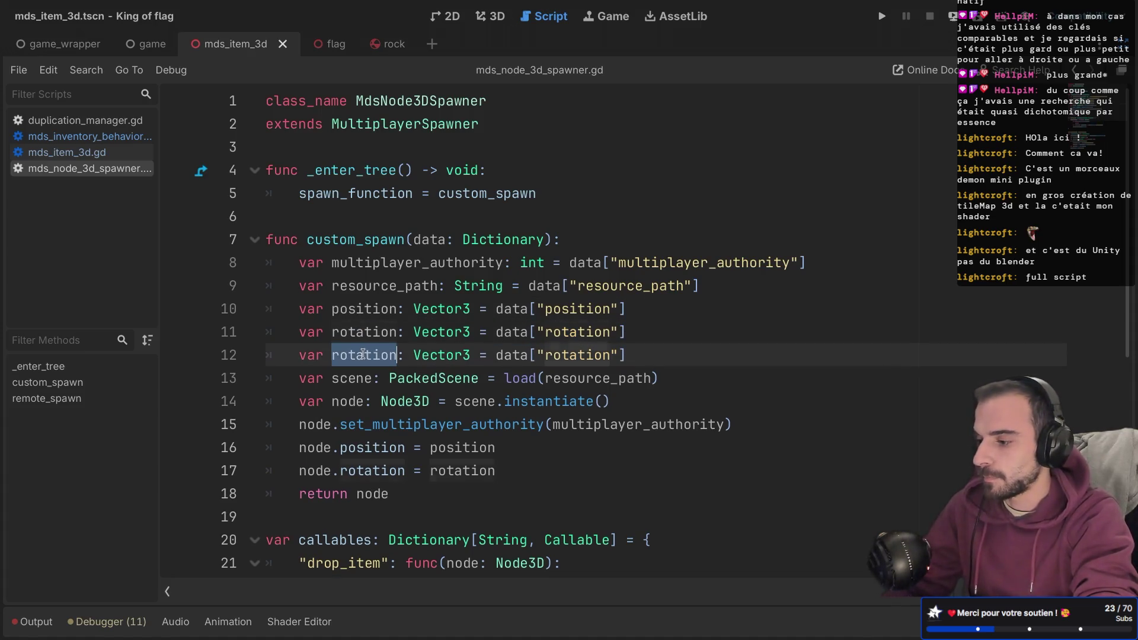
type("properties")
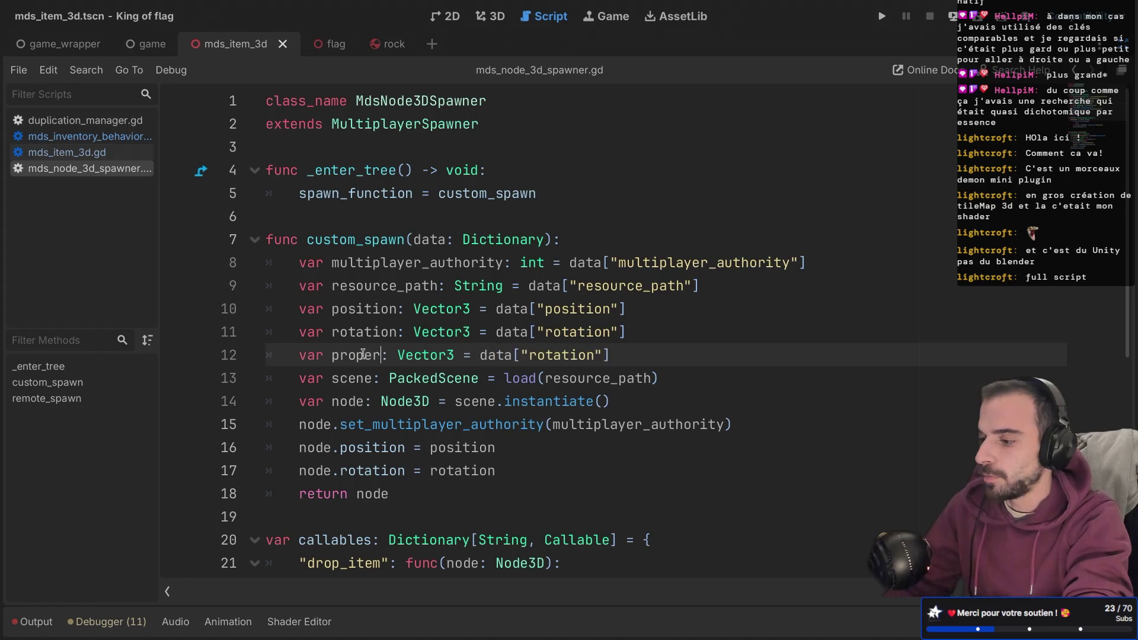
double_click(591, 355)
type("pro")
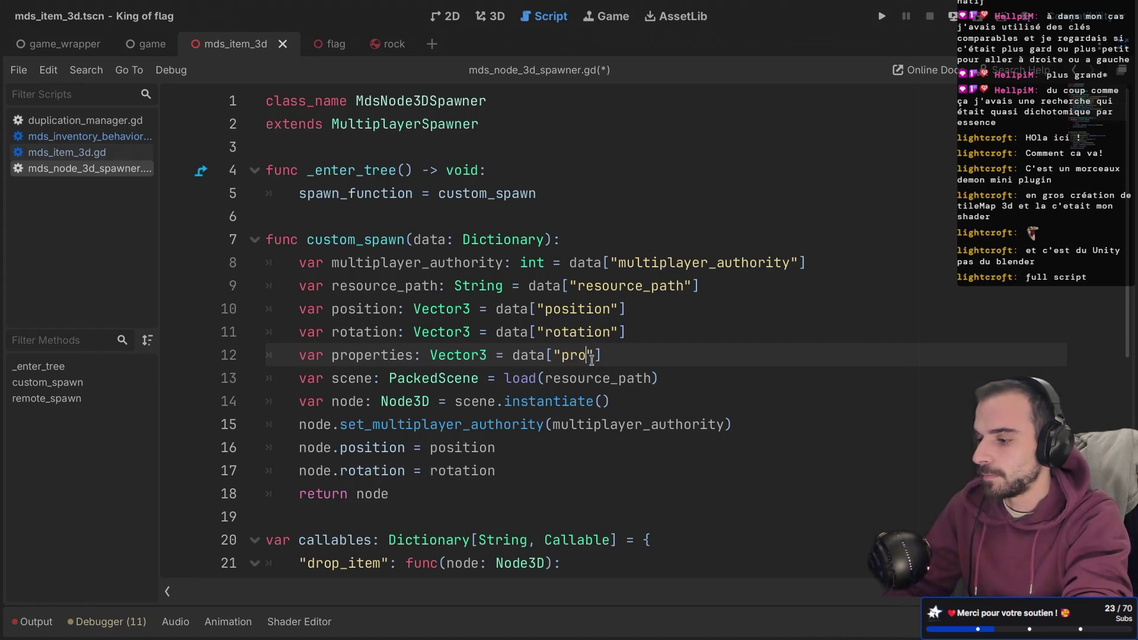
type("perties")
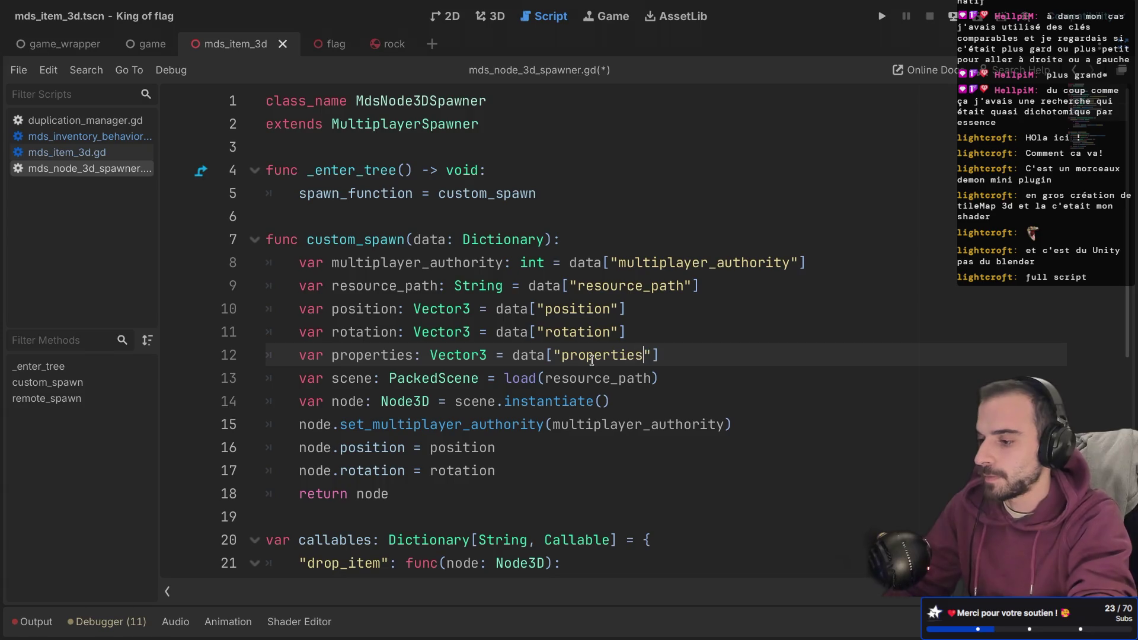
double_click(454, 353)
type("Dicto")
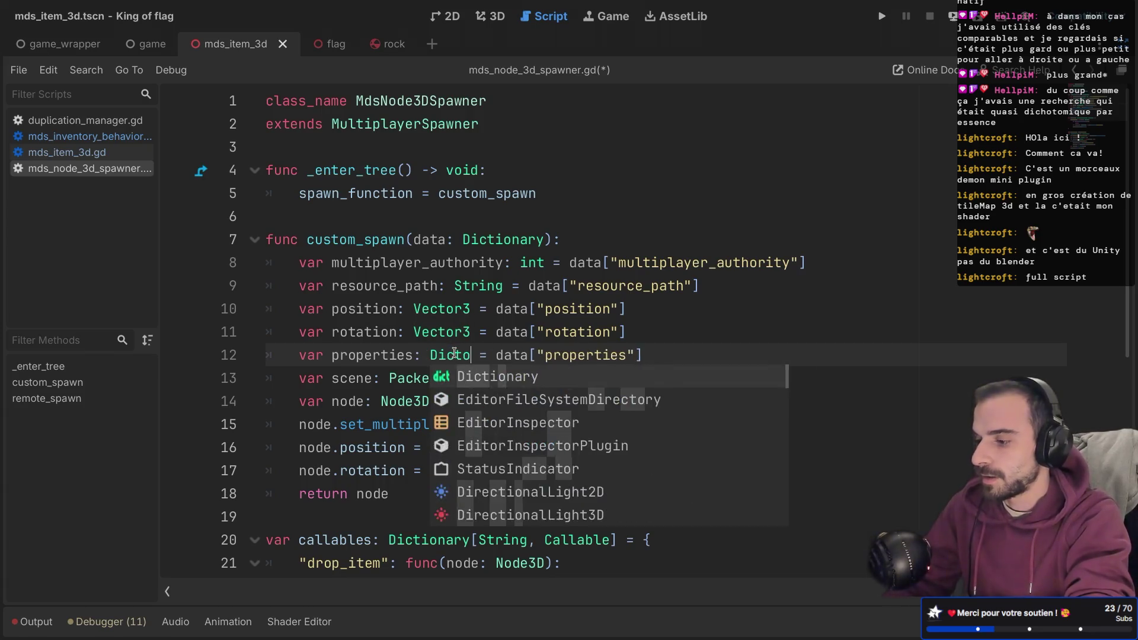
key("Return")
key("ctrl+s")
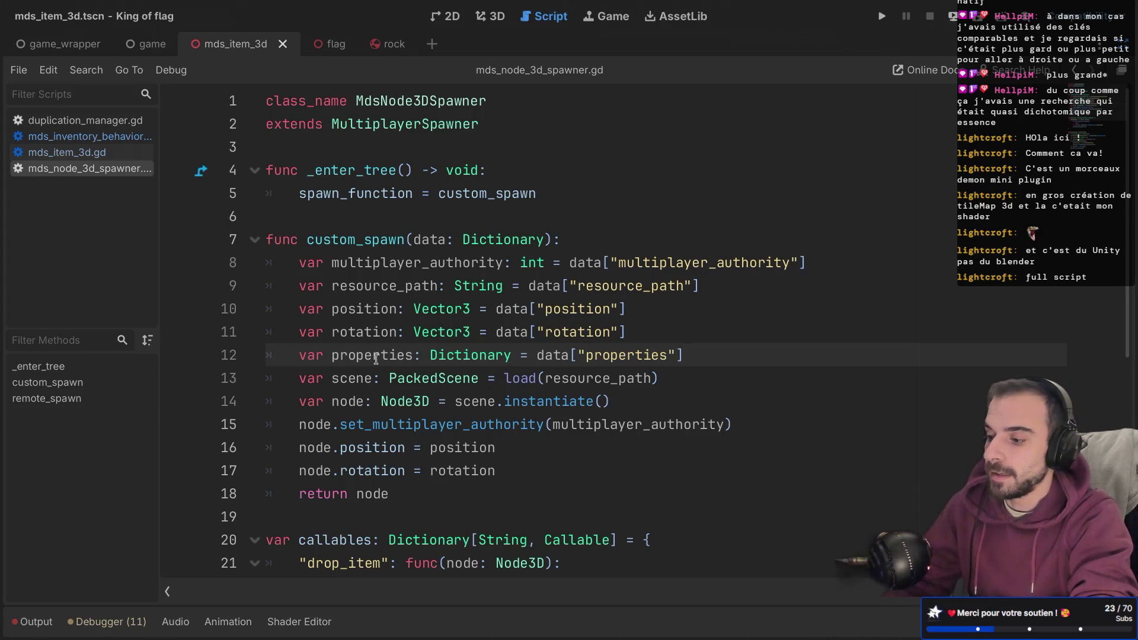
left_click_drag(292, 470, 462, 471)
left_click(552, 462)
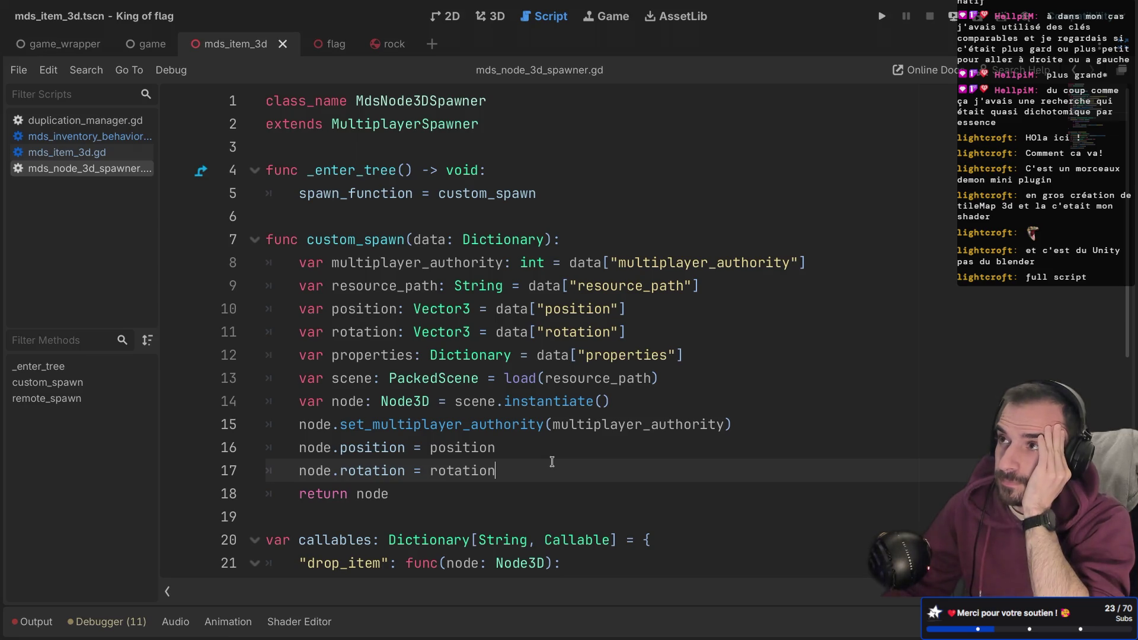
- Read the flag scene's flag.gd in distraction-free mode, then return to the node spawner script
left_click(328, 45)
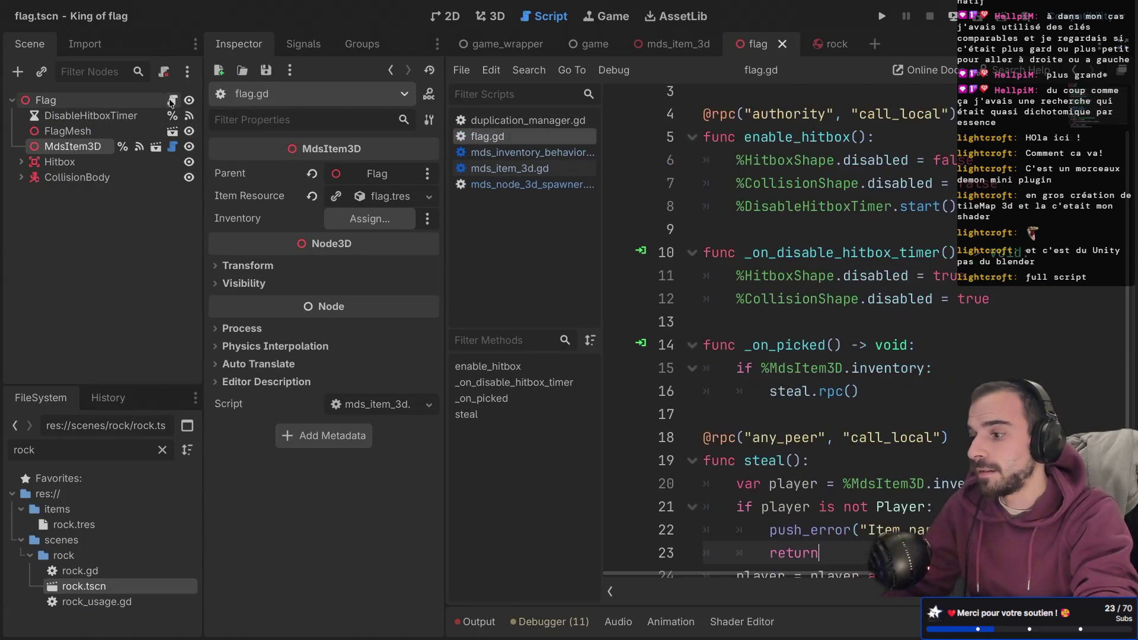
key("ctrl+shift+F11")
key("ctrl+shift+F11")
key("ctrl+shift+F11")
scroll(555, 259, "up", 1)
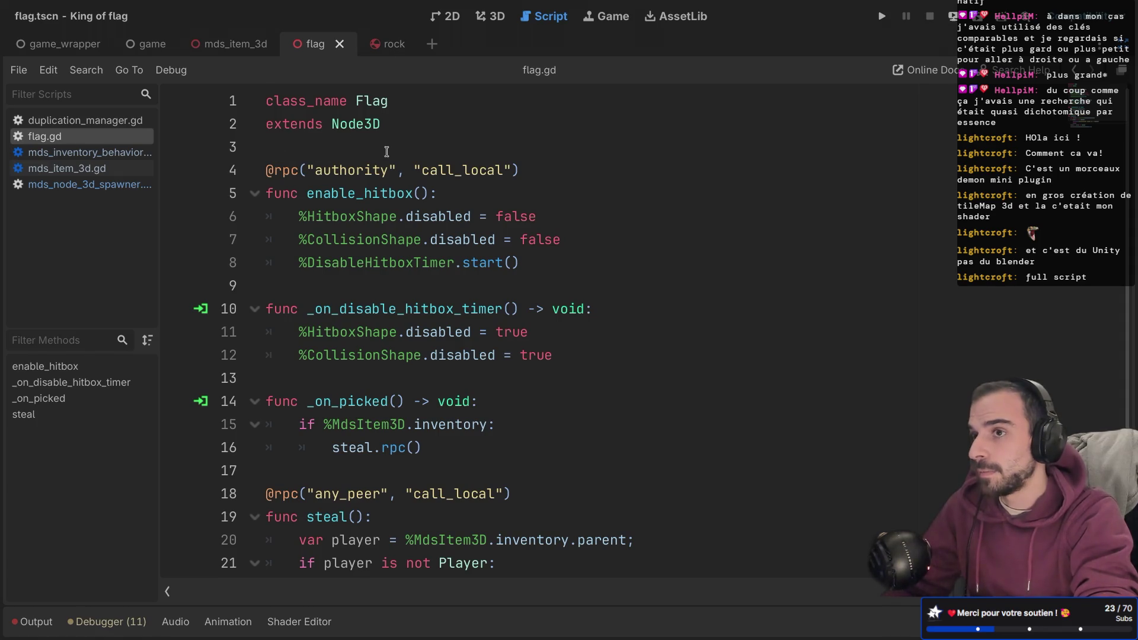
mouse_move(445, 205)
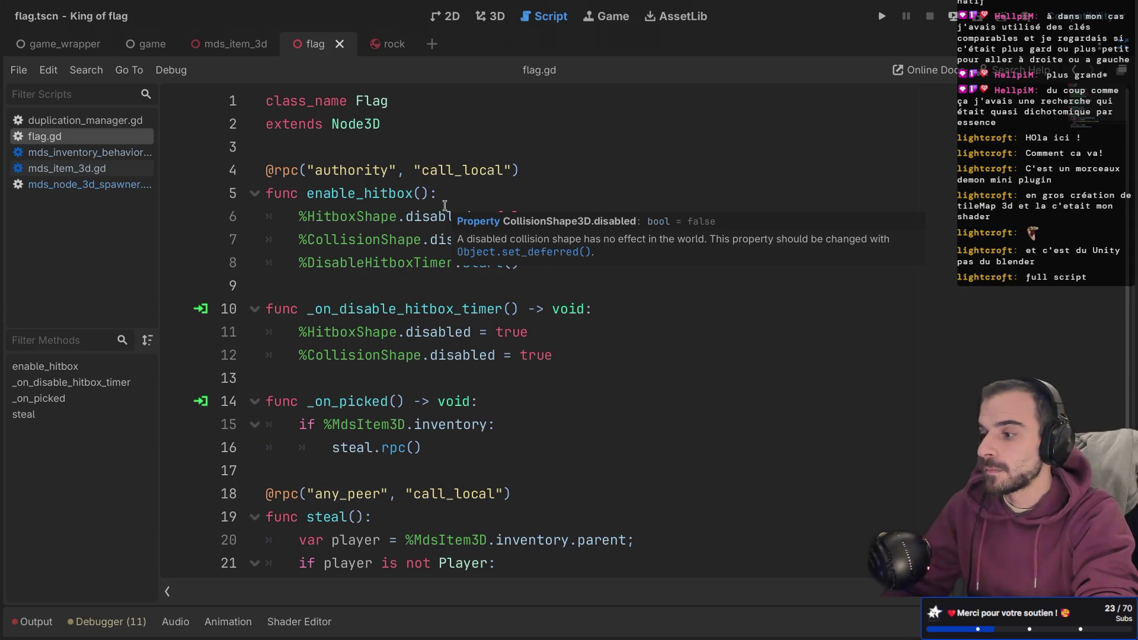
scroll(445, 205, "down", 2)
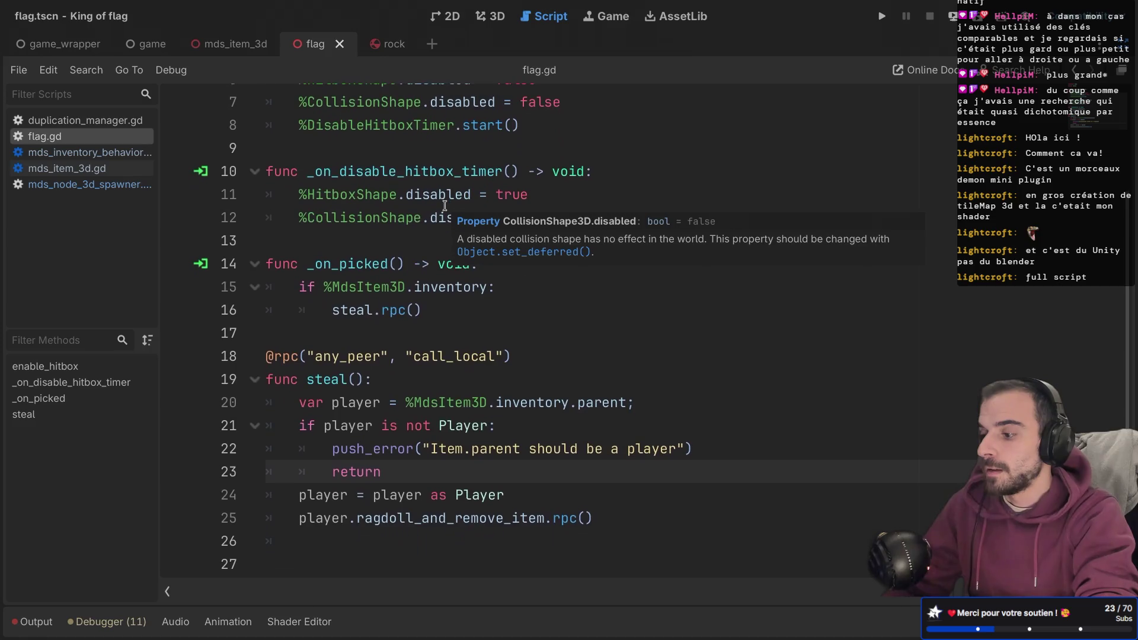
scroll(444, 205, "up", 2)
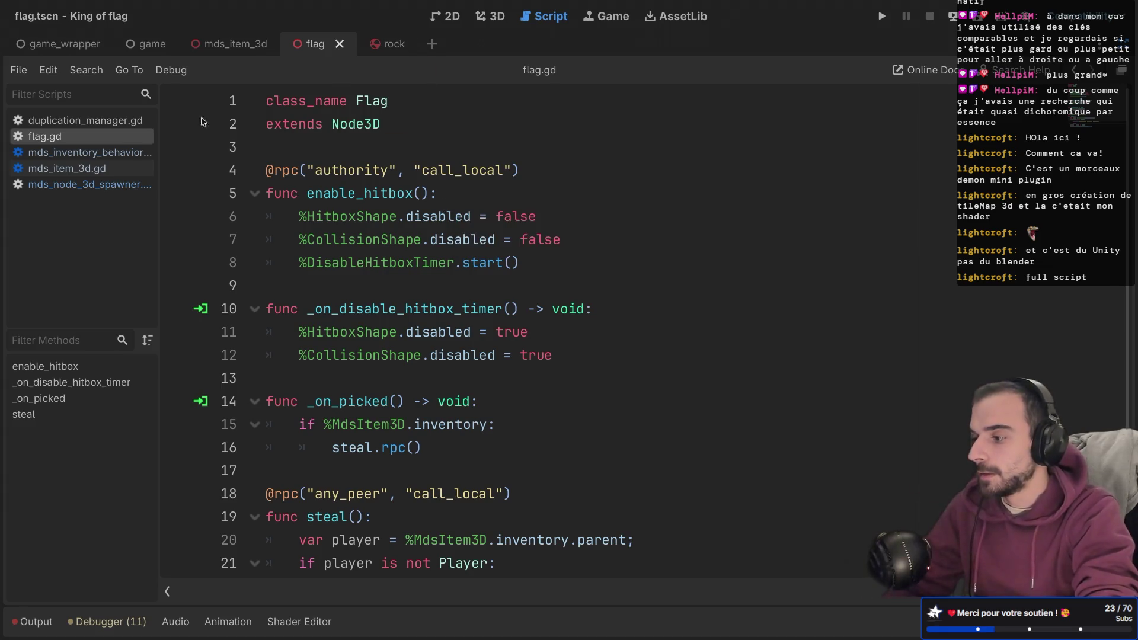
left_click(93, 189)
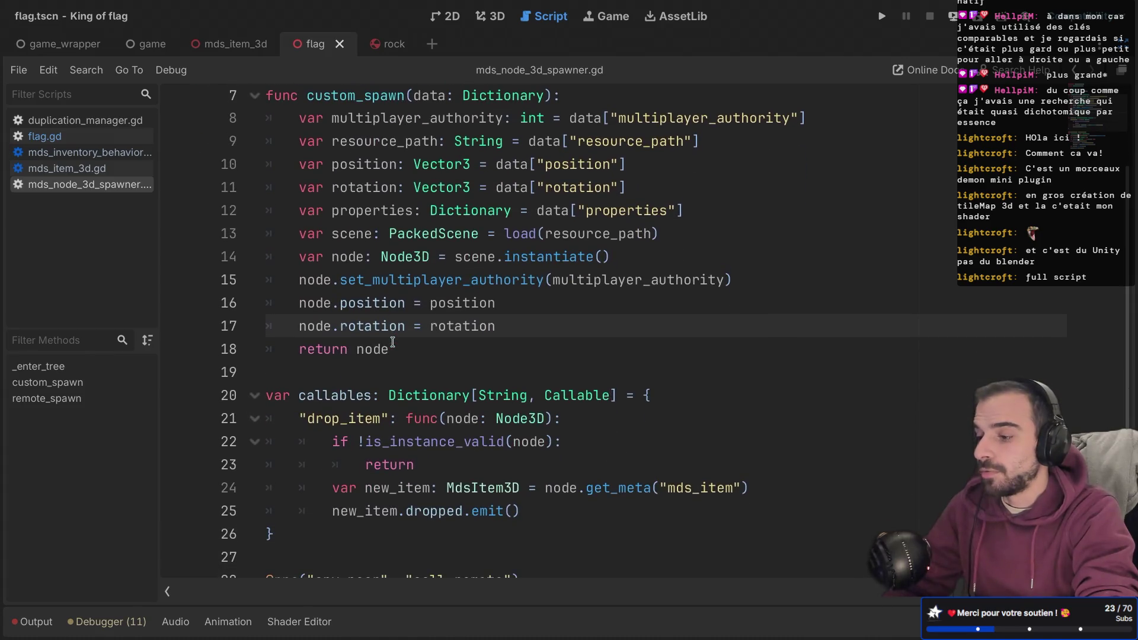
- Select the item_unique_id and timestamp declarations in mds_item_3d.gd
scroll(392, 342, "up", 1)
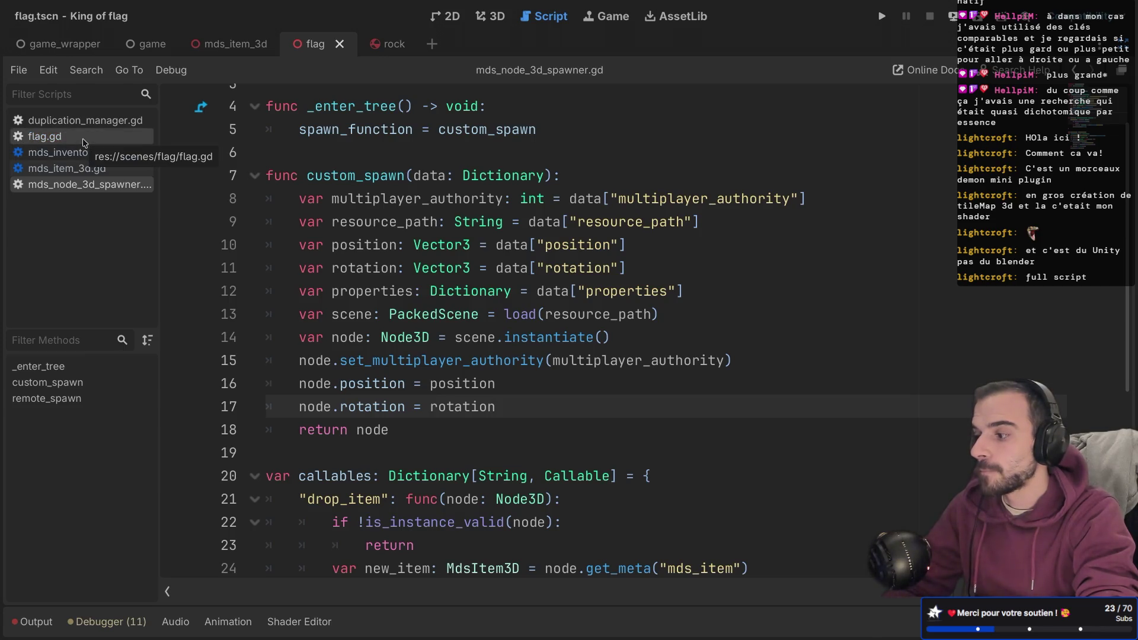
left_click(82, 166)
scroll(408, 308, "up", 1)
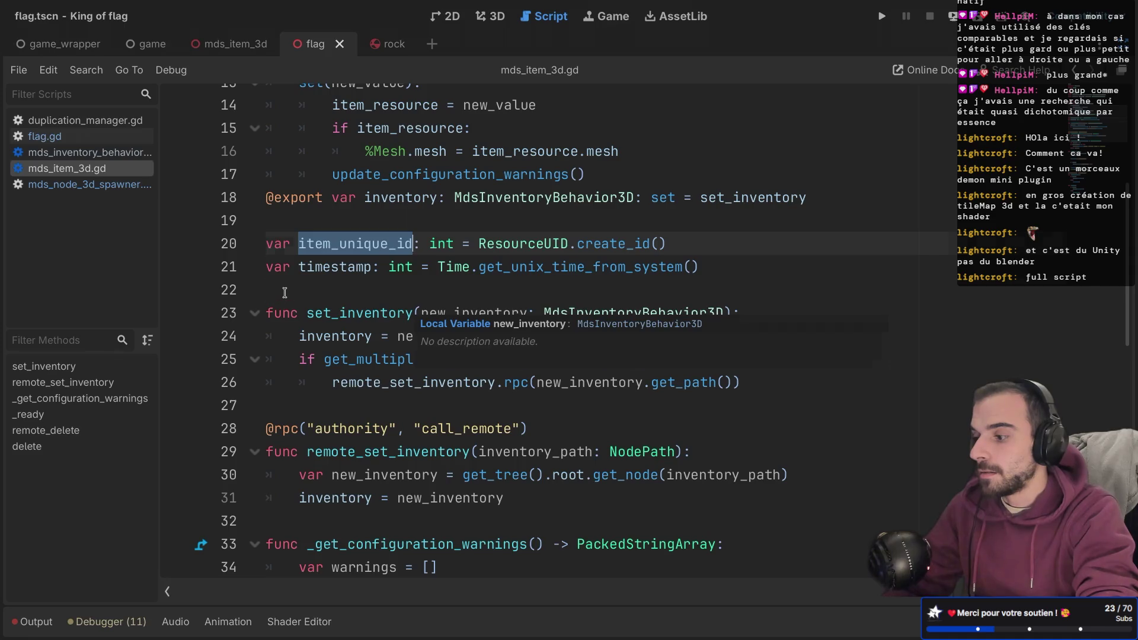
left_click_drag(285, 293, 264, 243)
key("ctrl+c")
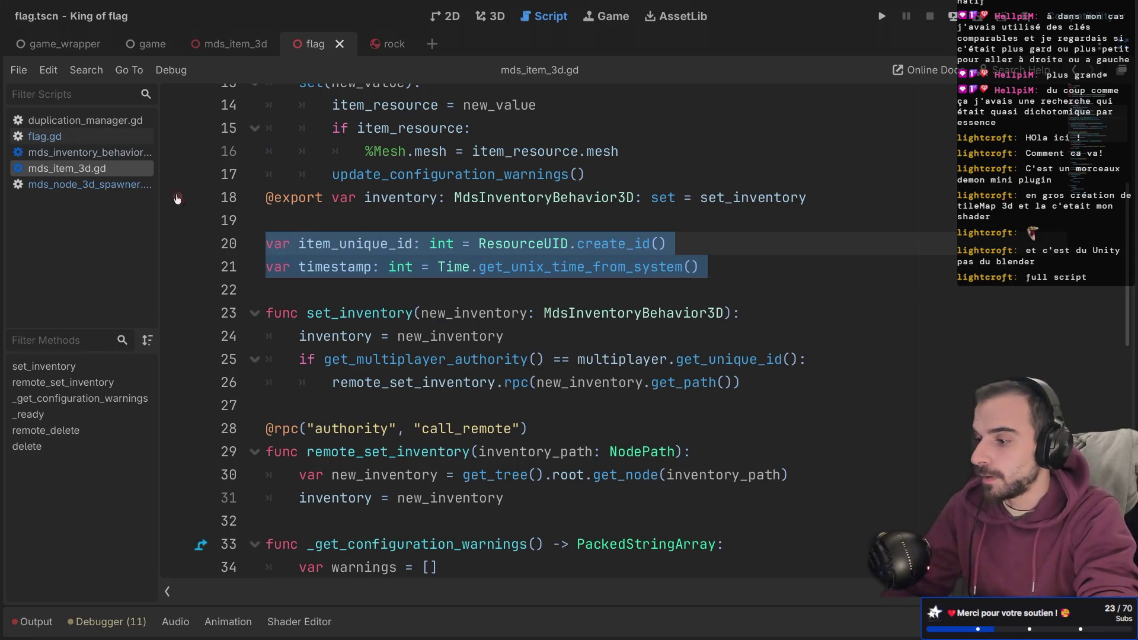
- Paste both declarations below extends Node3D in flag.gd
left_click(75, 142)
left_click(317, 143)
key("Return")
key("Return")
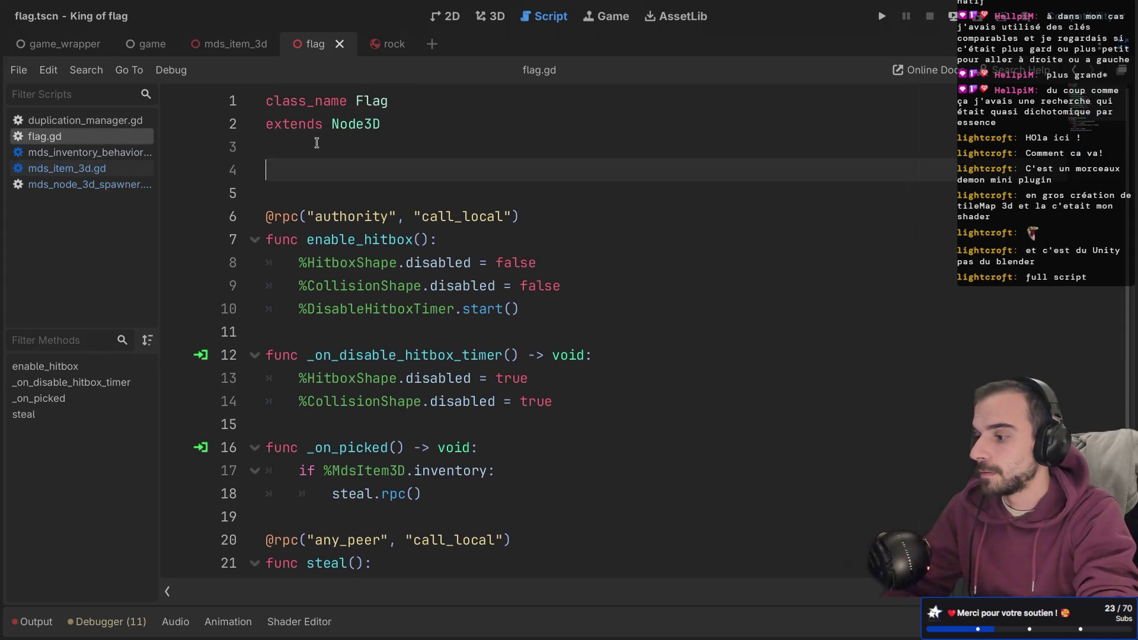
key("ctrl+v")
key("BackSpace")
left_click_drag(277, 215, 249, 150)
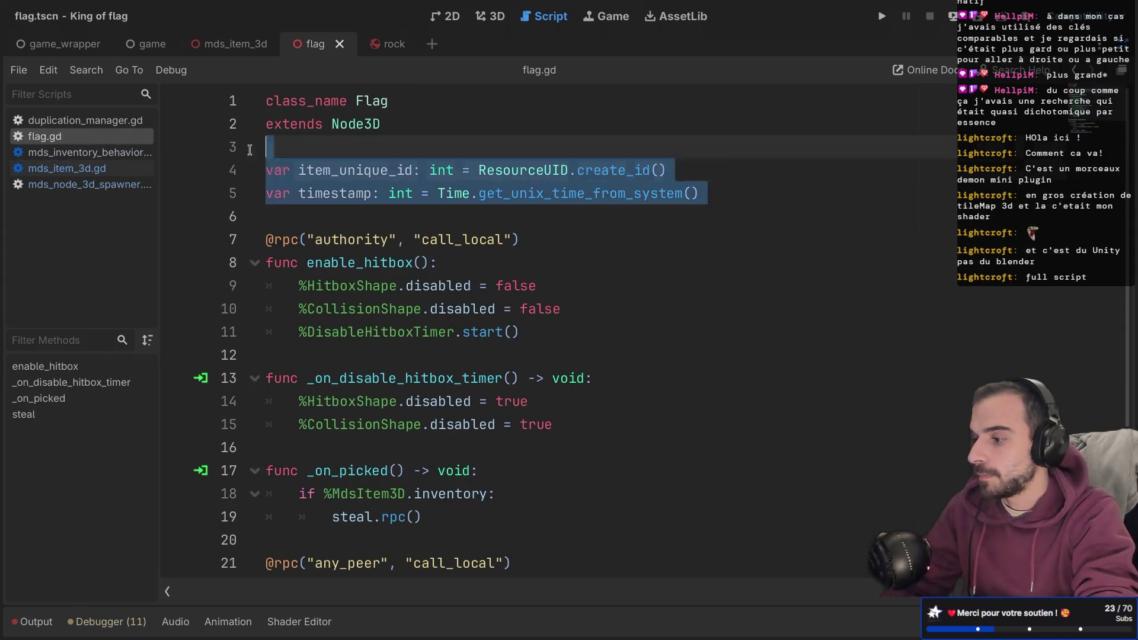
left_click(343, 146)
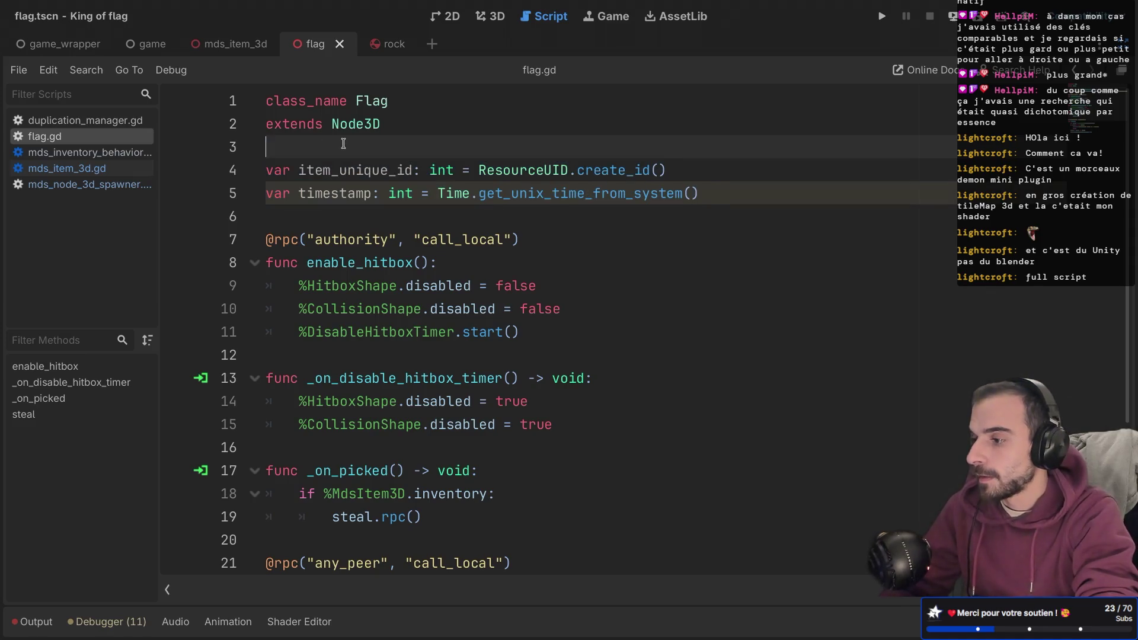
- Paste the same declarations into rock.gd above _physics_process
left_click(392, 47)
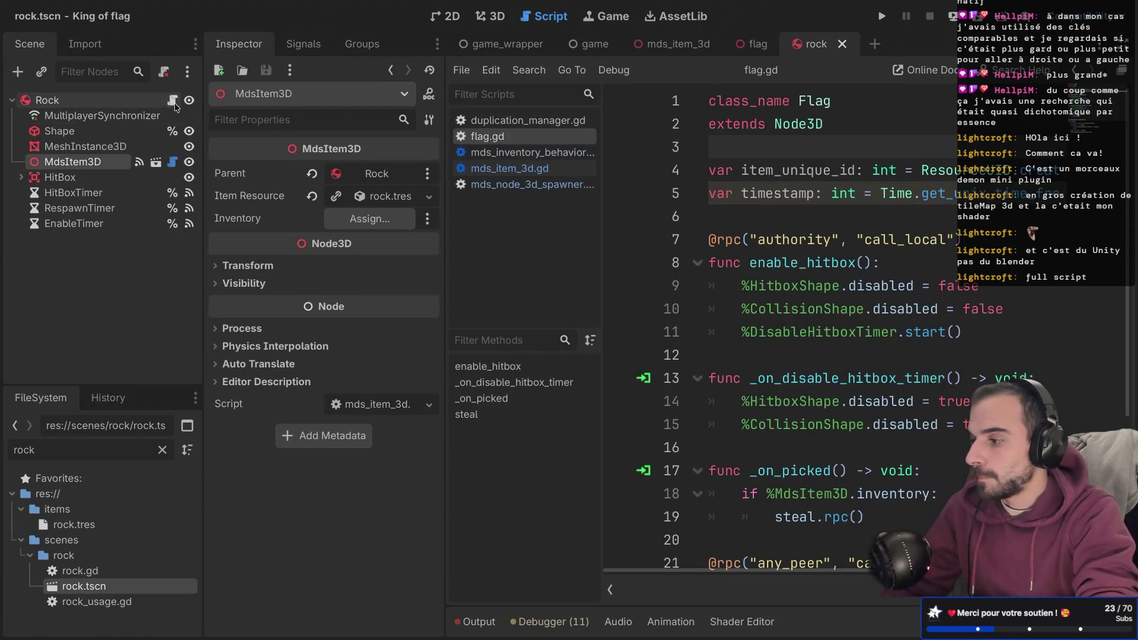
left_click(173, 102)
left_click(368, 170)
key("ctrl+v")
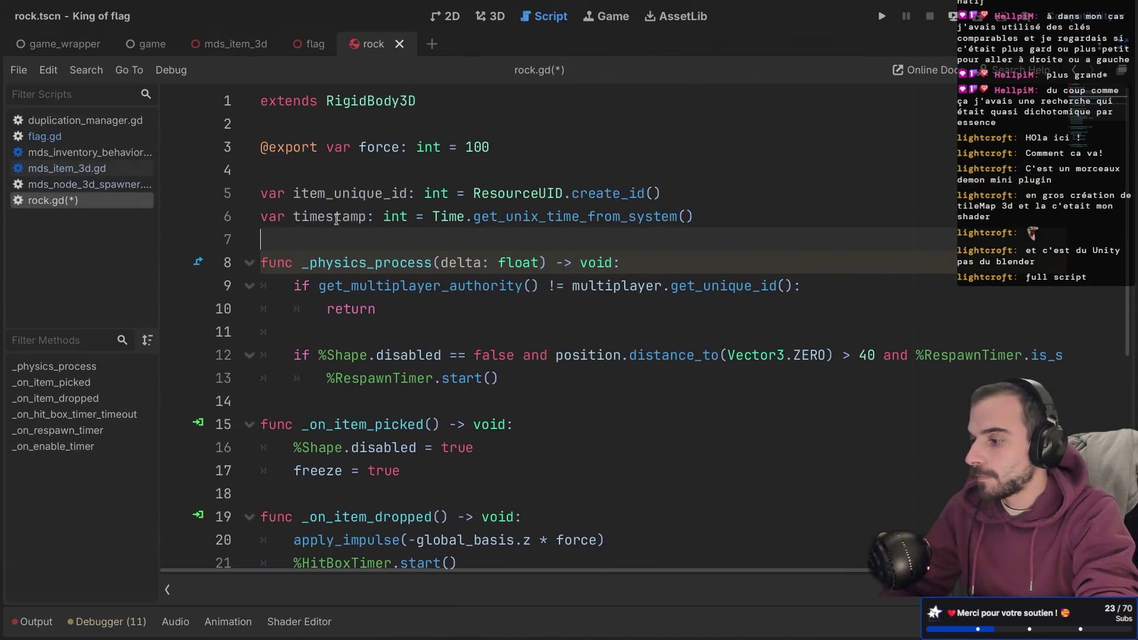
- Rename the timestamp variable to item_timestamp in the open script and in mds_item_3d.gd
left_click(297, 216)
type("item_")
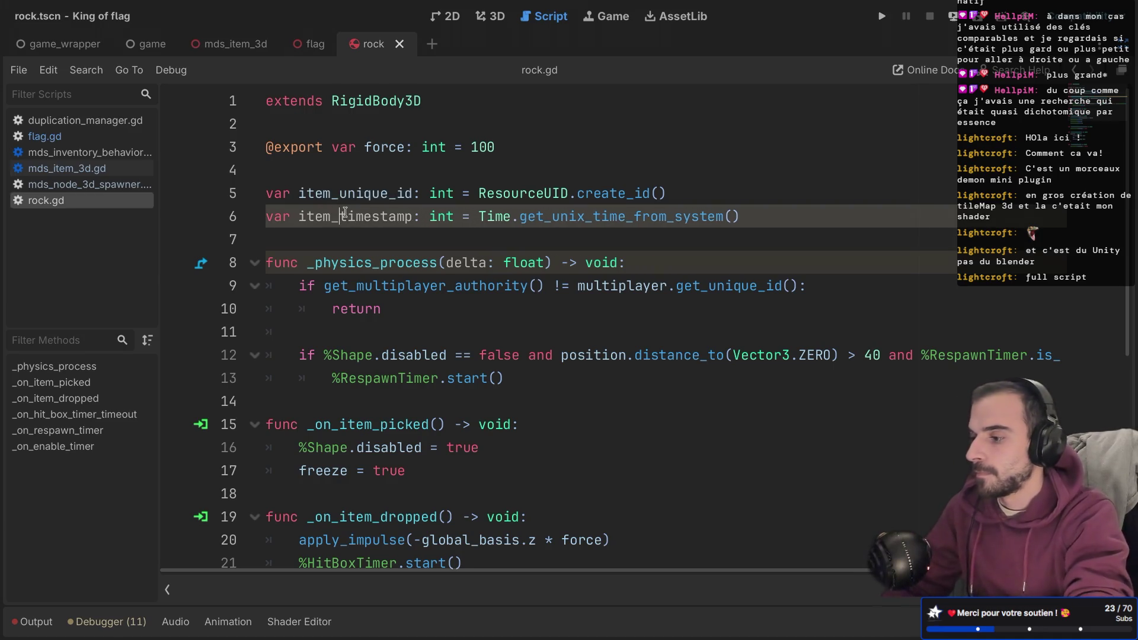
double_click(345, 216)
left_click(91, 184)
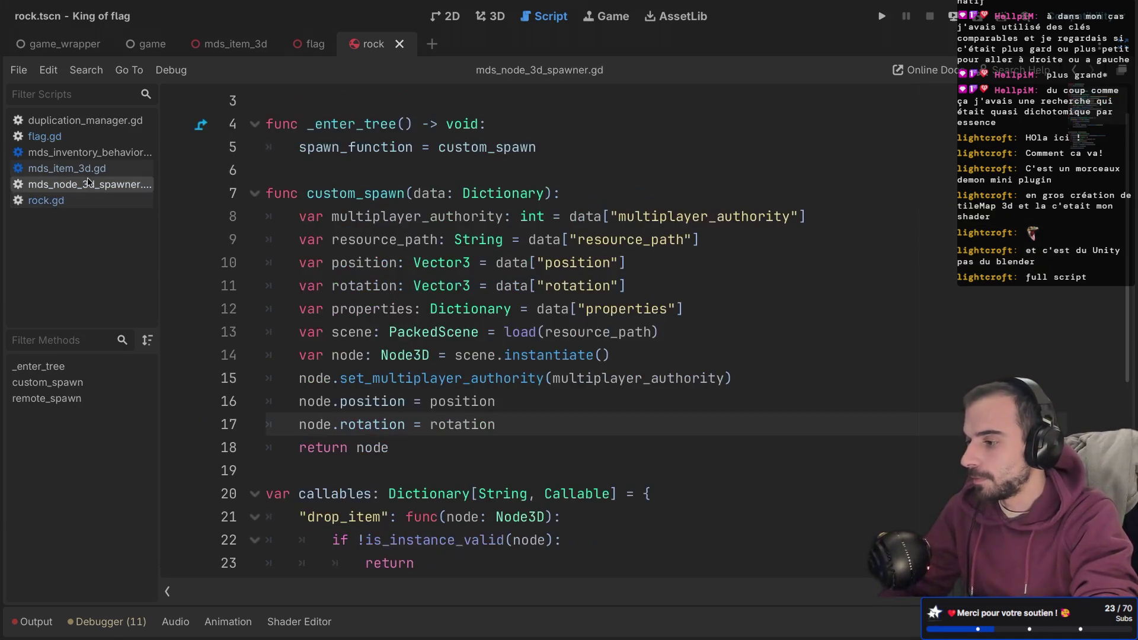
scroll(279, 226, "up", 1)
left_click(83, 168)
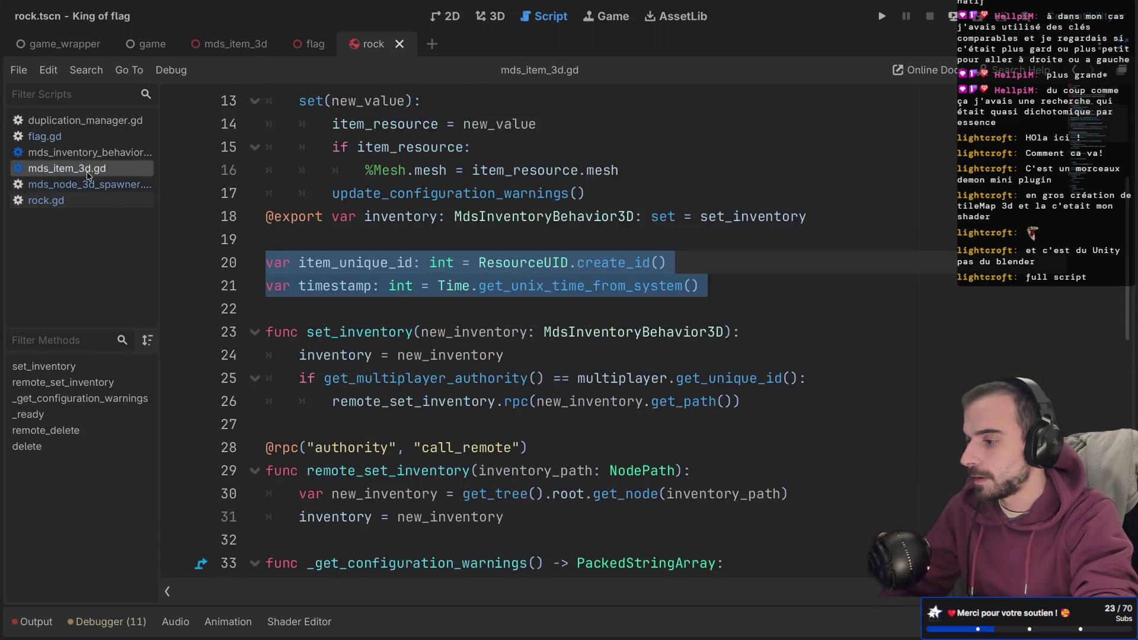
left_click(298, 285)
type("item_")
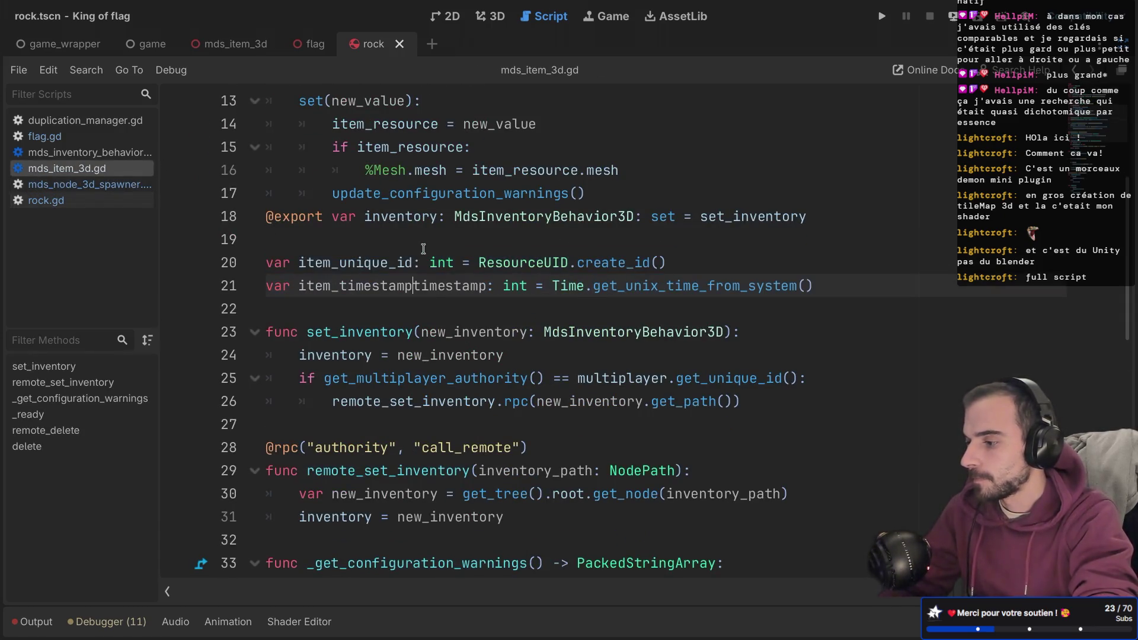
type("times")
key("BackSpace")
key("BackSpace")
key("BackSpace")
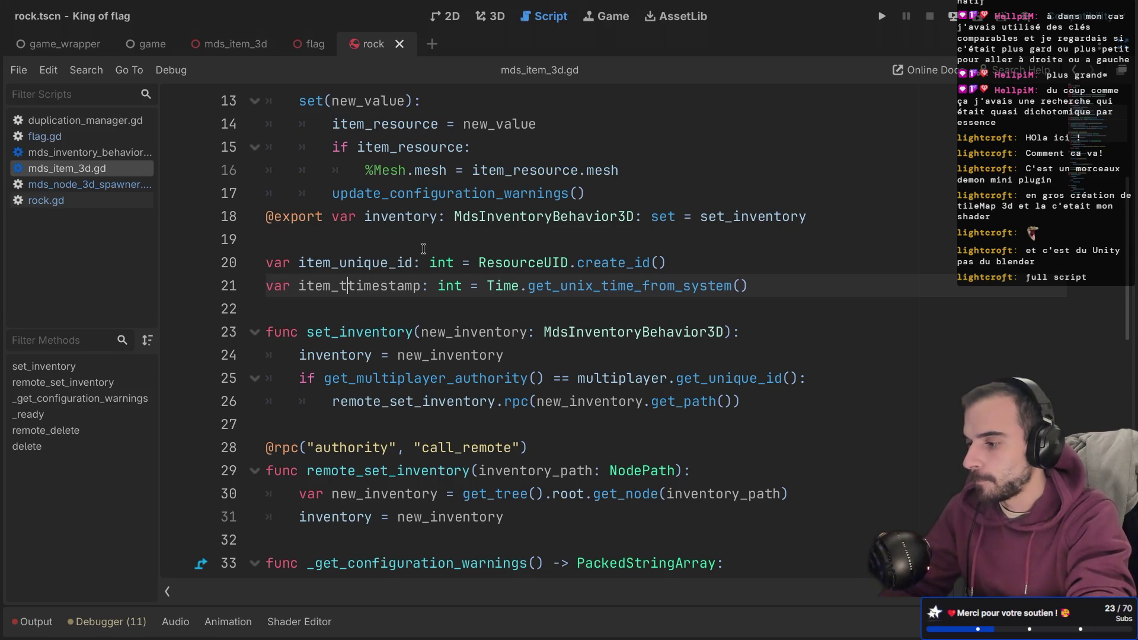
- Rename timestamp to item_timestamp on line 5 of flag.gd
left_click(62, 137)
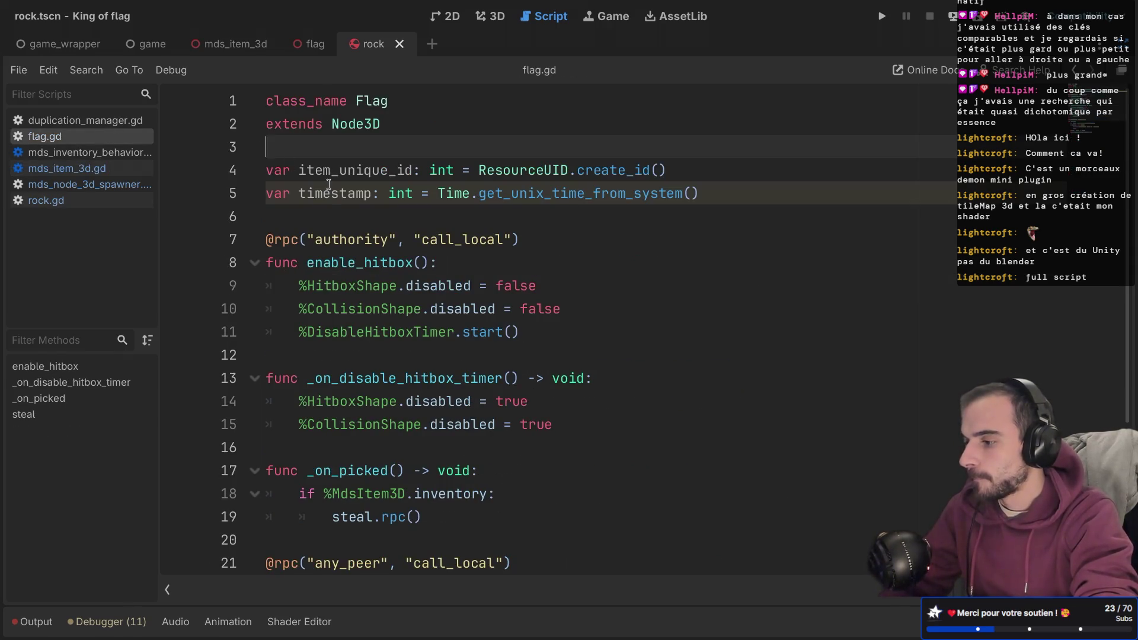
left_click(299, 193)
type("item_")
left_click(341, 214)
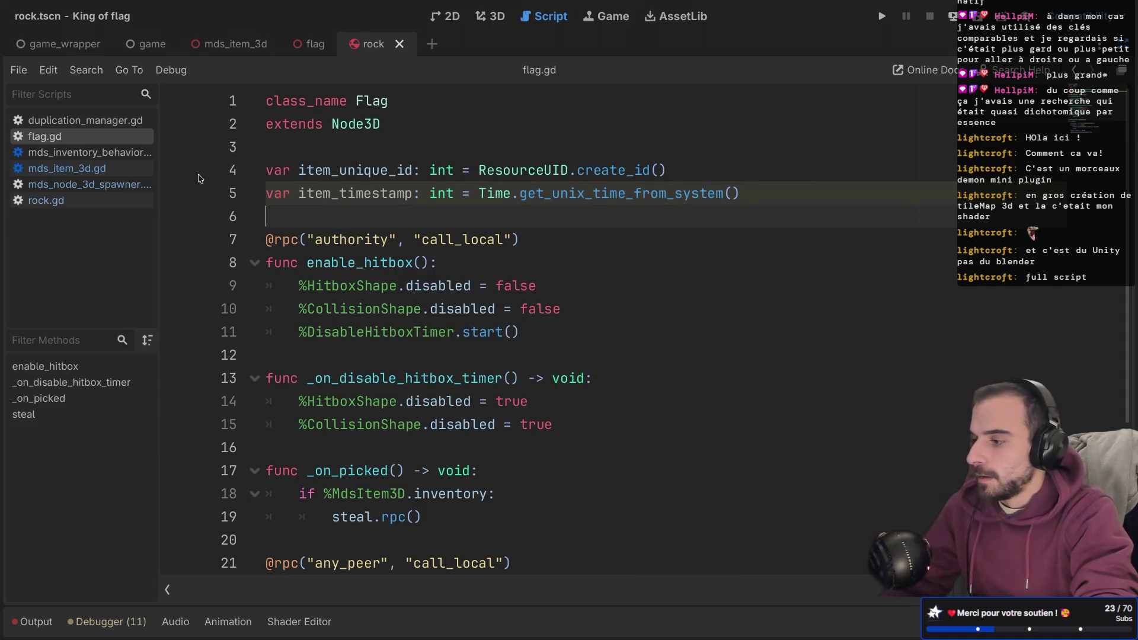
double_click(354, 193)
key("ctrl+c")
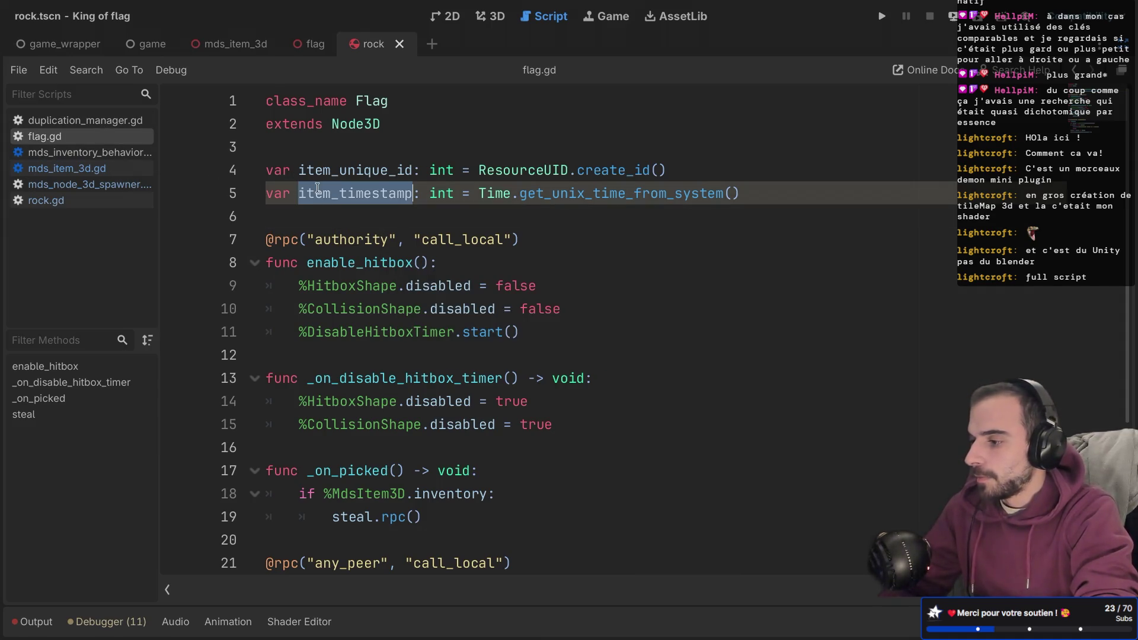
- Change both timestamp references on line 19 of duplication_manager.gd to item_timestamp and save
left_click(97, 121)
scroll(231, 148, "down", 1)
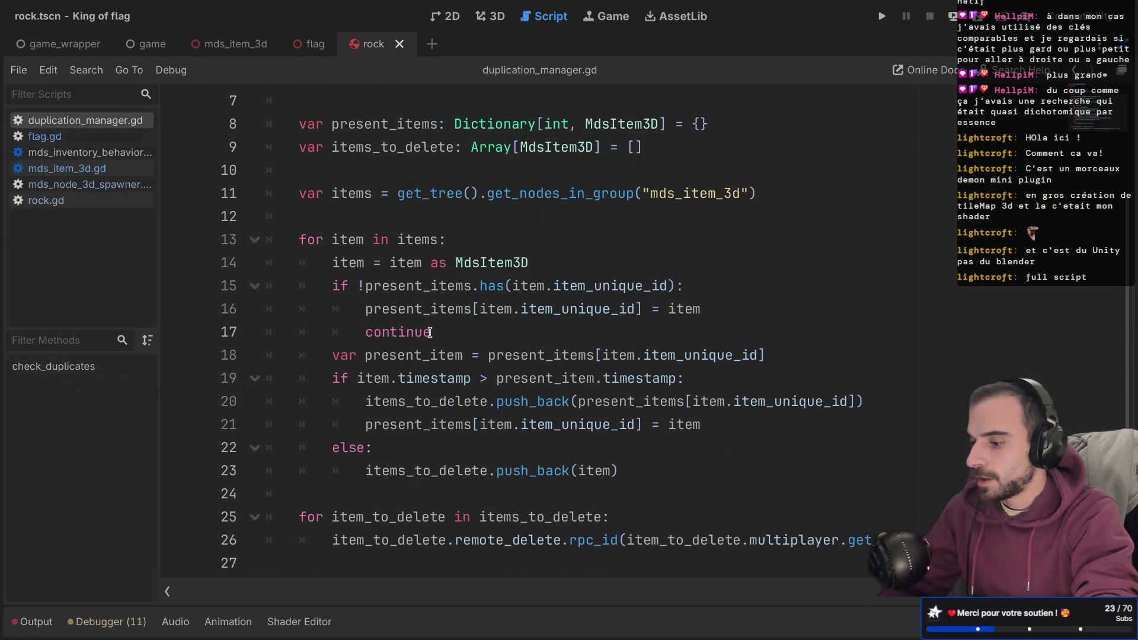
double_click(638, 380)
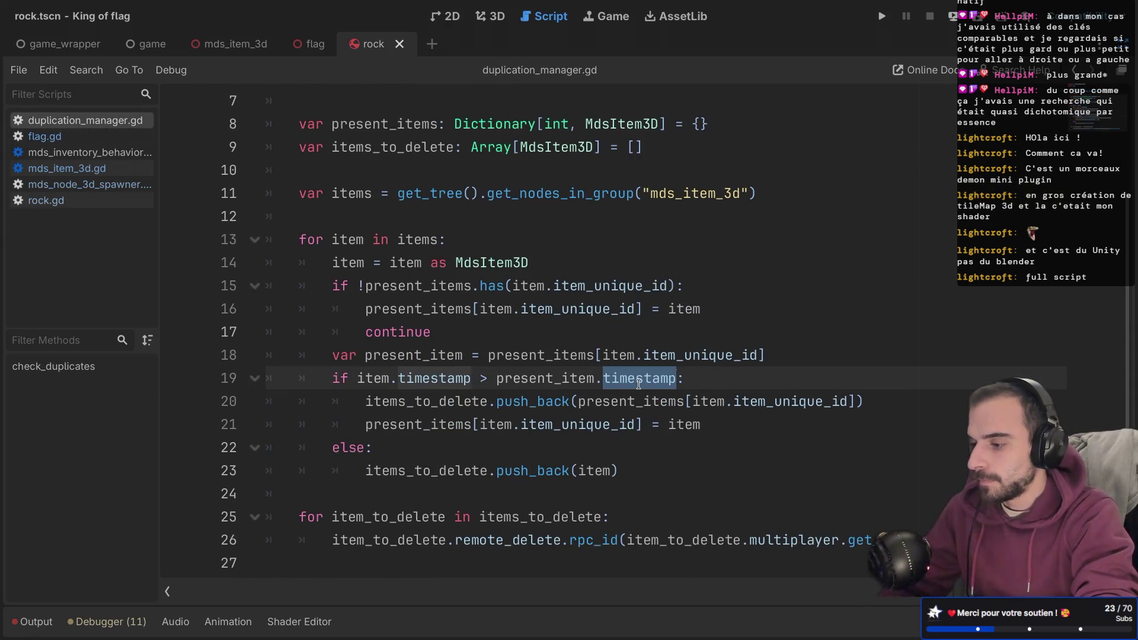
key("ctrl+v")
double_click(462, 380)
key("ctrl+v")
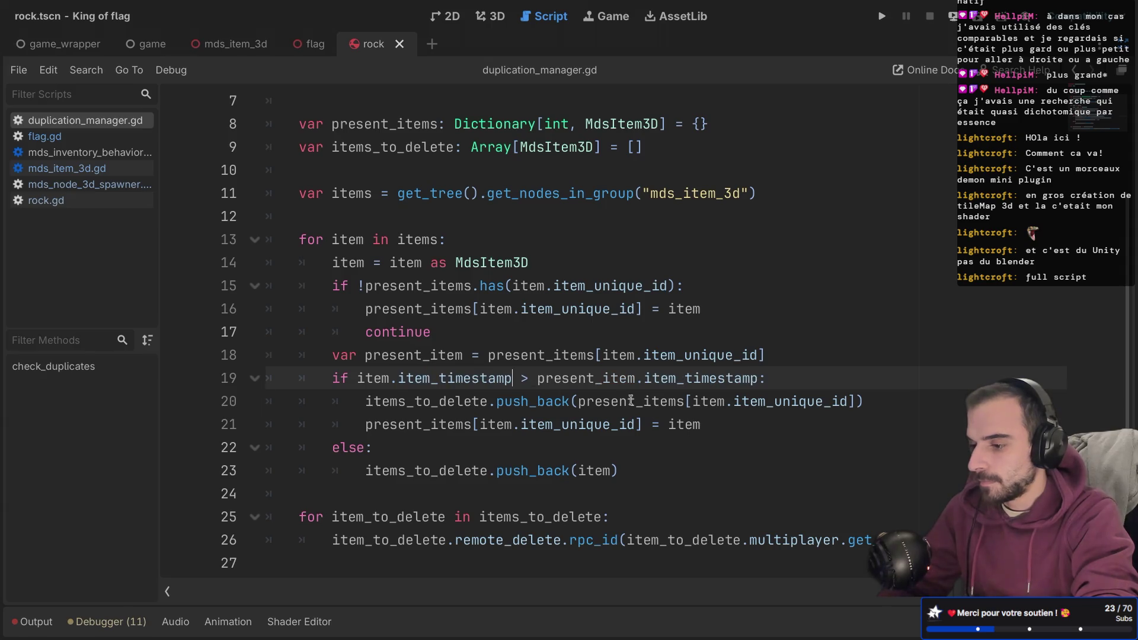
scroll(699, 439, "up", 1)
scroll(698, 439, "down", 1)
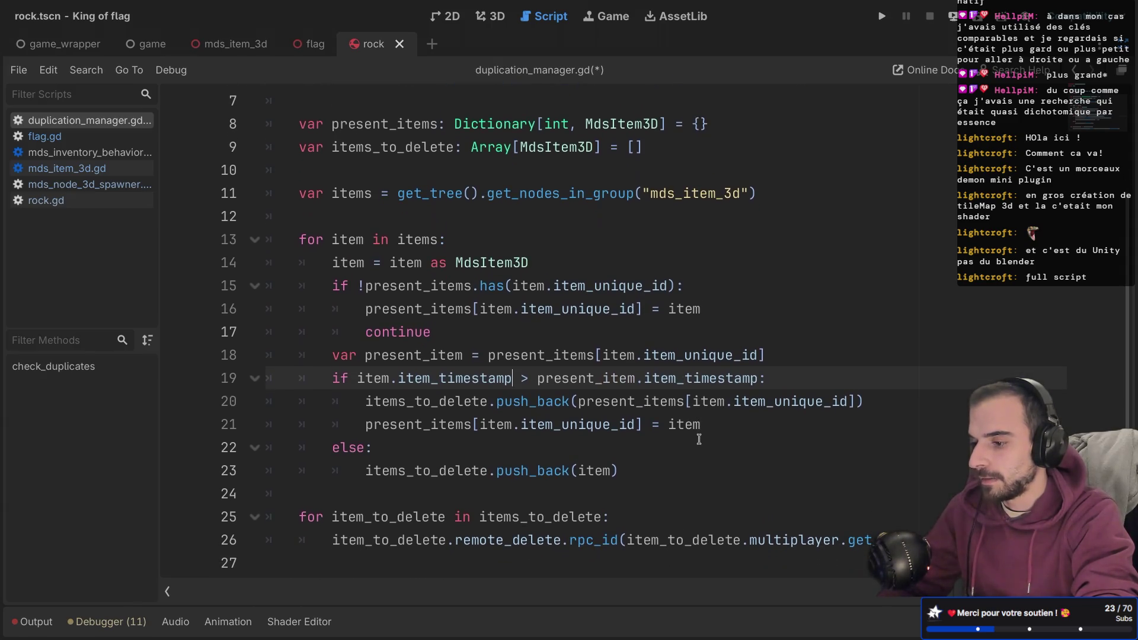
scroll(698, 439, "up", 2)
key("ctrl+s")
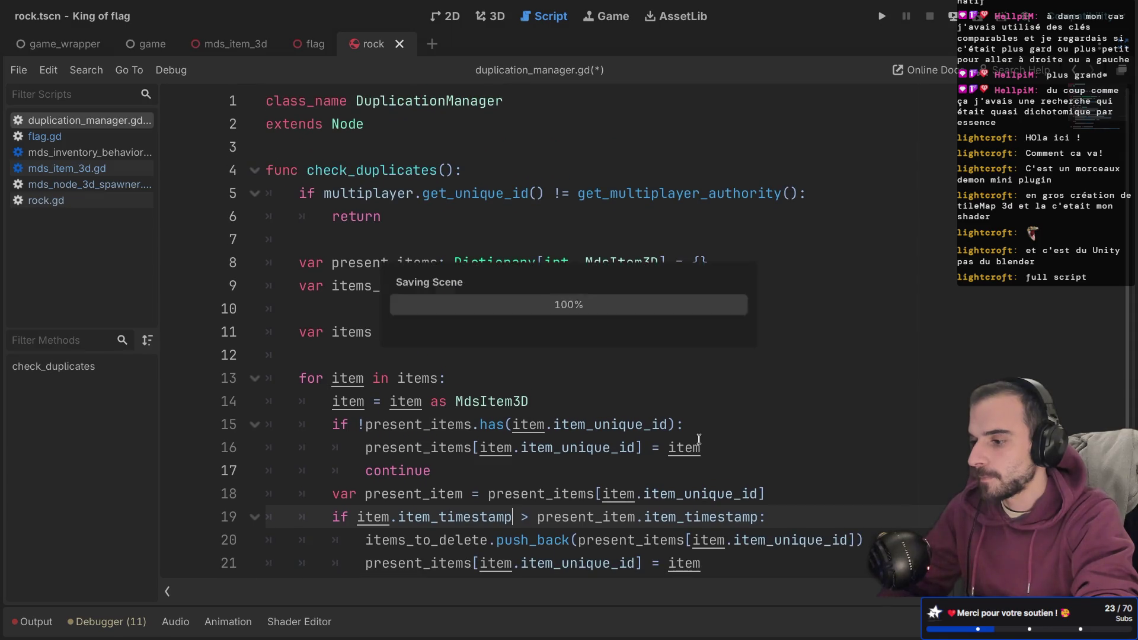
left_click(128, 155)
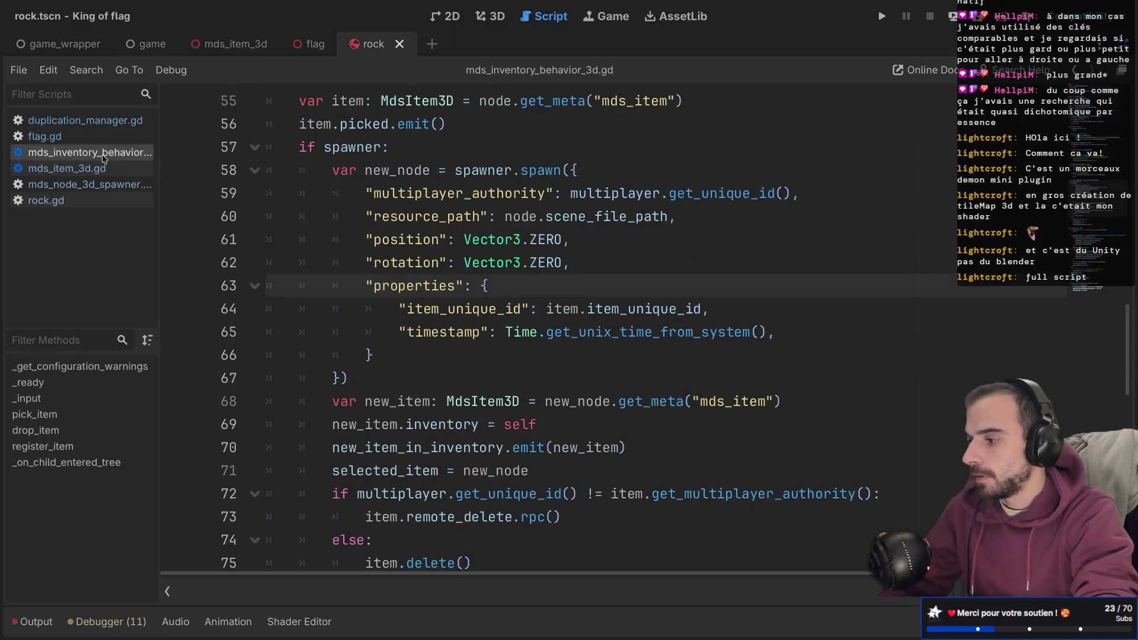
- Correct the line 65 spawn property key to item_timestamp
scroll(415, 287, "down", 1)
left_click(426, 304)
key("ctrl+v")
double_click(458, 308)
key("ctrl+v")
left_click(565, 271)
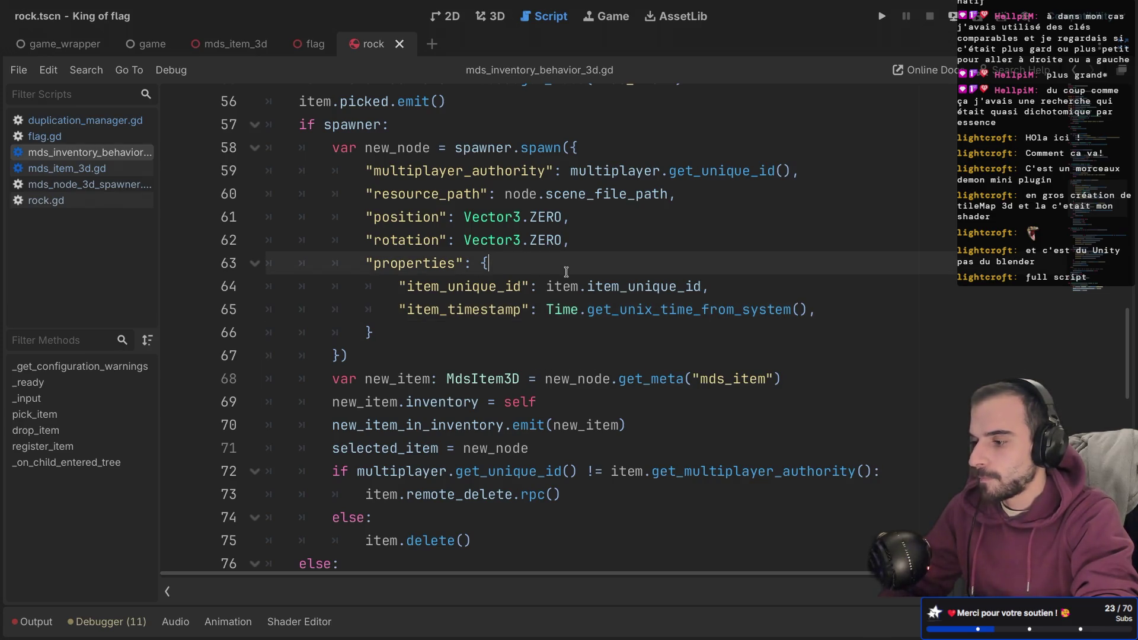
- Check the item_unique_id and item_timestamp keys on lines 64 and 65
scroll(566, 272, "up", 3)
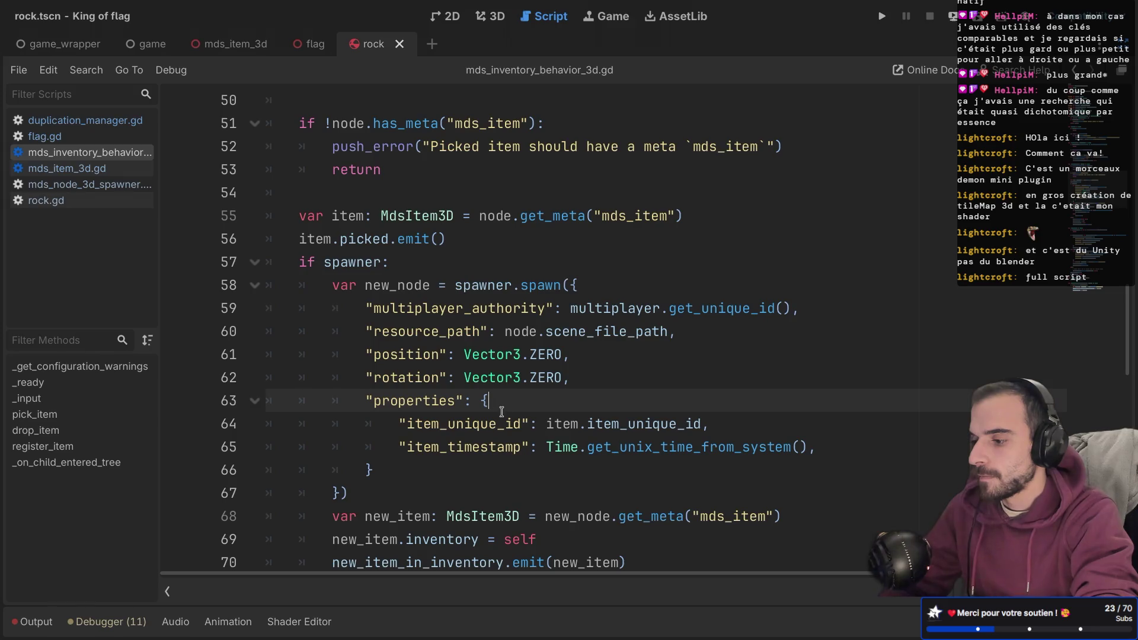
double_click(472, 424)
double_click(470, 448)
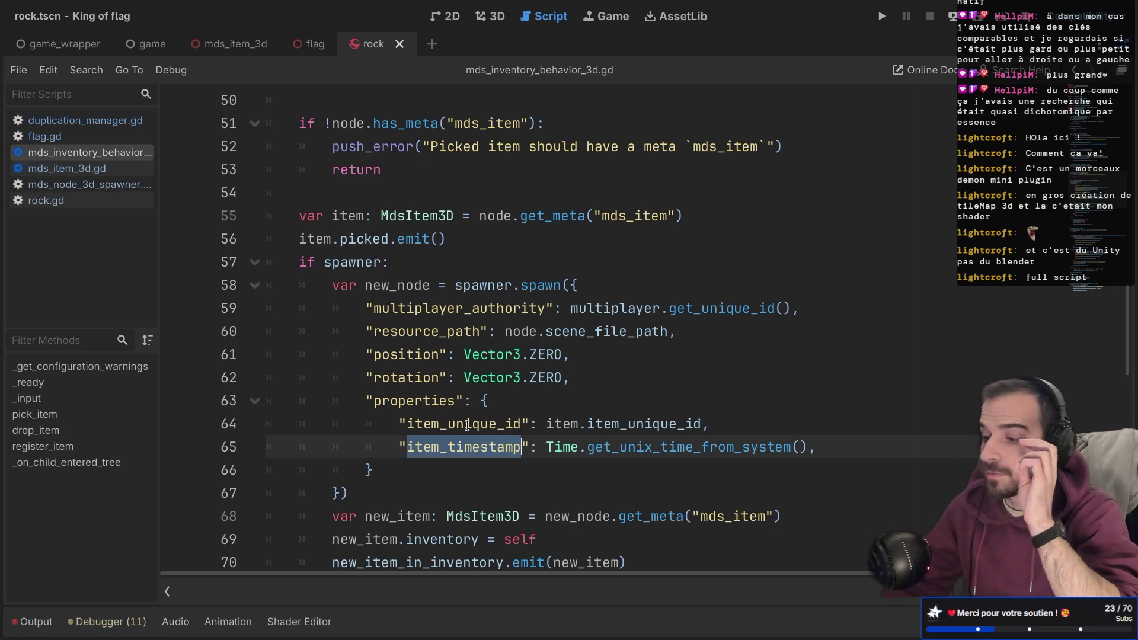
triple_click(467, 424)
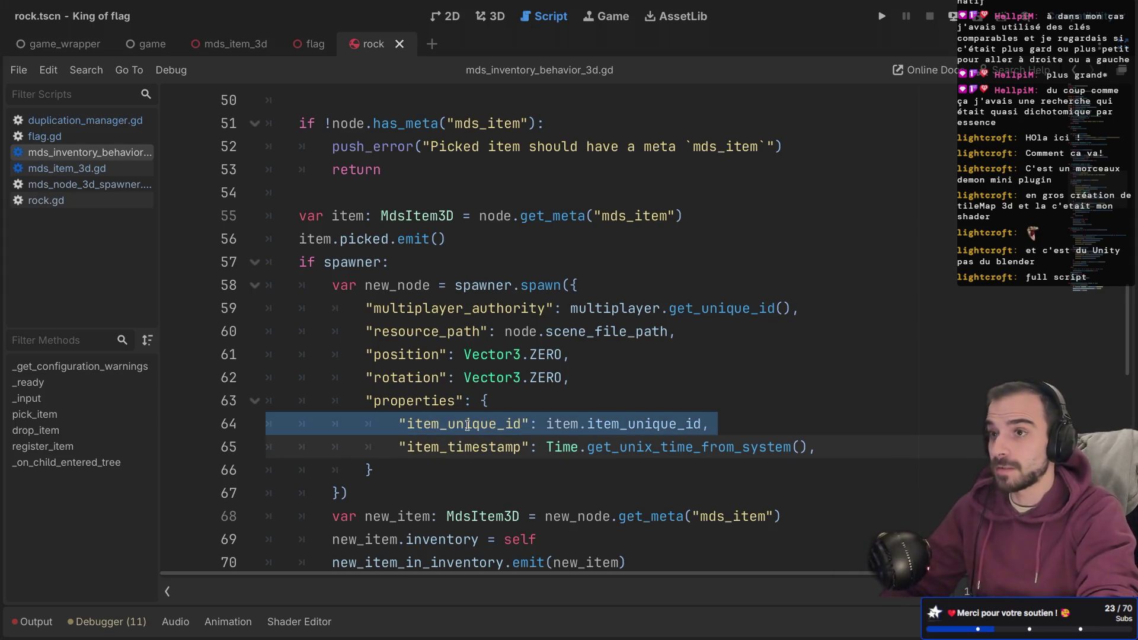
double_click(467, 425)
double_click(453, 446)
double_click(468, 425)
double_click(457, 446)
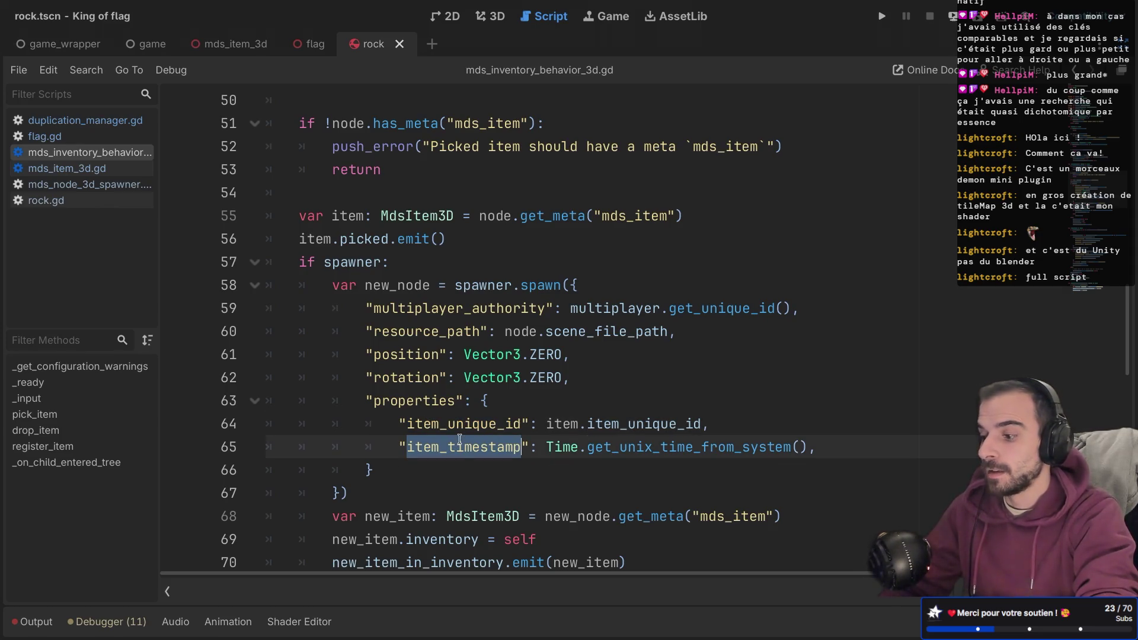
- Look through mds_item_3d.gd, duplication_manager.gd, flag.gd and the spawner scripts
left_click(47, 169)
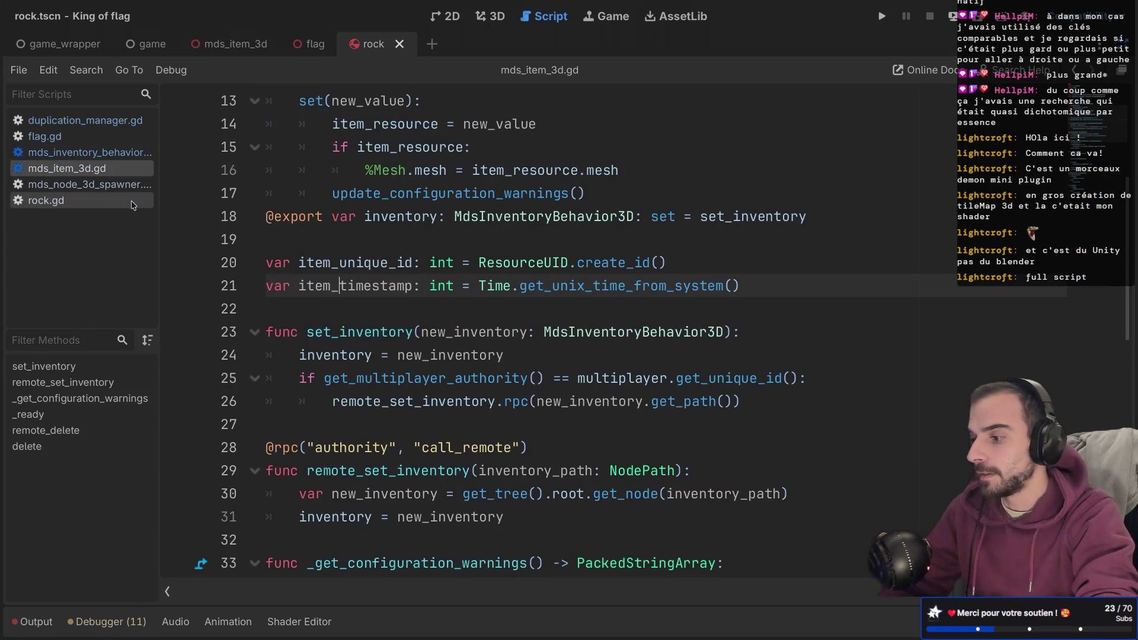
left_click(73, 185)
scroll(265, 288, "down", 2)
scroll(265, 287, "up", 2)
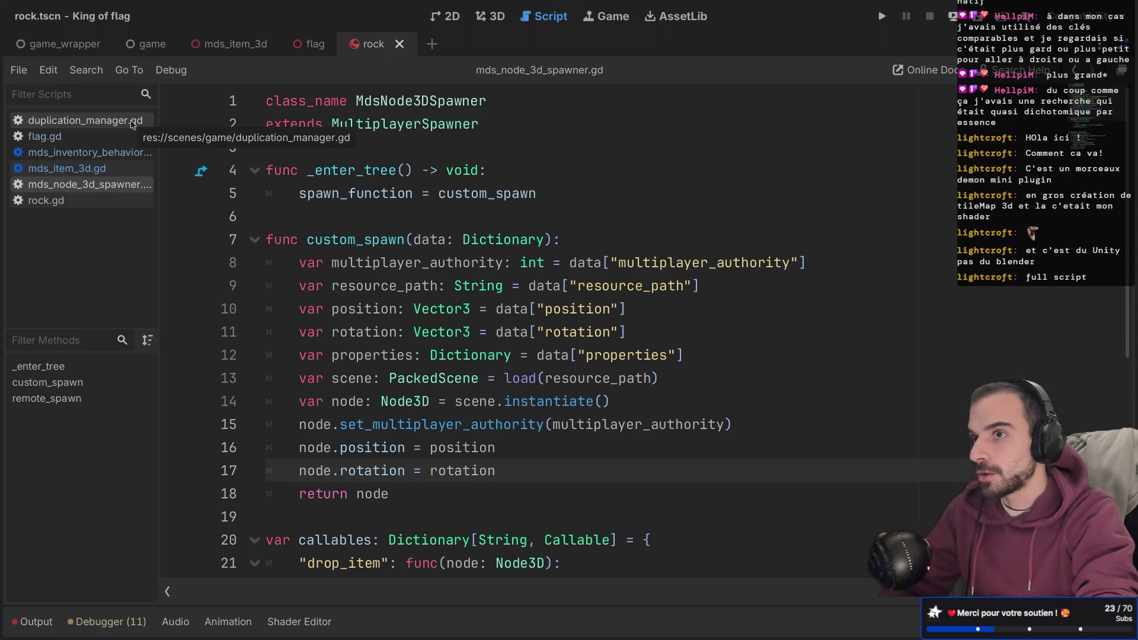
left_click(79, 122)
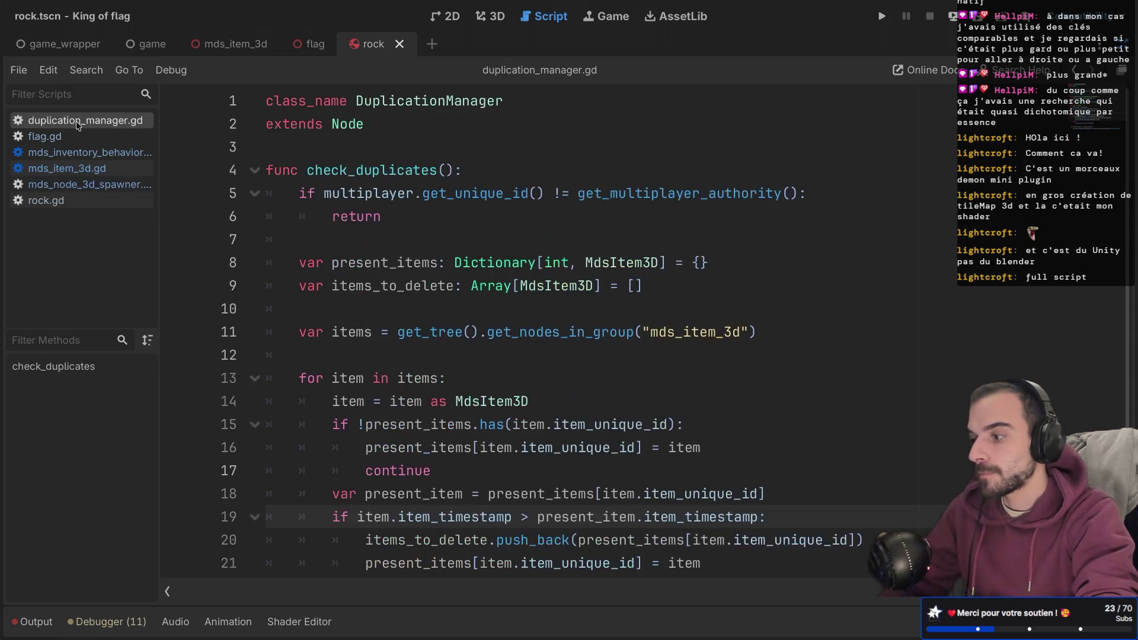
left_click(71, 140)
left_click(67, 155)
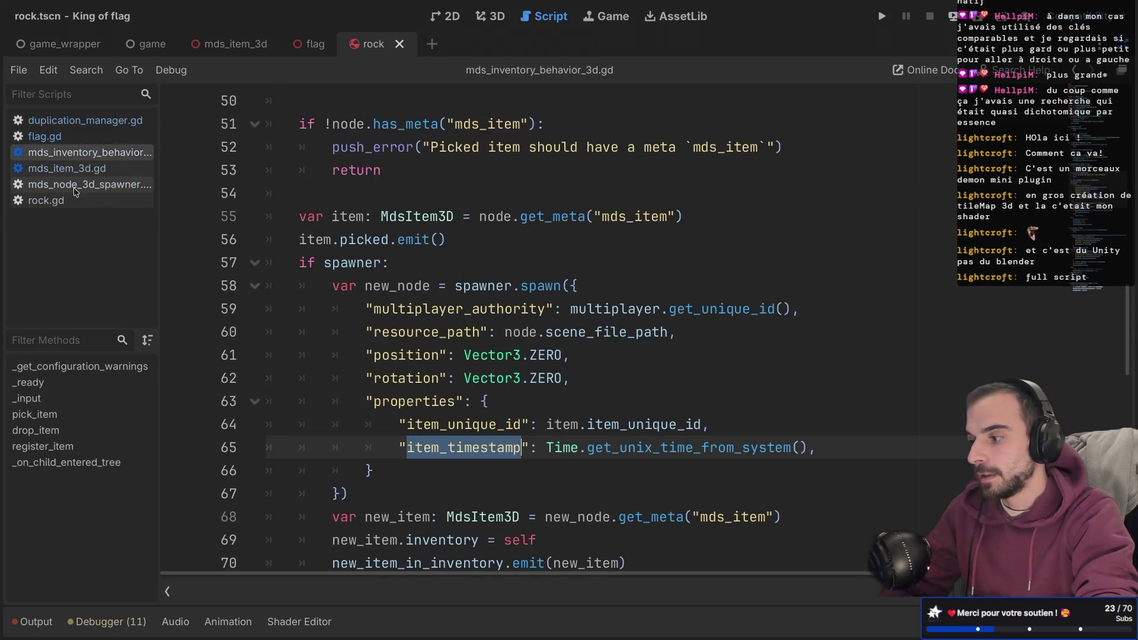
left_click(71, 184)
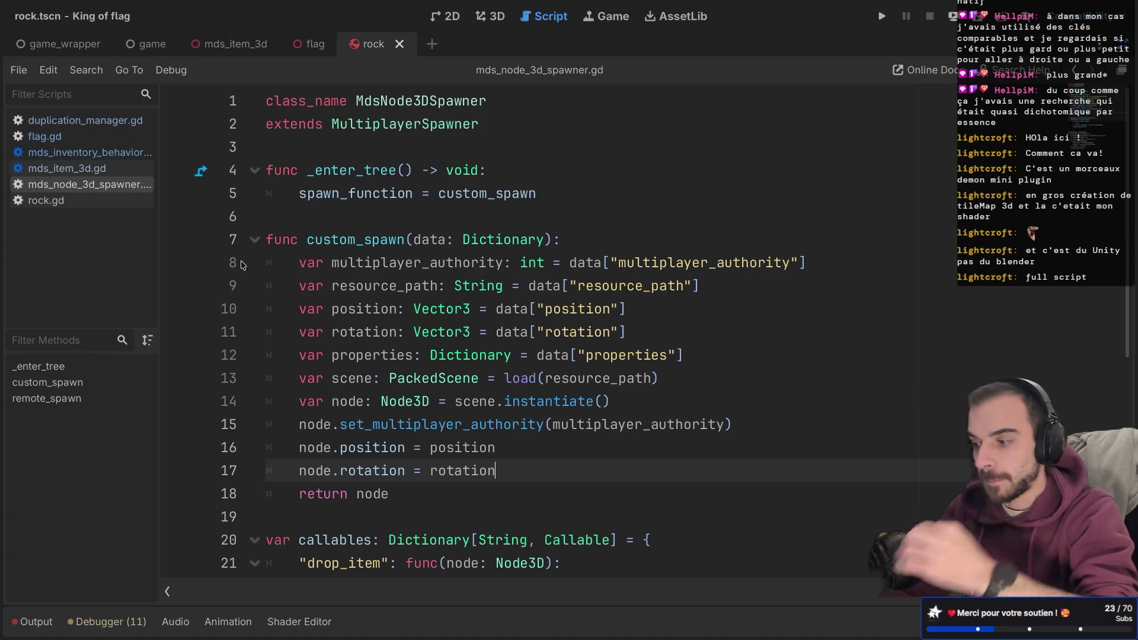
- Start a new line after the rotation assignment in custom_spawn
left_click_drag(329, 355, 606, 355)
left_click(625, 354)
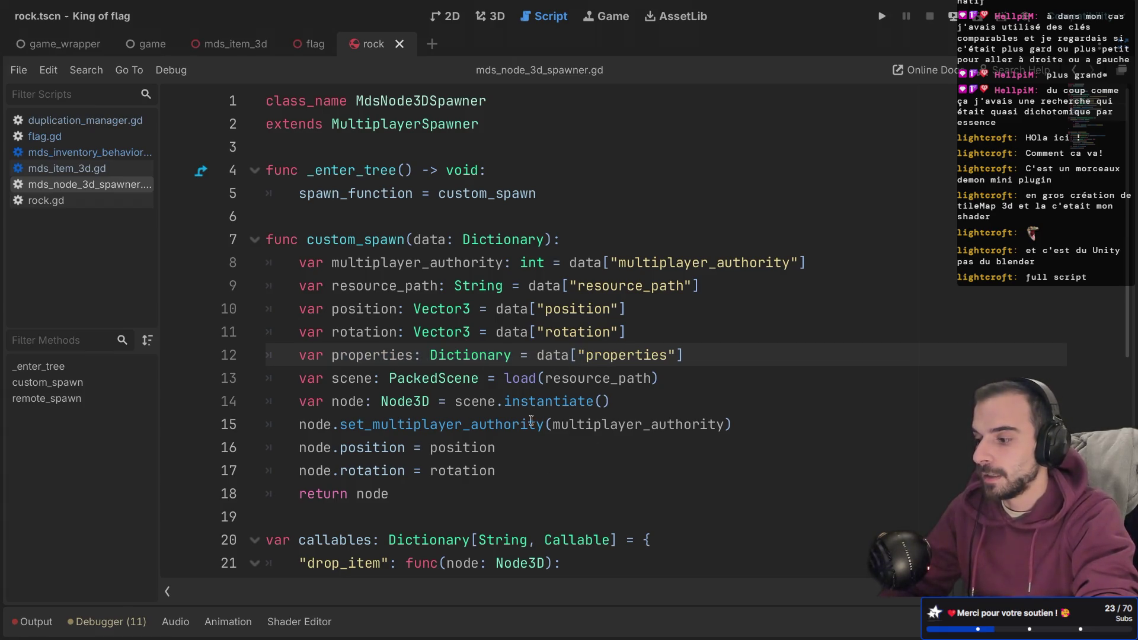
left_click_drag(317, 401, 517, 472)
left_click(517, 472)
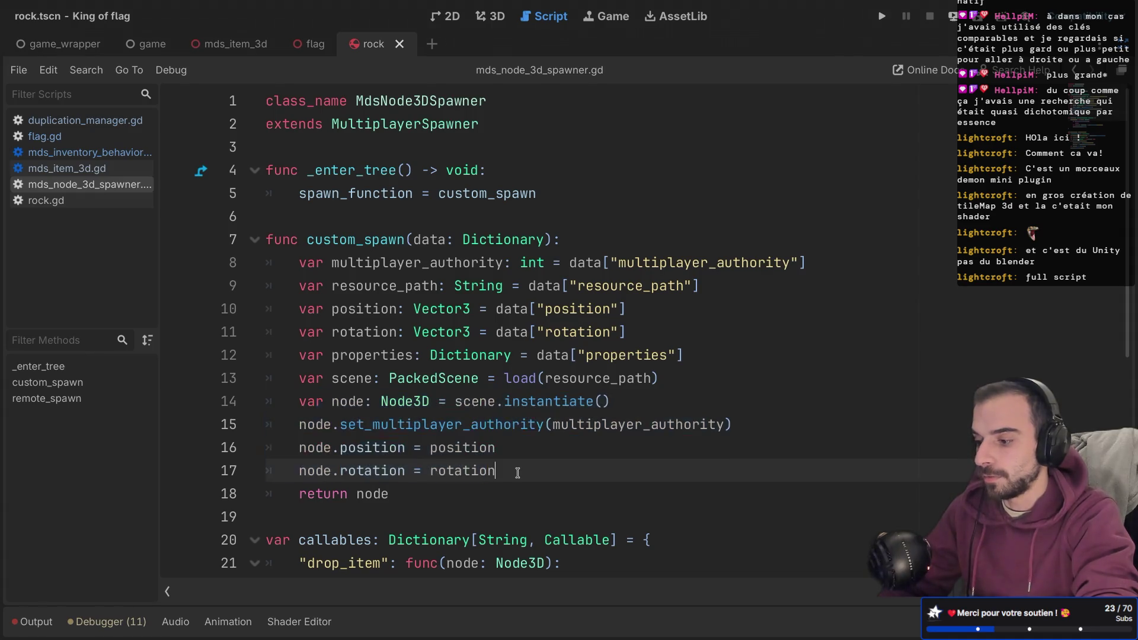
key("Return")
- Write the loop header 'for key in properties.keys():' on line 18 of custom_spawn
type("for")
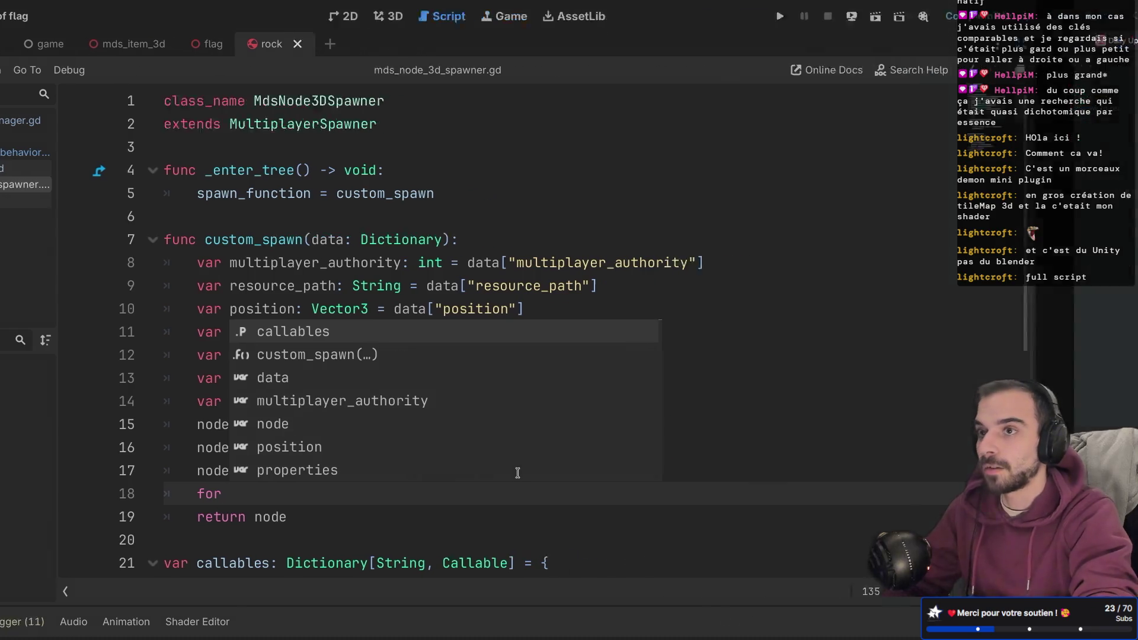
key("ctrl+super+Right")
key("ctrl+super+Left")
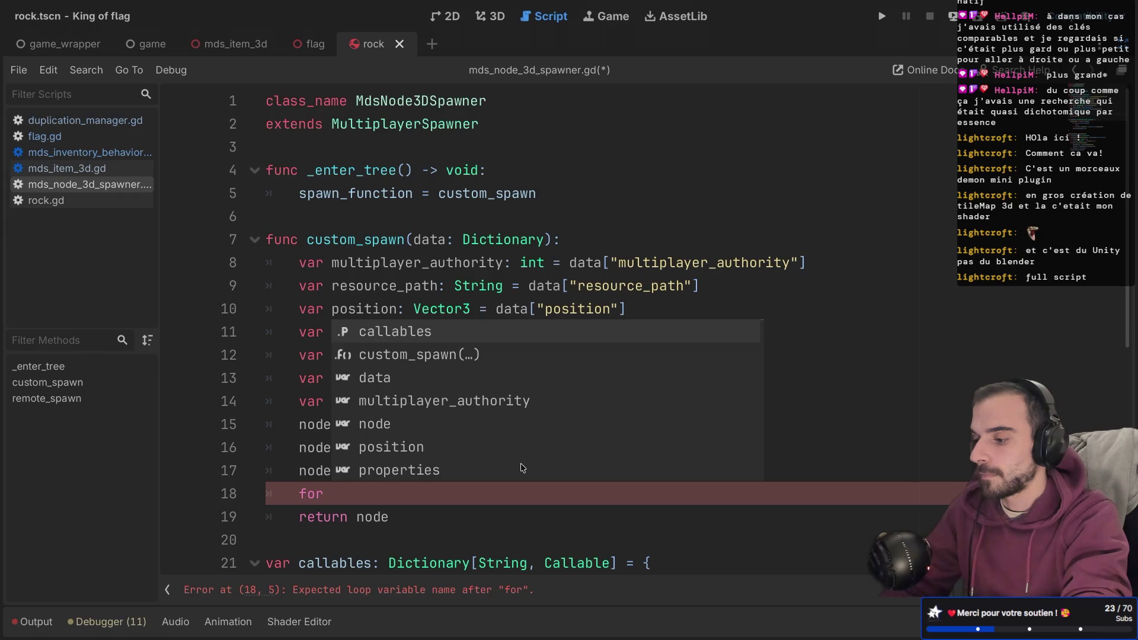
type("in properties.k")
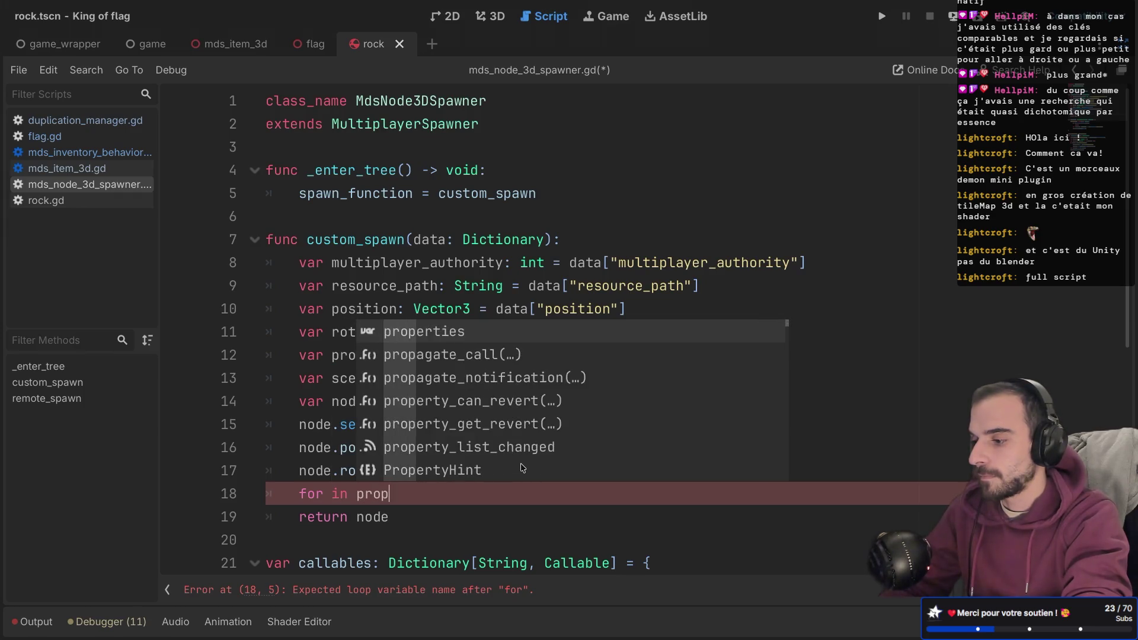
type("ey")
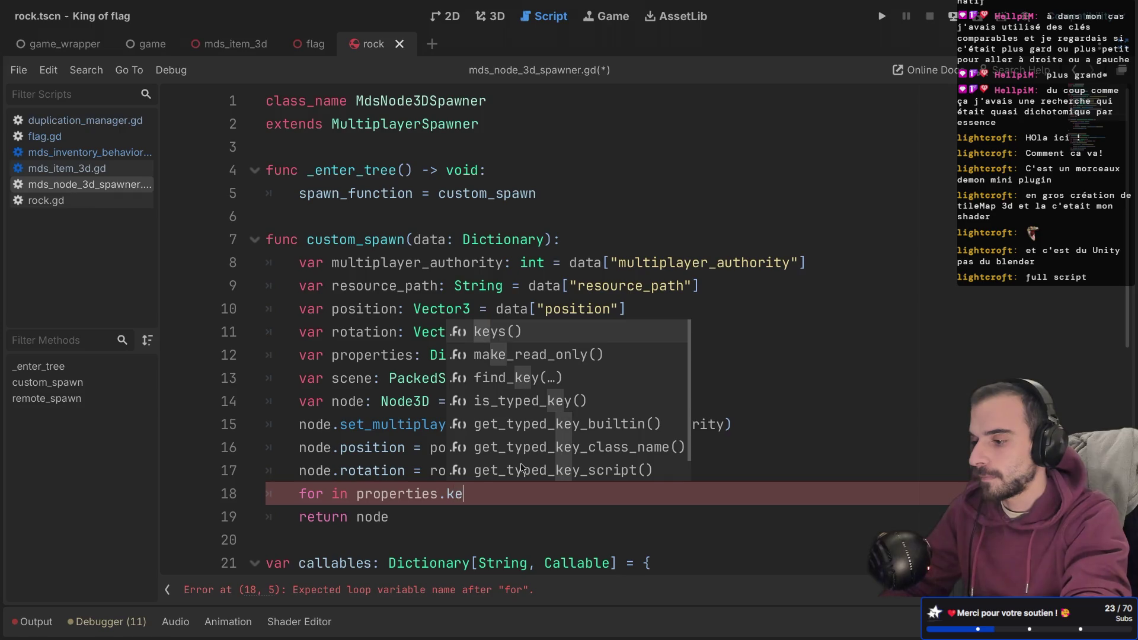
key("Return")
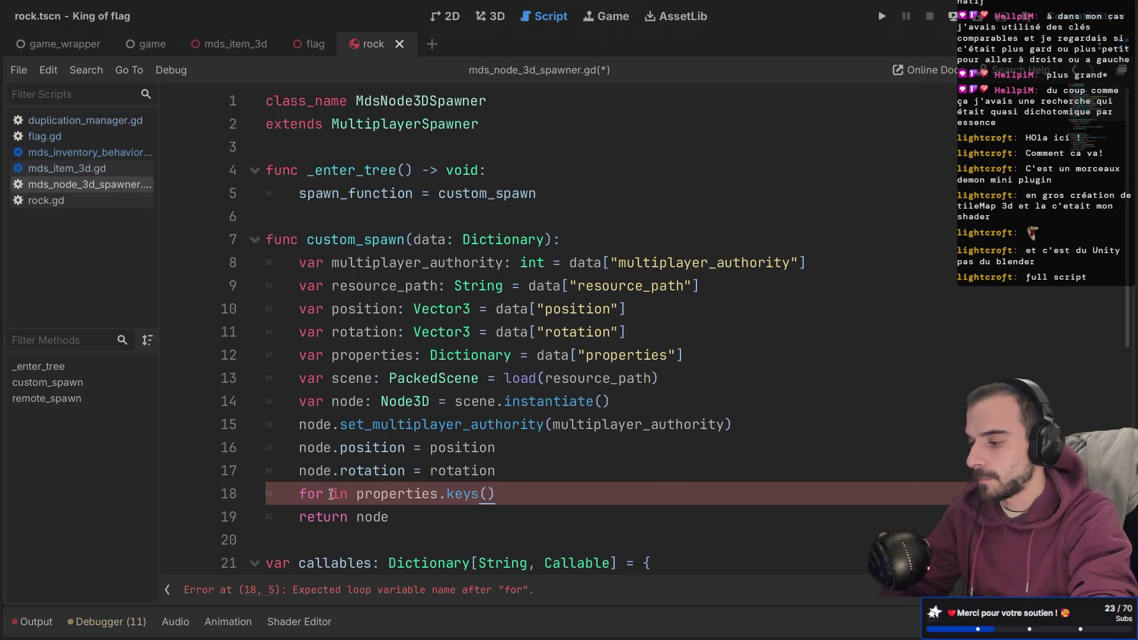
left_click(330, 494)
type("key")
left_click(542, 485)
type(":")
key("Return")
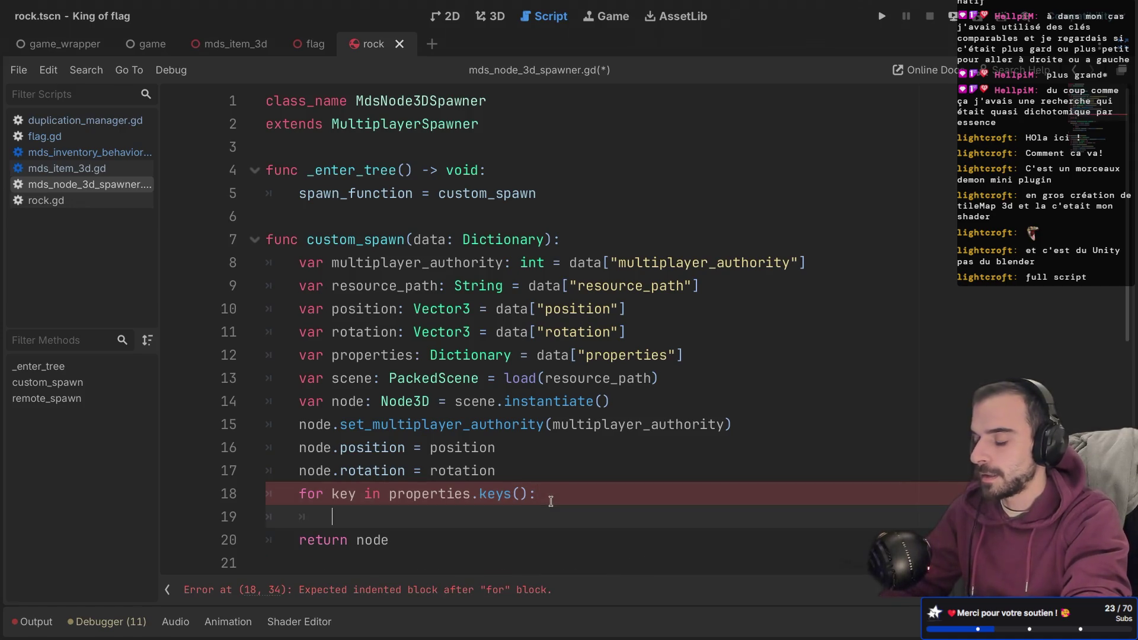
- Fill the loop body with node[key] = properties[key]
type("var")
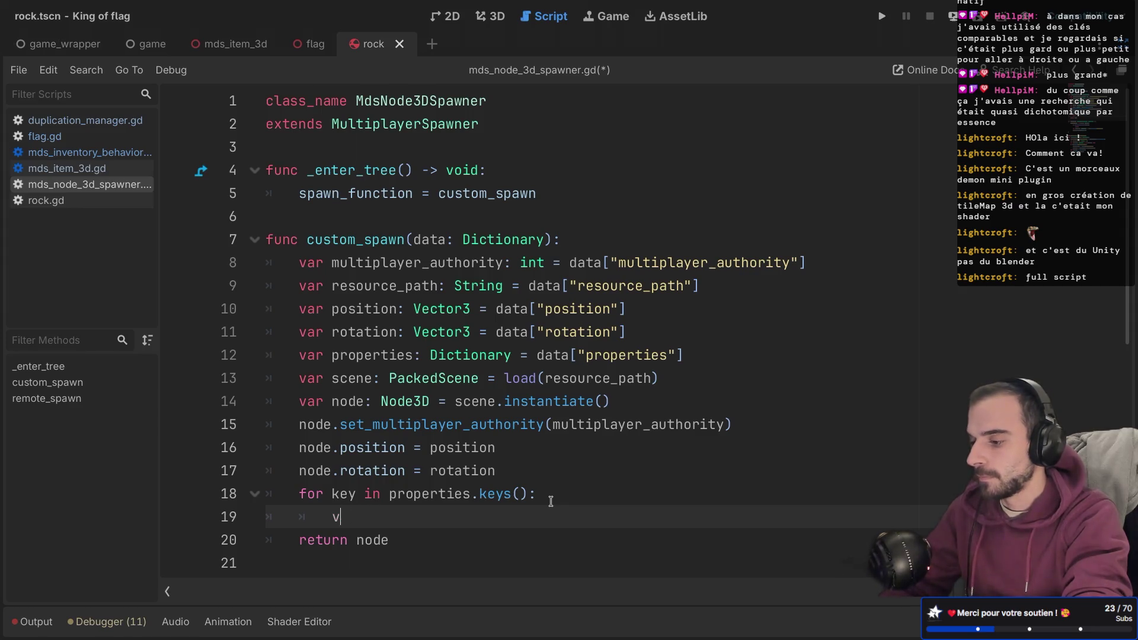
type("[\"k")
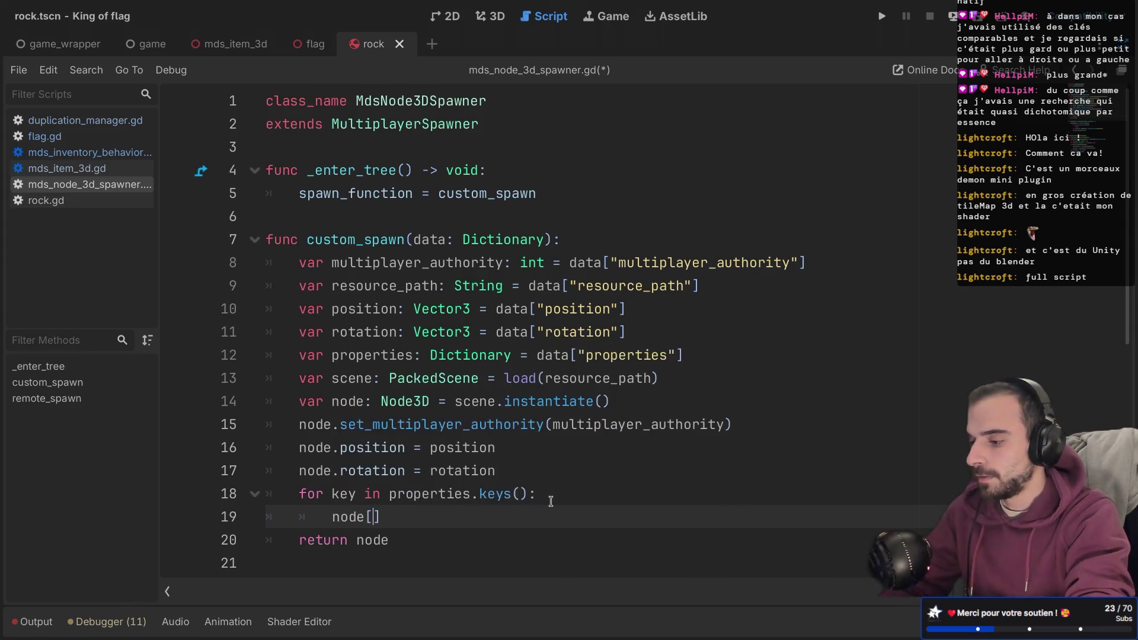
key("BackSpace")
key("BackSpace")
type("key]")
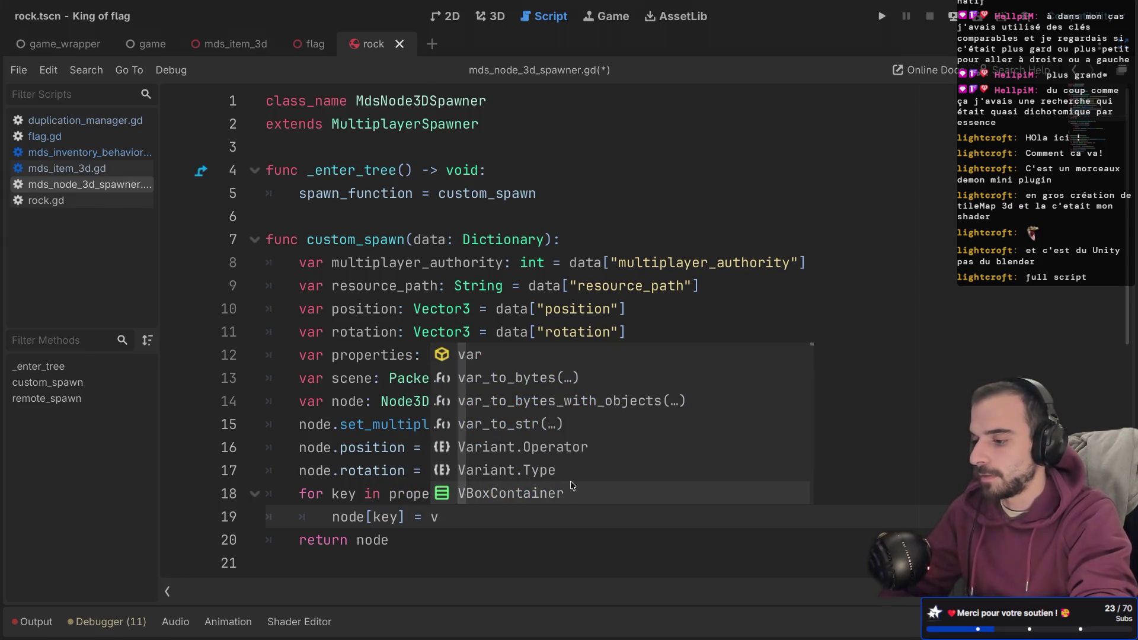
key("Escape")
scroll(566, 489, "down", 4)
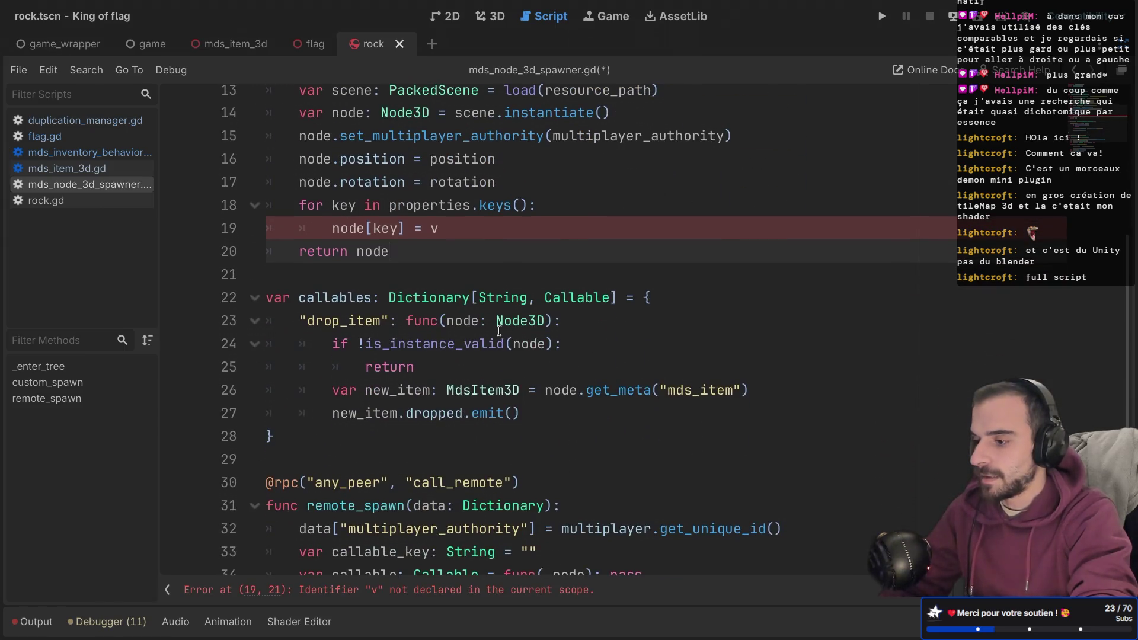
scroll(499, 330, "up", 2)
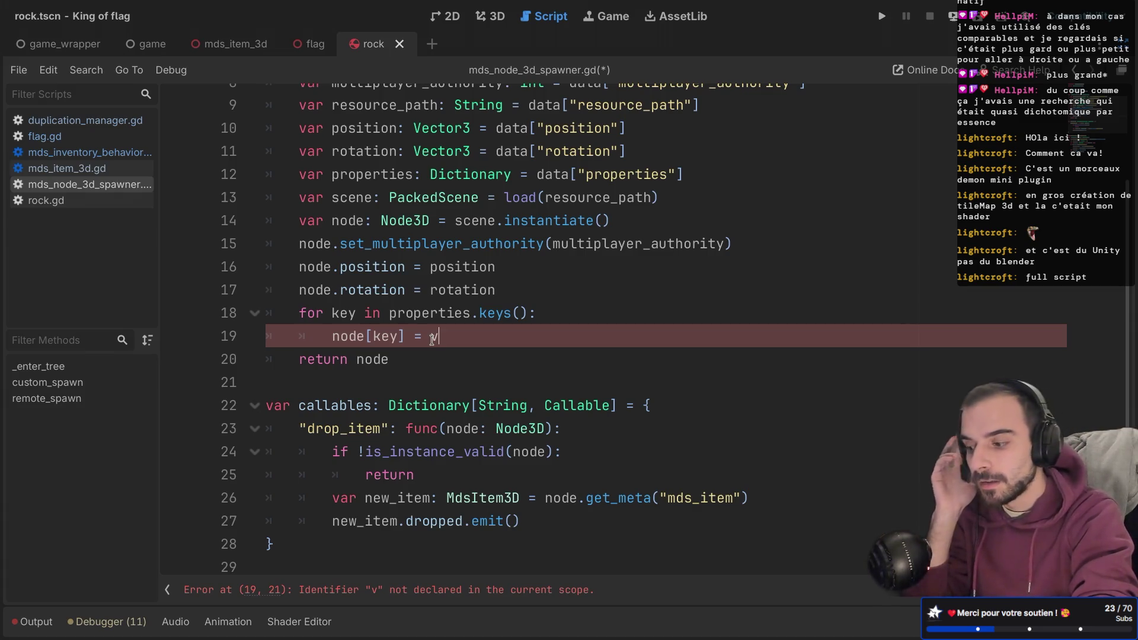
key("BackSpace")
type("pr")
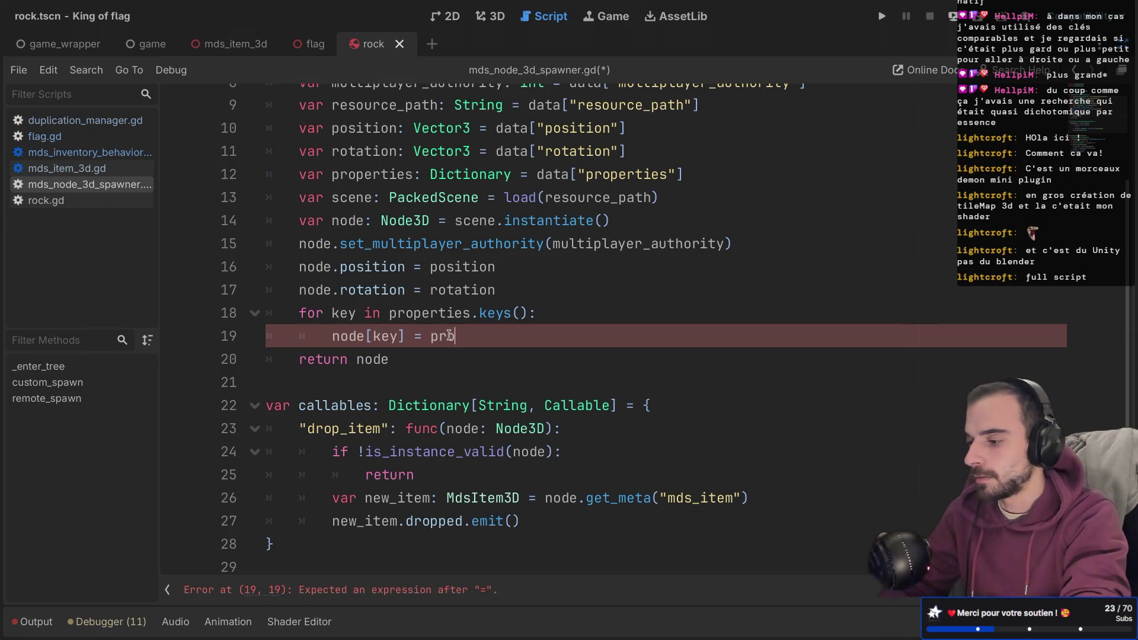
type("o")
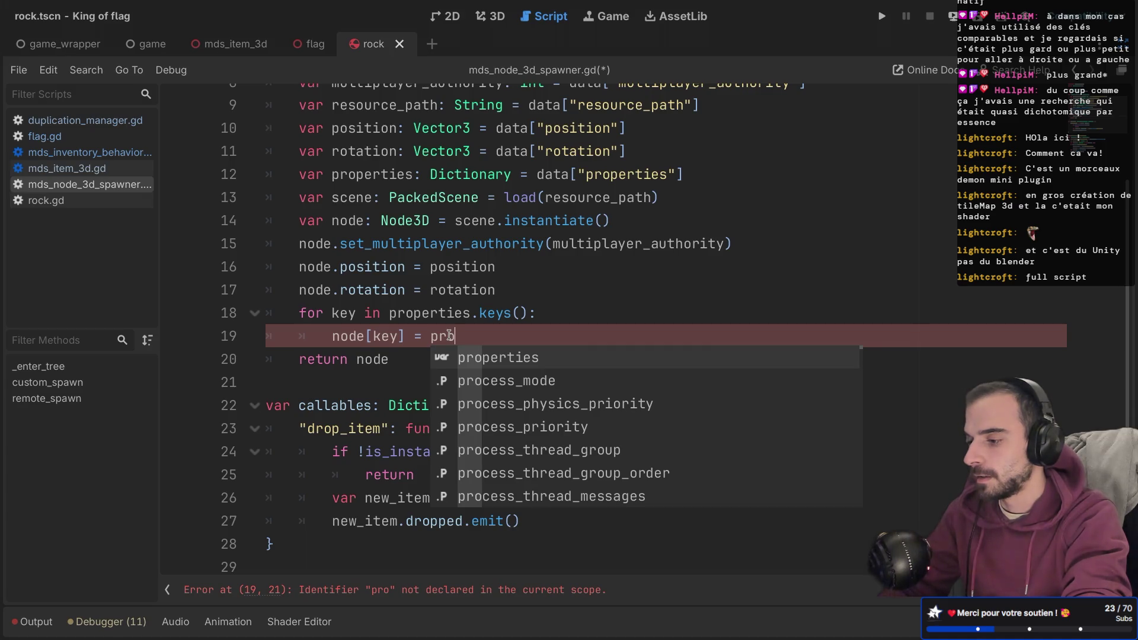
key("Return")
type("key")
- Save mds_node_3d_spawner.gd and bring back the scene and inspector panels
left_click(516, 285)
key("ctrl+s")
left_click(480, 398)
key("ctrl+s")
scroll(479, 364, "down", 4)
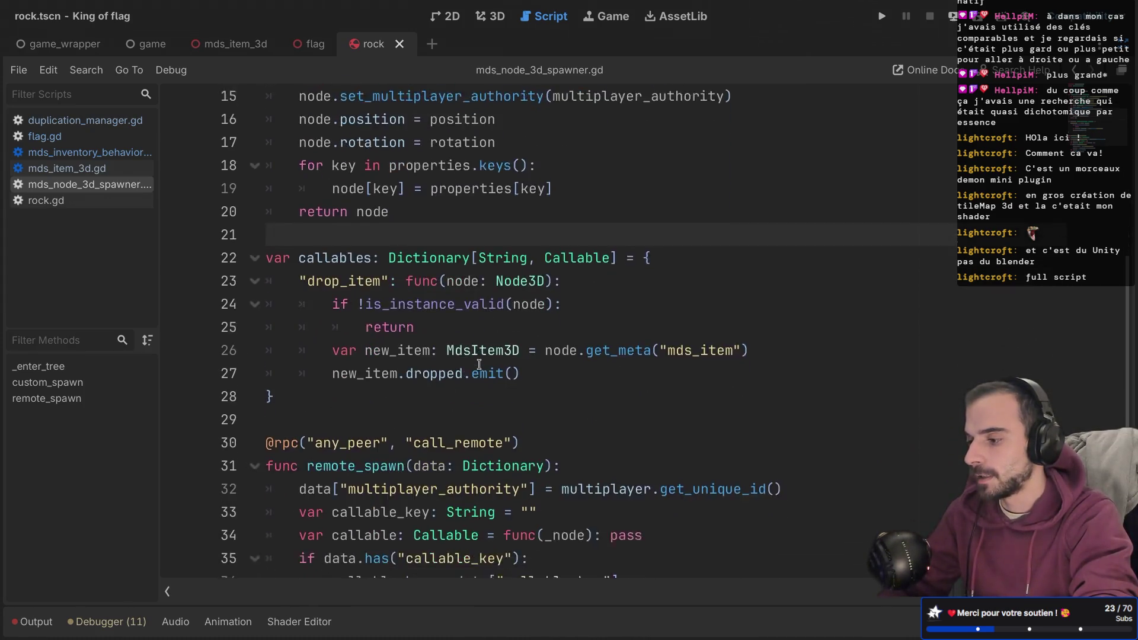
scroll(479, 365, "up", 4)
scroll(479, 364, "up", 2)
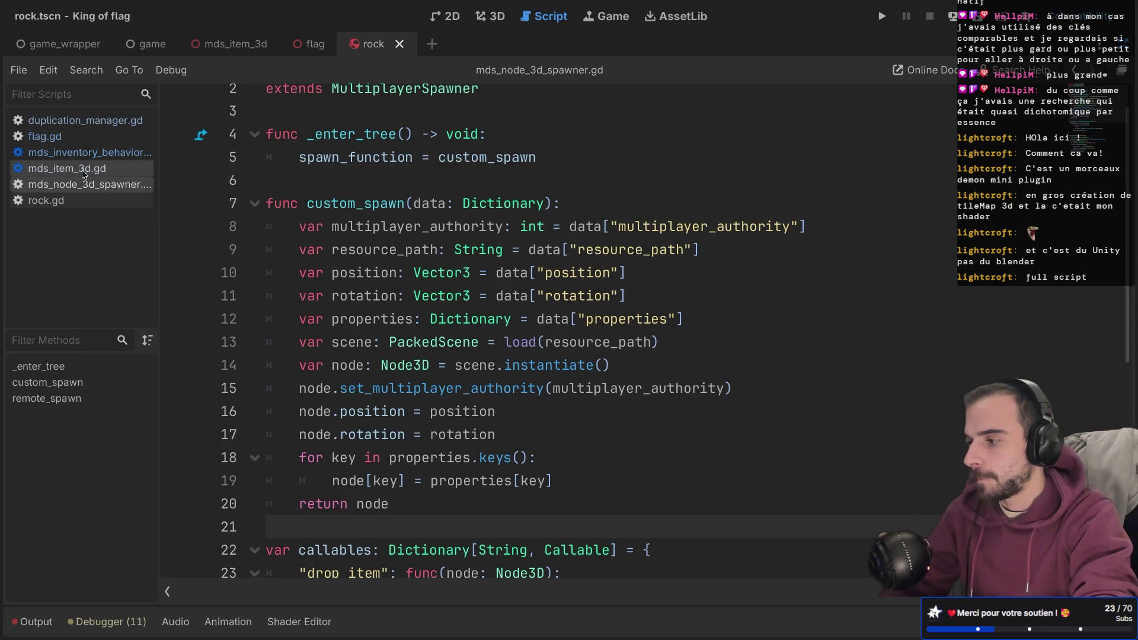
key("ctrl+shift+F11")
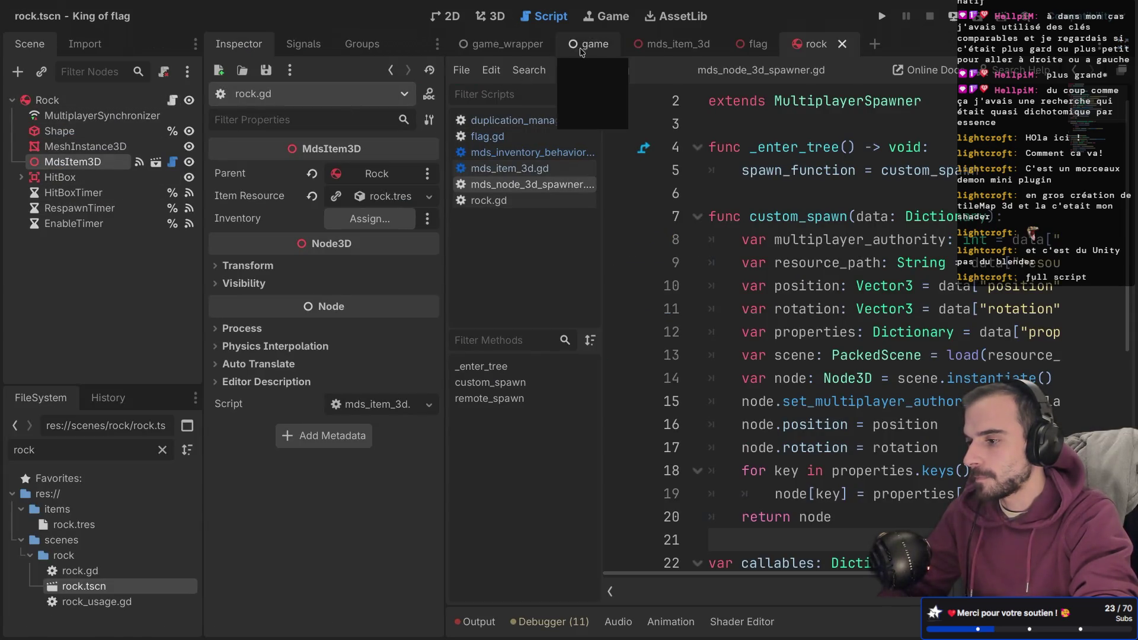
- Switch to the game scene and read through the PlayerSpawner script
left_click(590, 44)
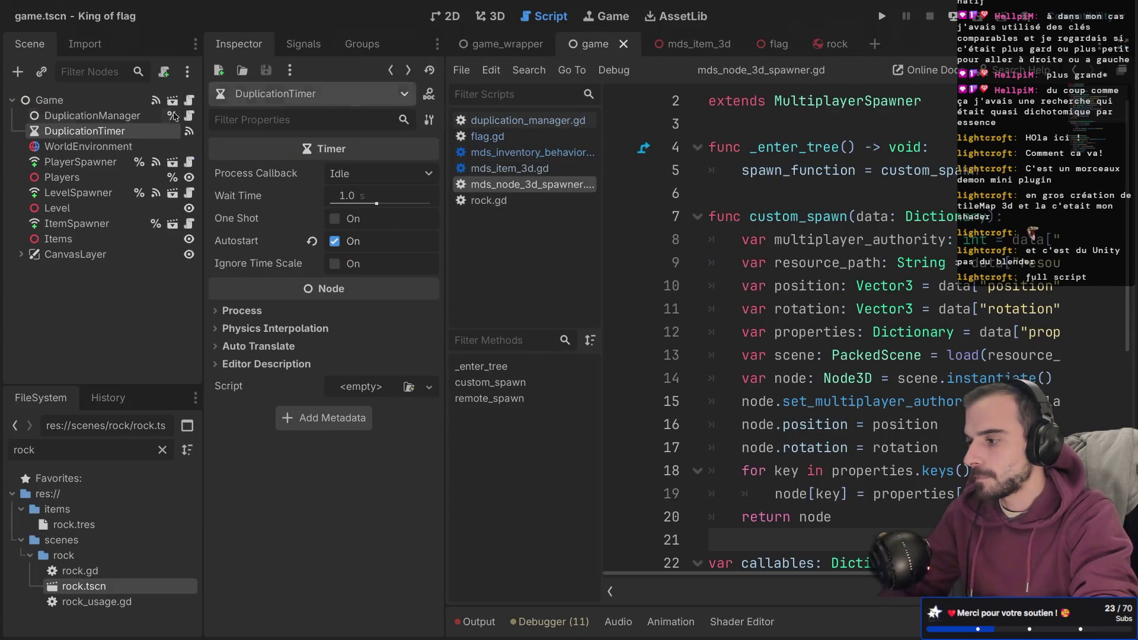
left_click(188, 163)
key("ctrl+shift+F11")
scroll(431, 219, "down", 6)
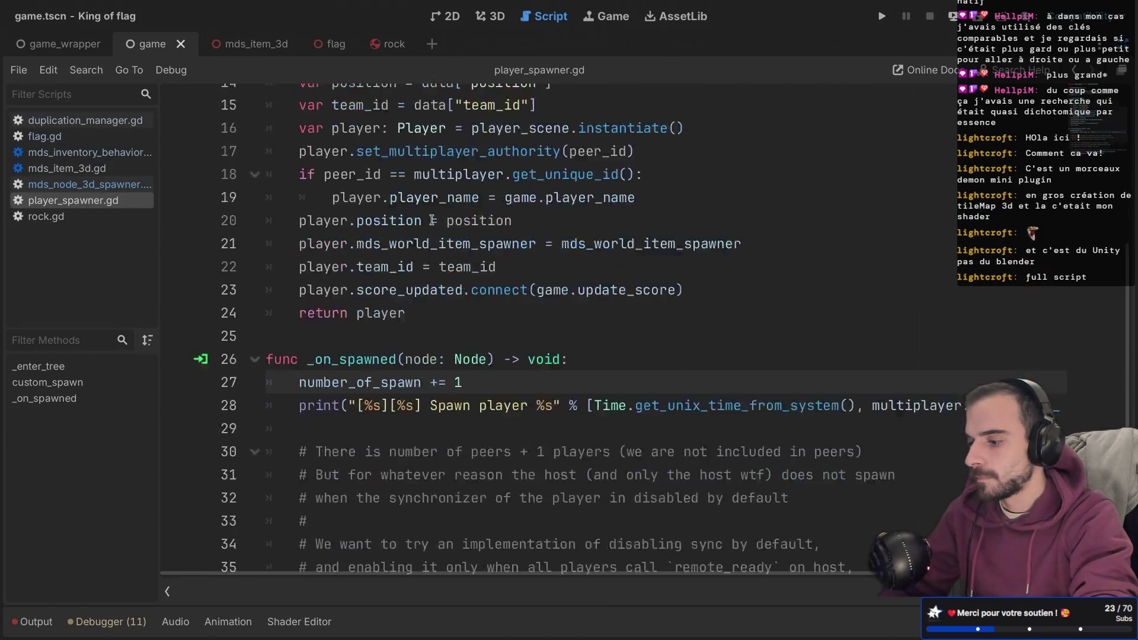
key("ctrl+shift+F11")
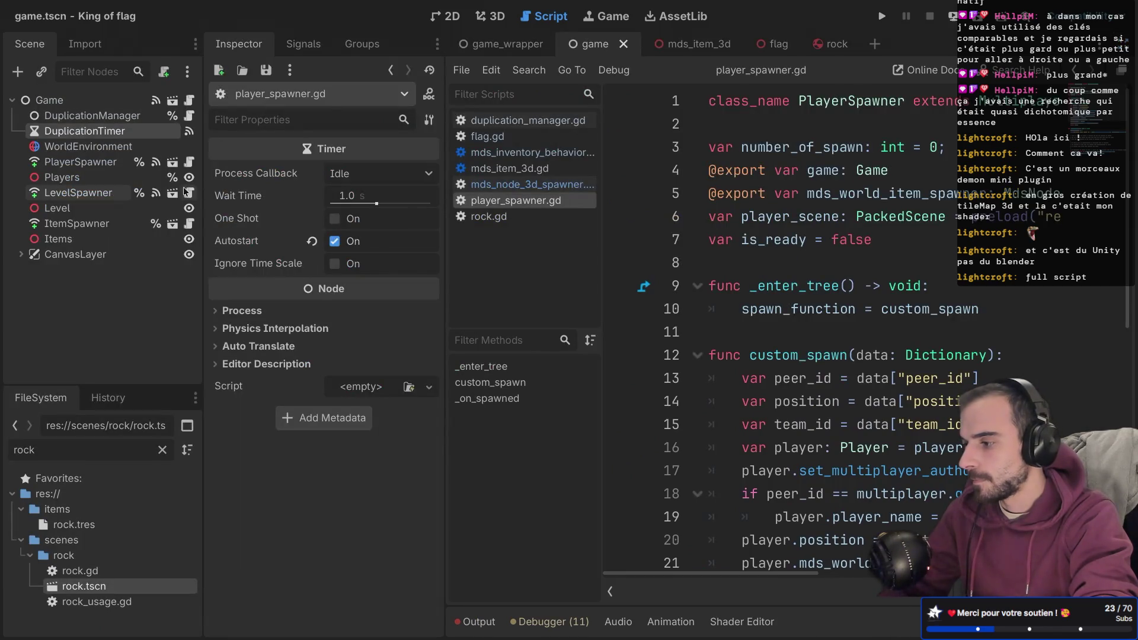
- Review the LevelSpawner and ItemSpawner scripts in a widened code view
left_click(188, 193)
key("ctrl+shift+F11")
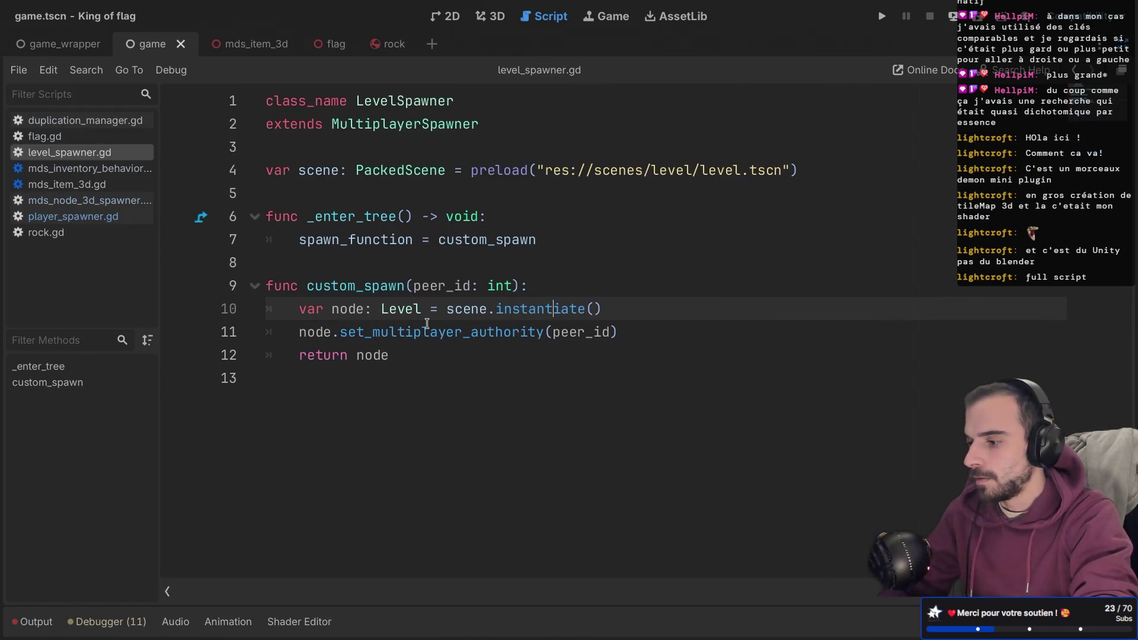
key("ctrl+shift+F11")
left_click(189, 223)
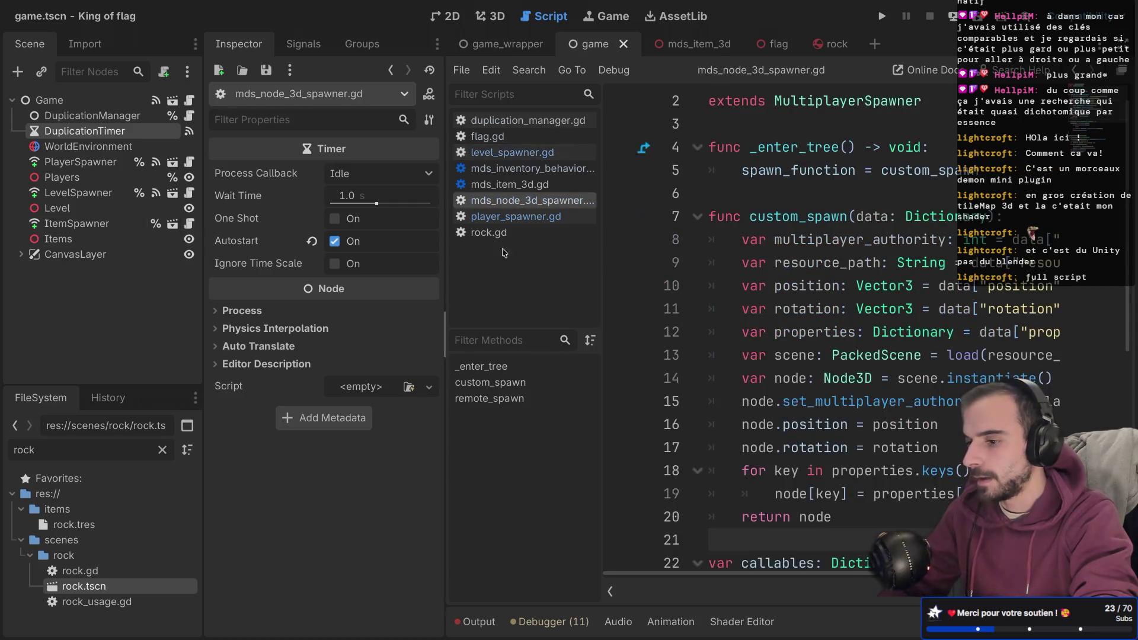
key("ctrl+shift+F11")
scroll(499, 284, "down", 2)
scroll(500, 284, "up", 5)
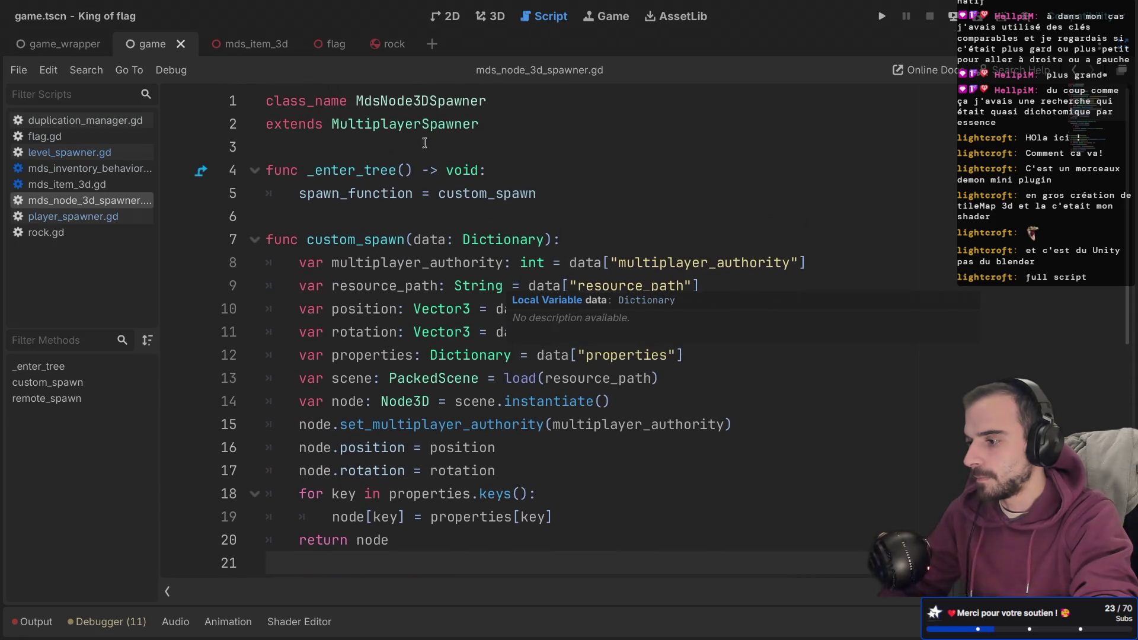
key("ctrl+shift+F11")
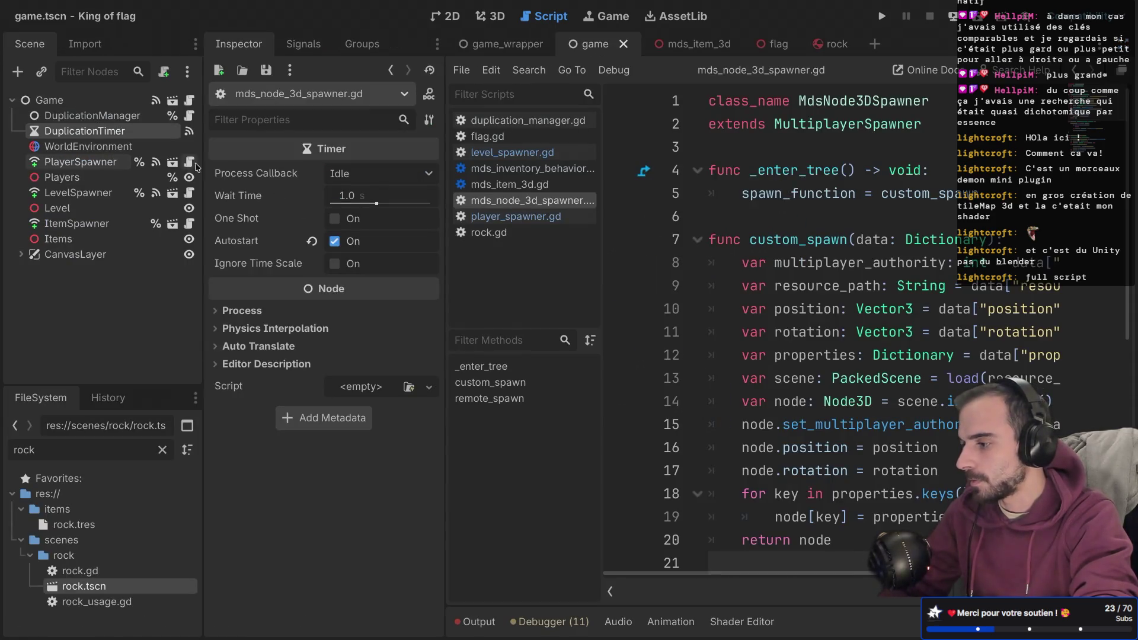
- Reopen the PlayerSpawner script and inspect its MdsNode3DSpawner type on line 5
left_click(189, 162)
key("ctrl+shift+F11")
scroll(612, 277, "down", 5)
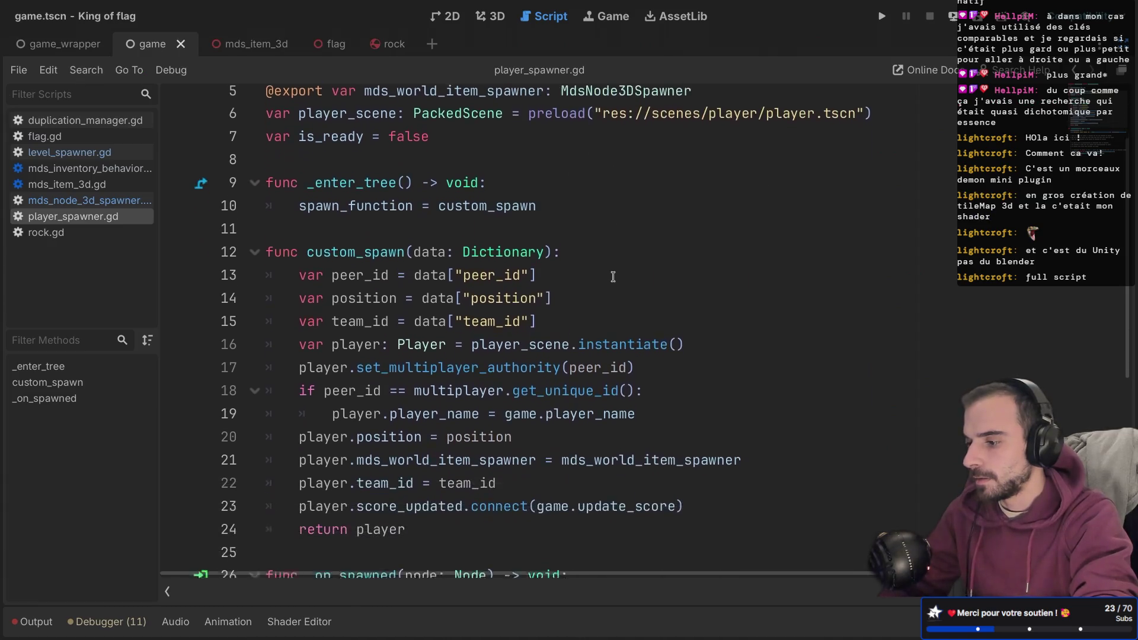
scroll(612, 277, "up", 2)
scroll(612, 277, "up", 3)
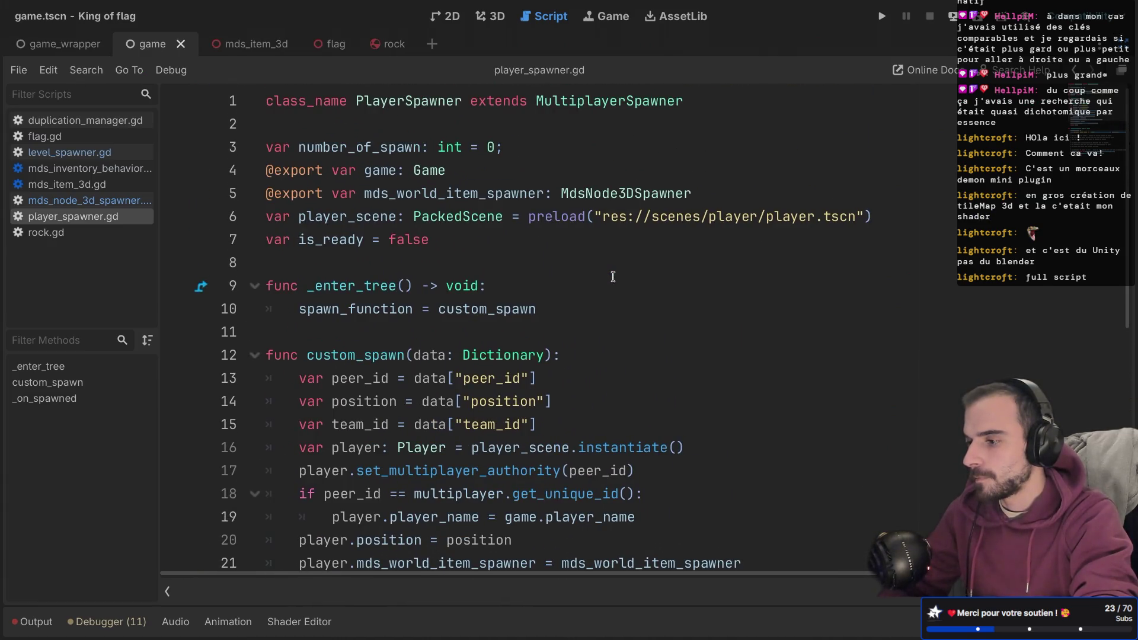
scroll(591, 266, "down", 1)
double_click(585, 185)
scroll(488, 258, "down", 3)
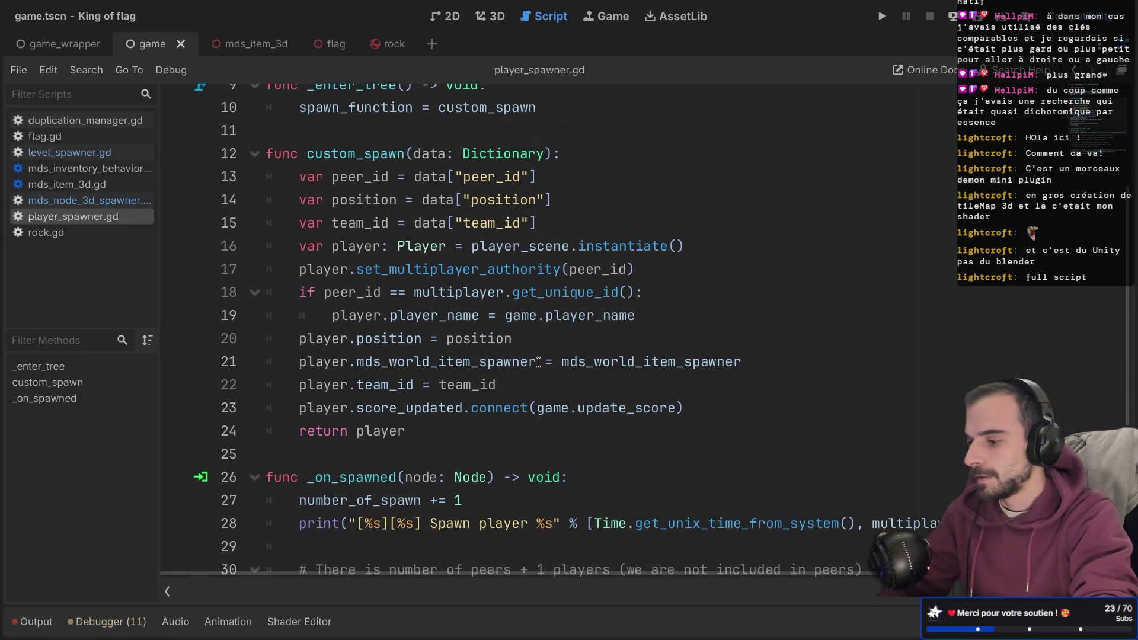
scroll(538, 362, "down", 2)
key("ctrl+shift+F11")
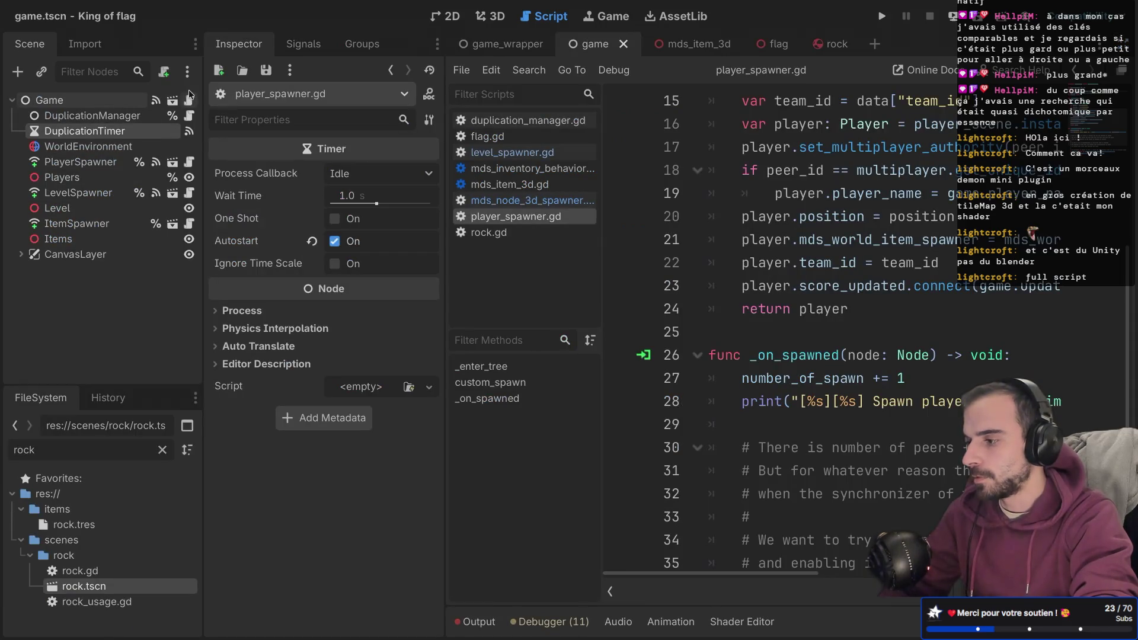
- Open game.gd, follow its PlayerSpawner reference, and return to game.gd
left_click(188, 99)
key("ctrl+shift+F11")
scroll(529, 297, "down", 2)
scroll(529, 296, "up", 2)
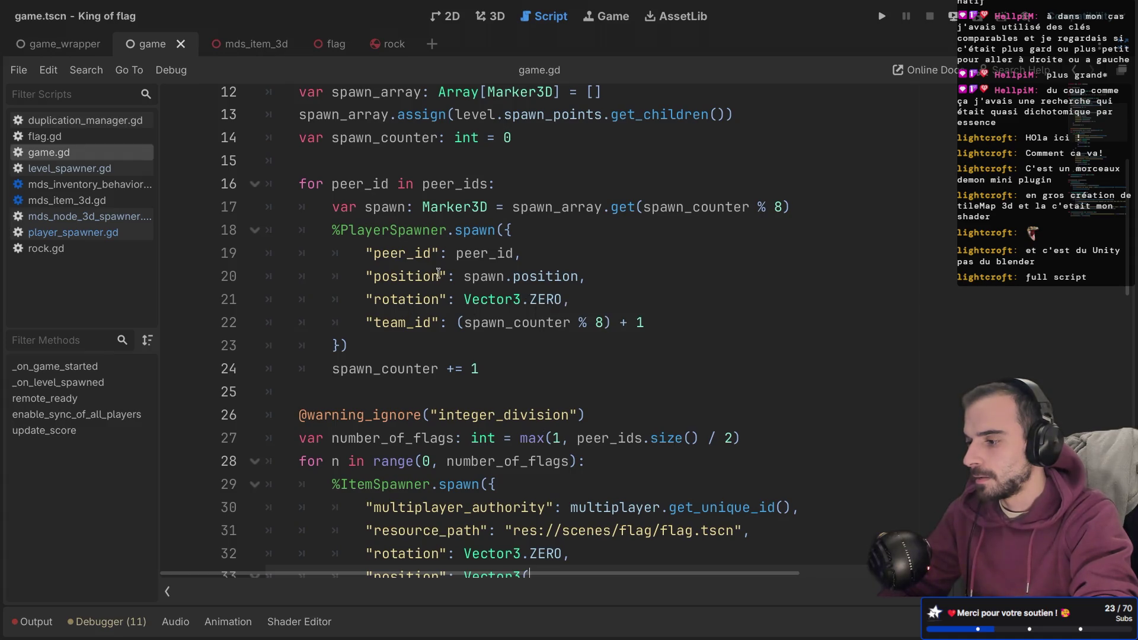
left_click(470, 231, "ctrl")
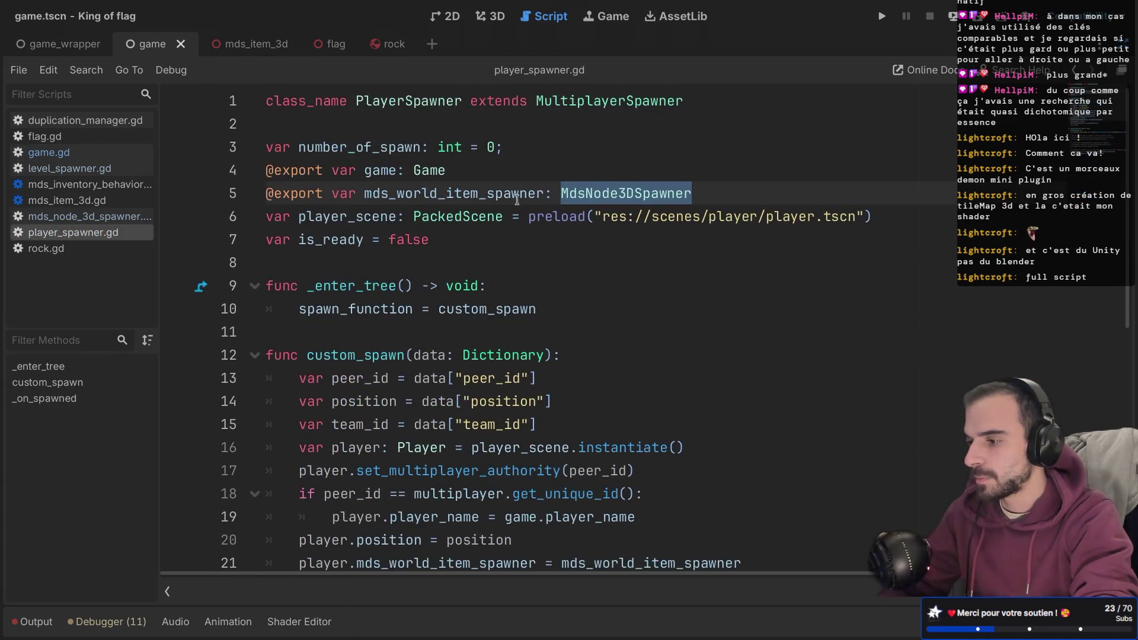
scroll(539, 237, "down", 2)
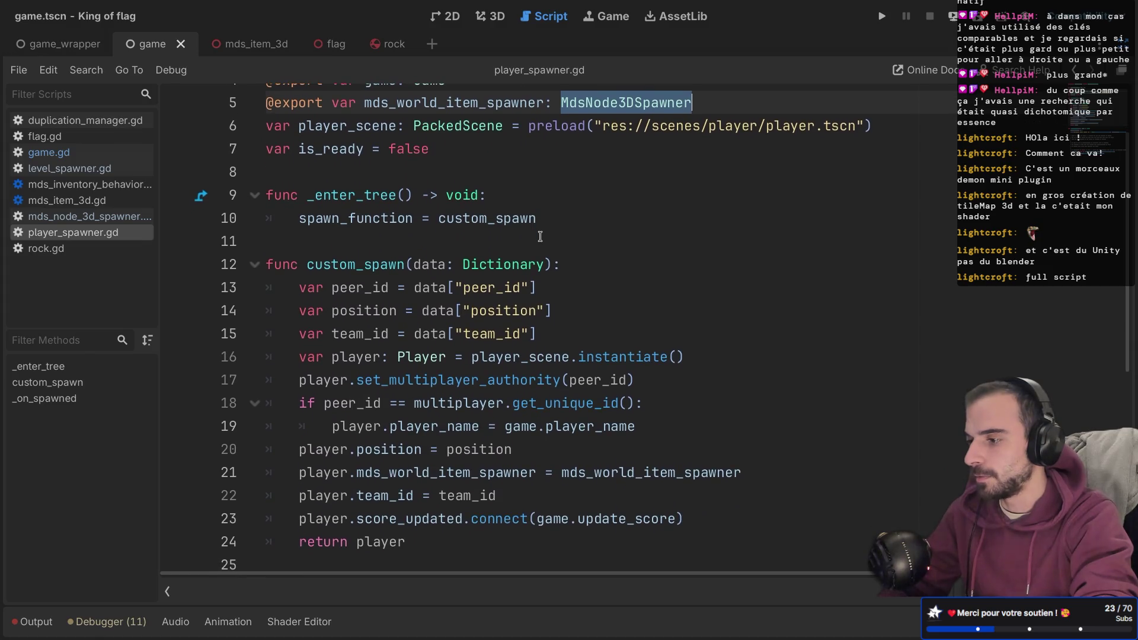
scroll(540, 237, "up", 1)
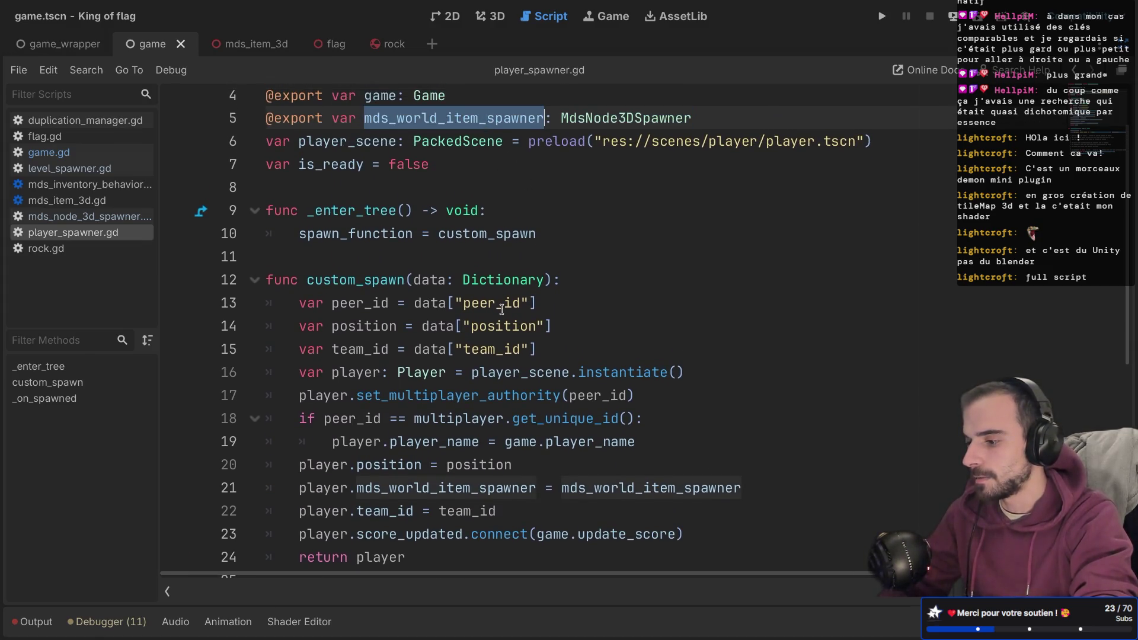
scroll(501, 309, "down", 2)
scroll(501, 308, "down", 4)
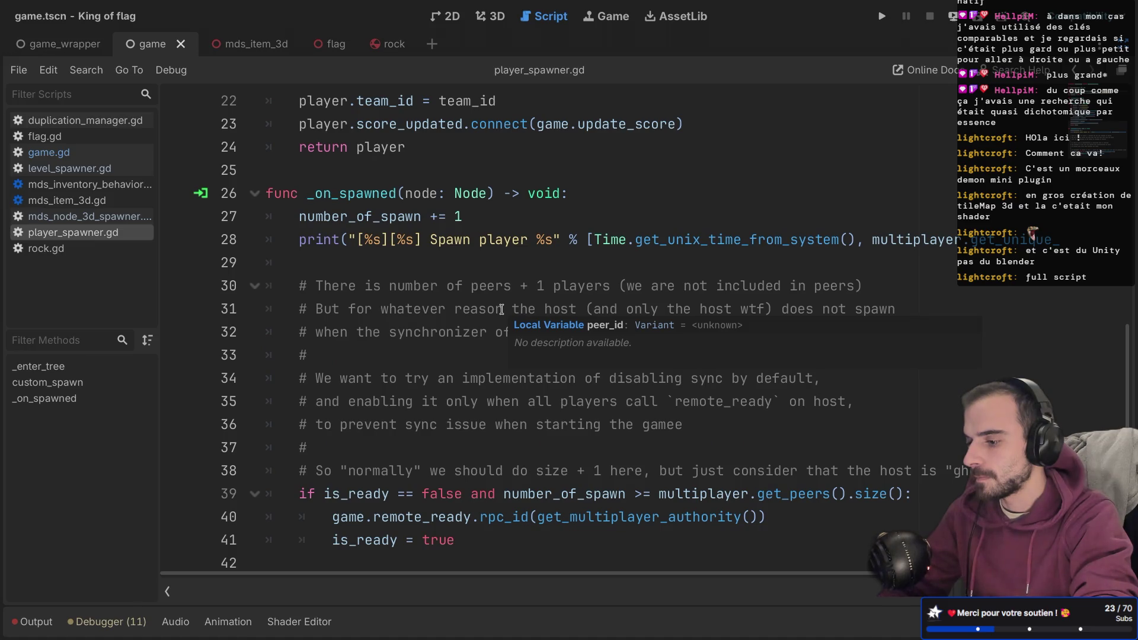
key("alt+Left")
scroll(503, 369, "down", 4)
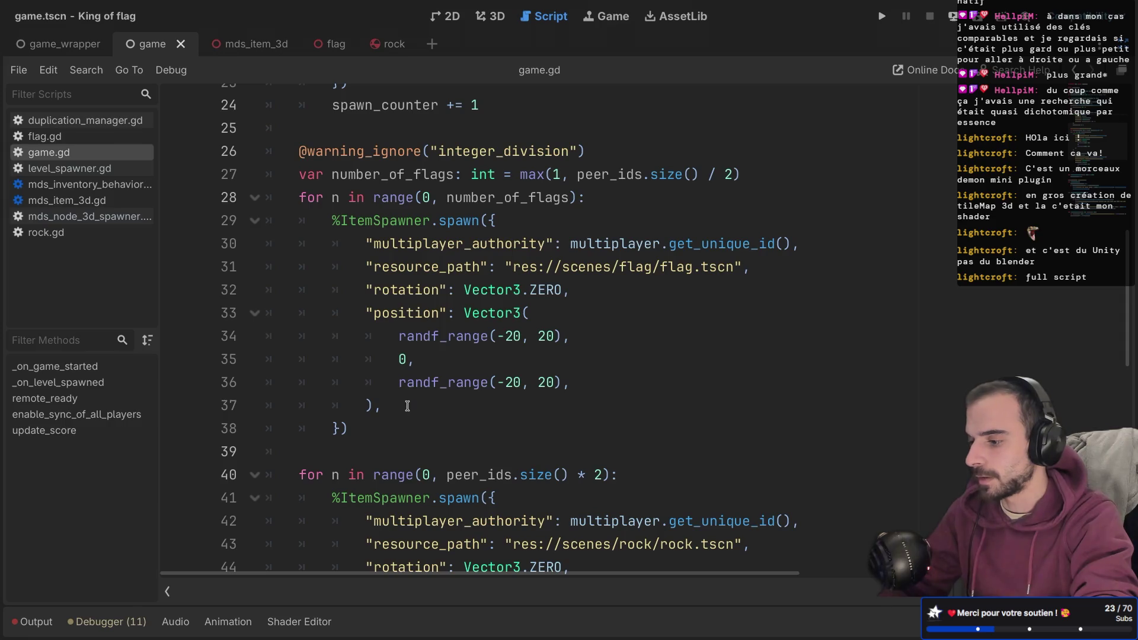
- Add an empty "properties": {} entry to the flag spawn data in game.gd
left_click(407, 405)
type("]")
key("Return")
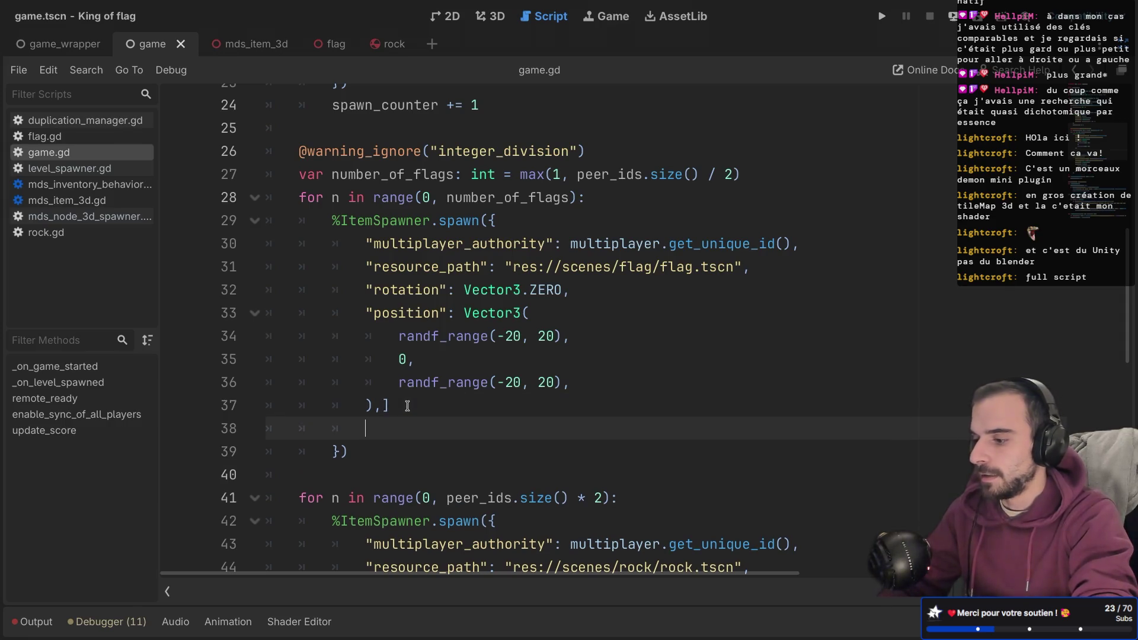
key("BackSpace")
key("BackSpace")
key("Return")
type("\"pro")
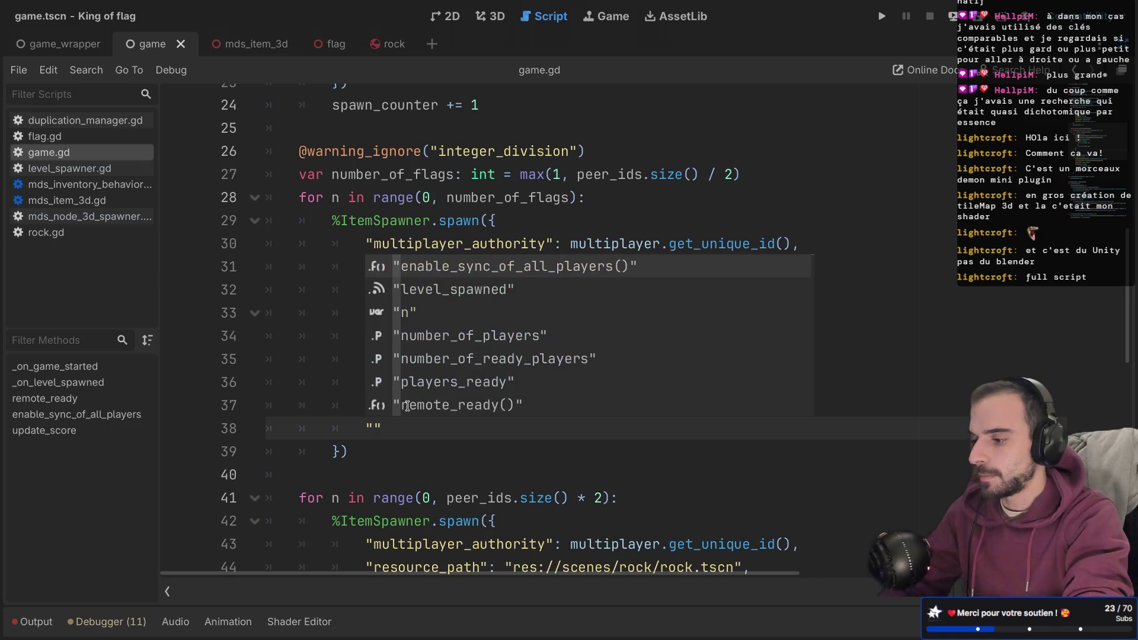
type("perties\"")
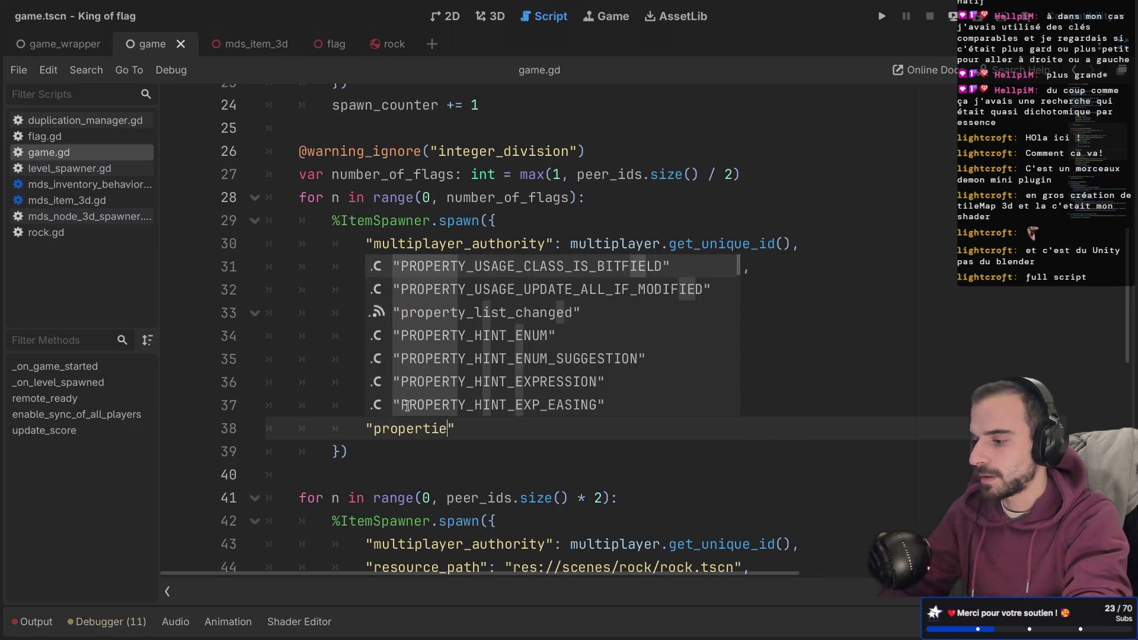
type(": {},")
- Copy the empty properties entry into the rock spawn data and save game.gd
left_click_drag(526, 421, 527, 413)
scroll(526, 412, "down", 1)
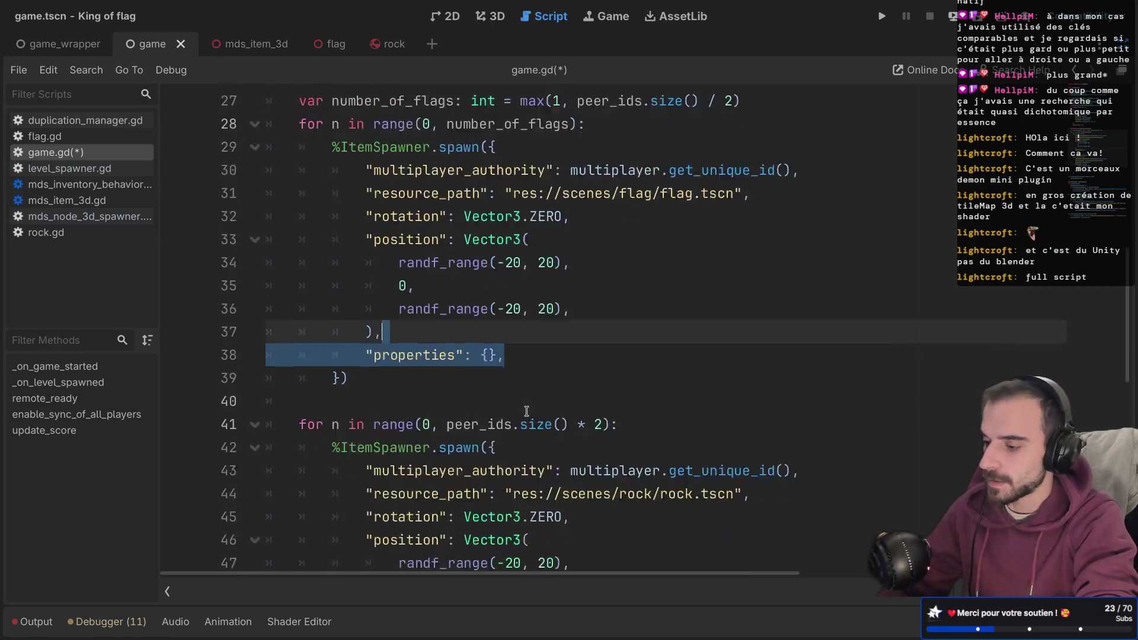
key("ctrl+c")
scroll(526, 411, "down", 4)
left_click(435, 353)
key("ctrl+v")
key("ctrl+s")
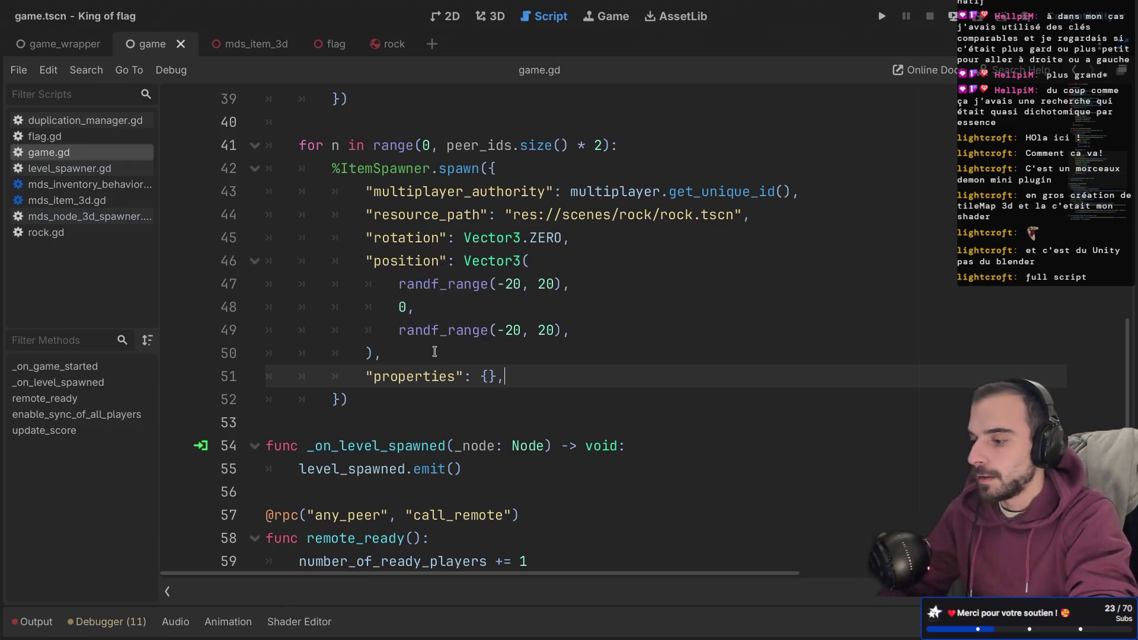
- Open the DuplicationManager node's script duplication_manager.gd
scroll(434, 352, "down", 6)
scroll(434, 351, "up", 15)
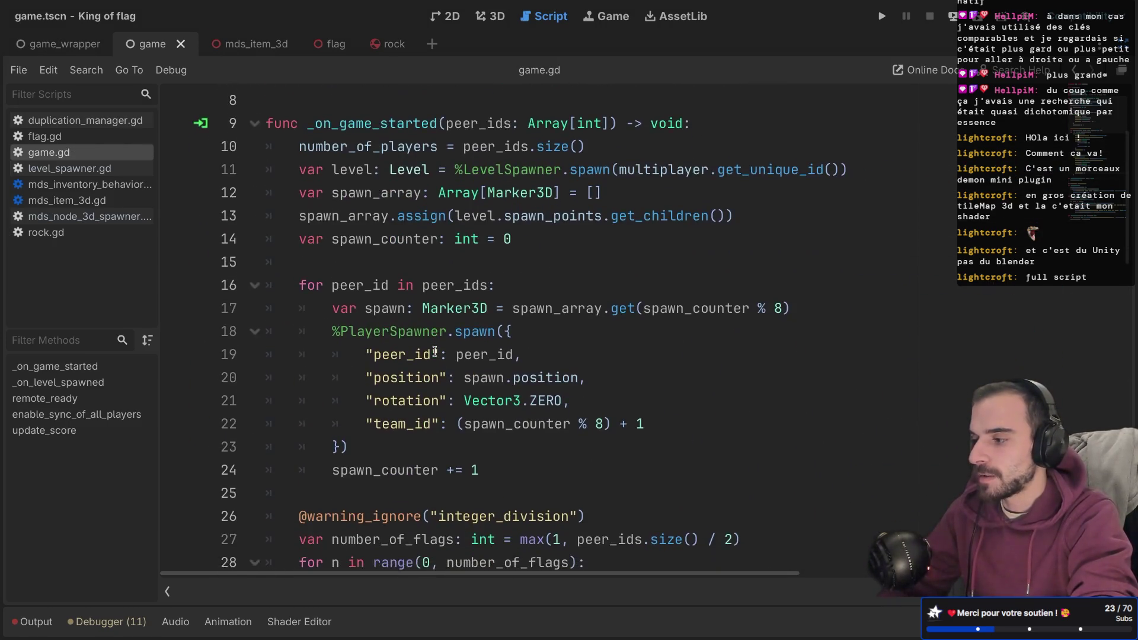
key("ctrl+shift+F11")
left_click(187, 113)
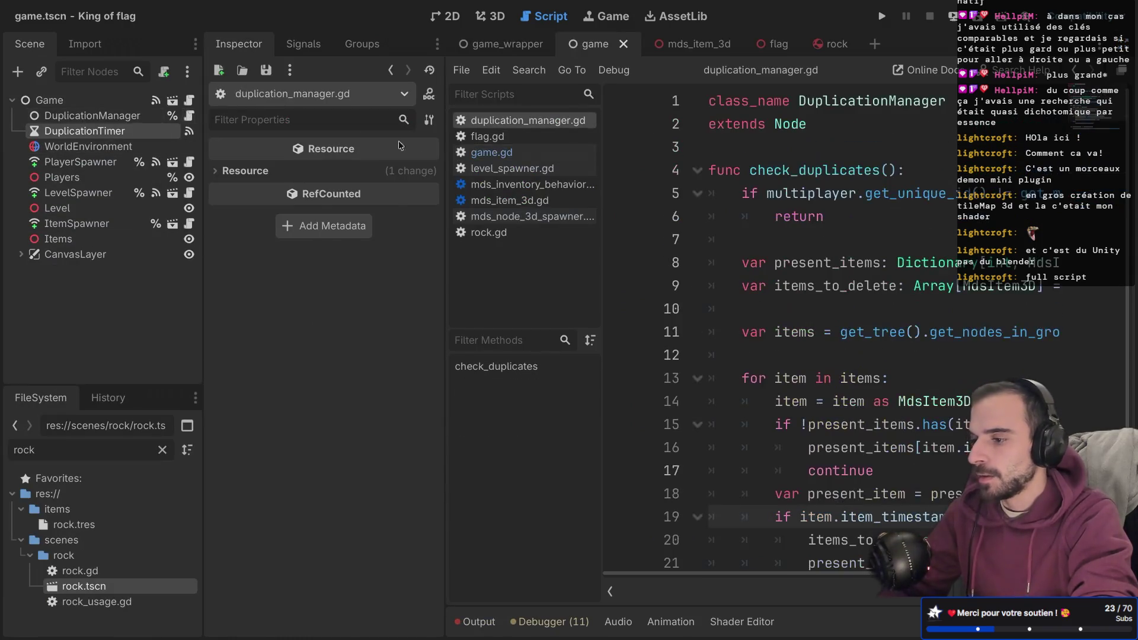
- Add print("Running Duplication Manager") on new line 8, after the authority check's return
key("ctrl+shift+F11")
mouse_move(512, 268)
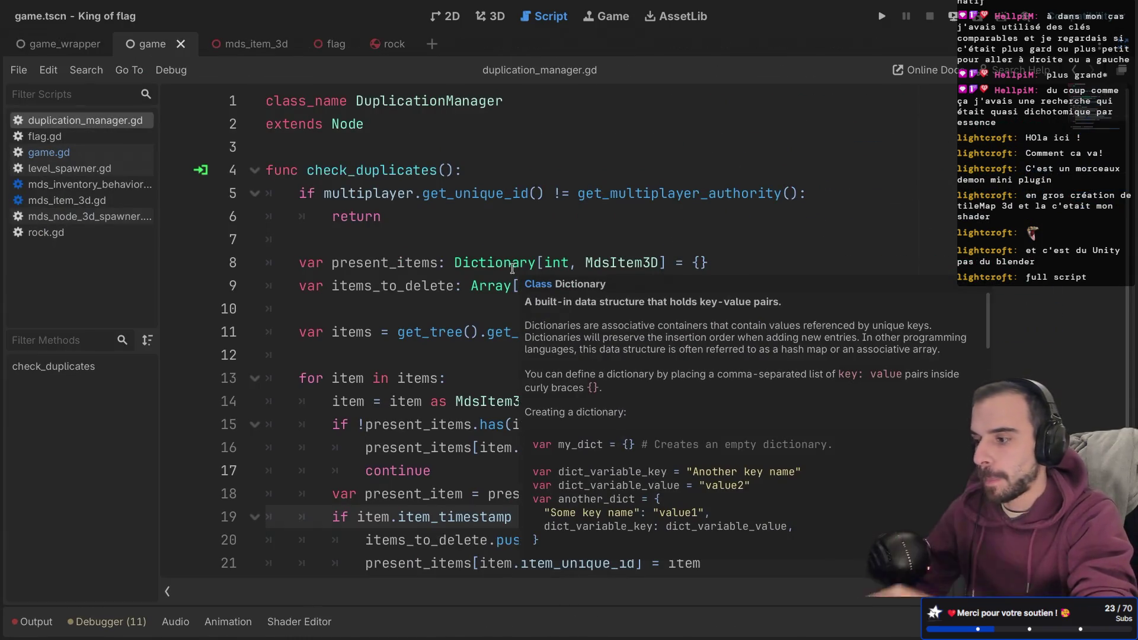
left_click(390, 231)
key("Return")
type("nt(\"Running")
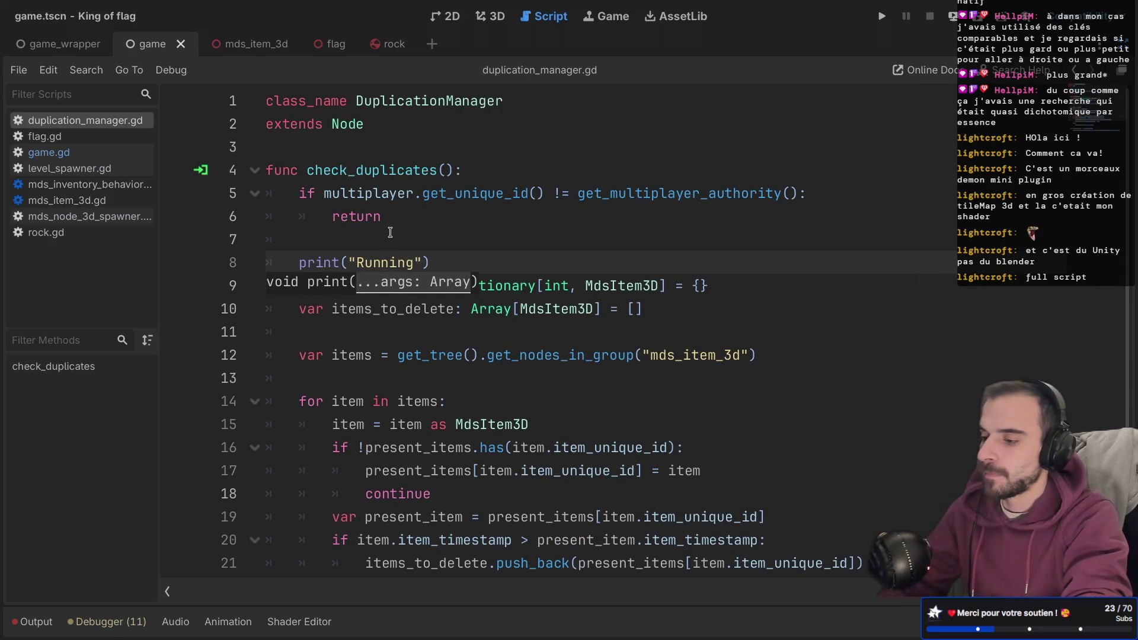
type(" Duplication ")
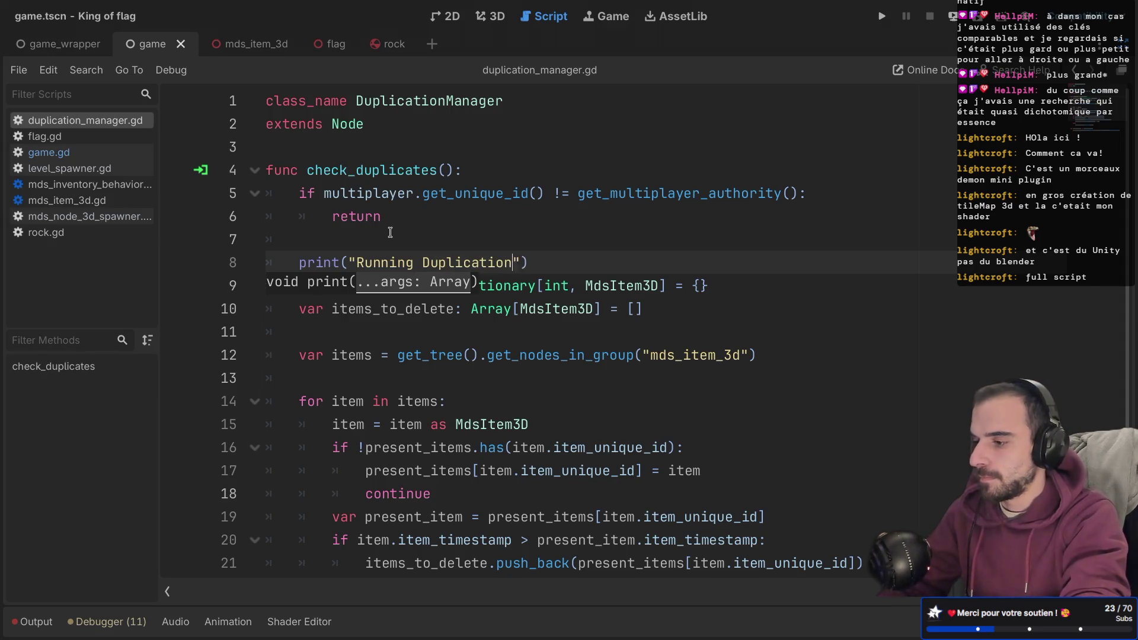
type("Manager")
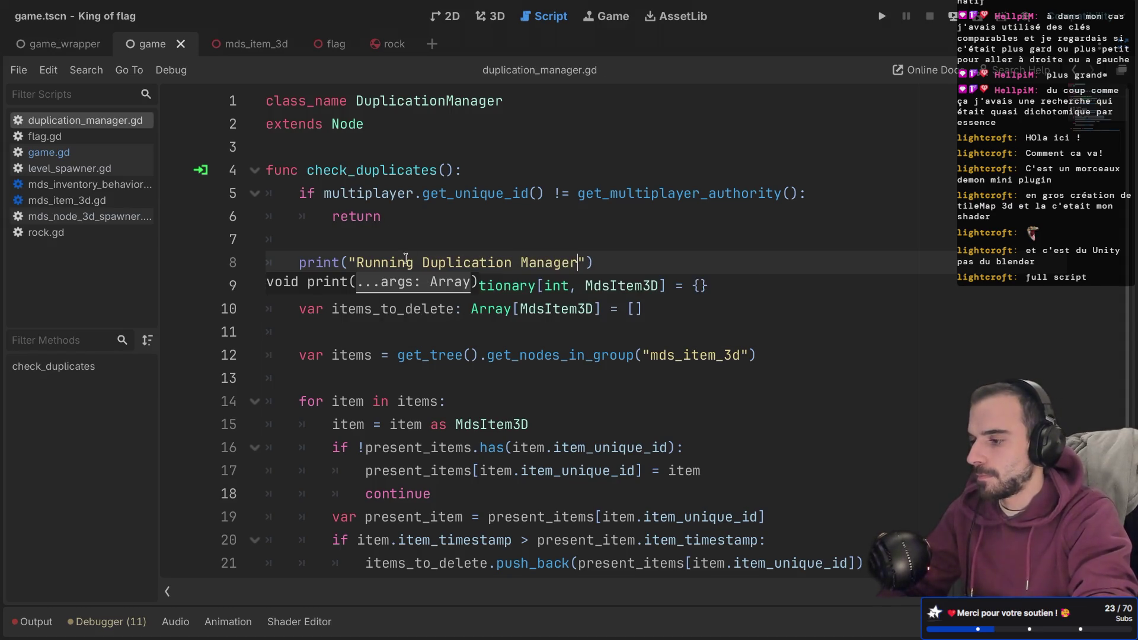
scroll(519, 373, "down", 2)
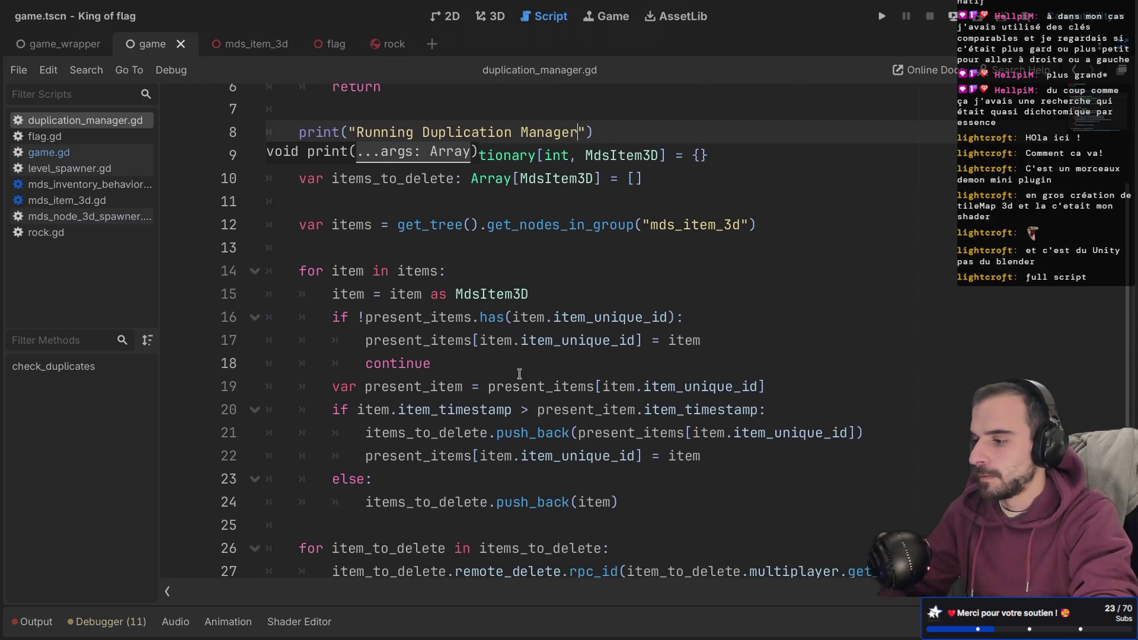
left_click_drag(618, 132, 618, 119)
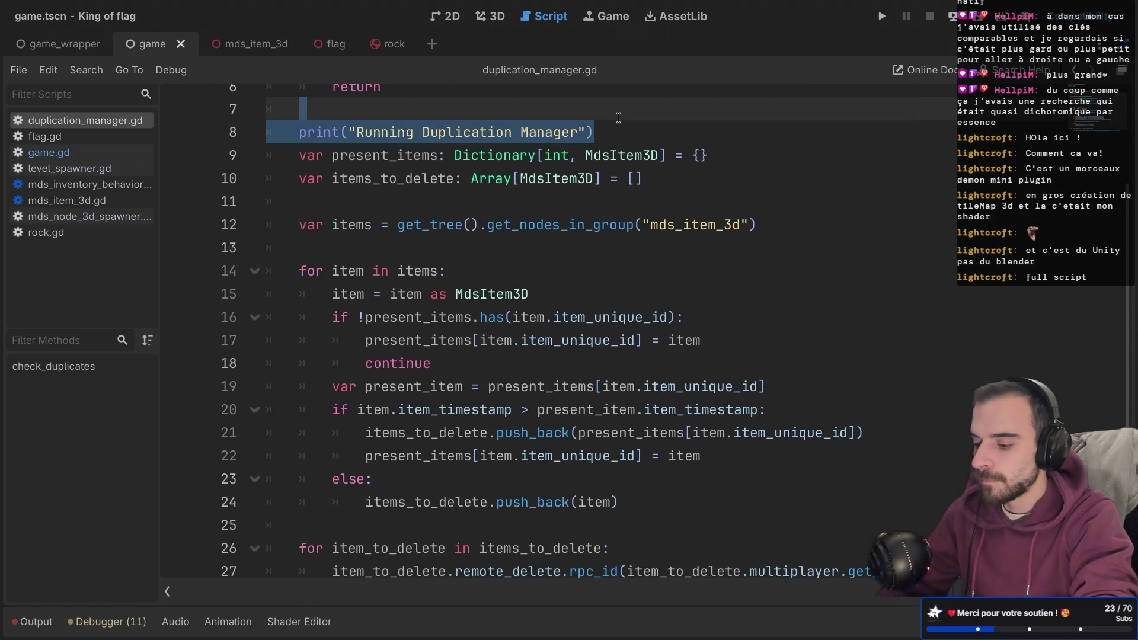
scroll(618, 118, "down", 1)
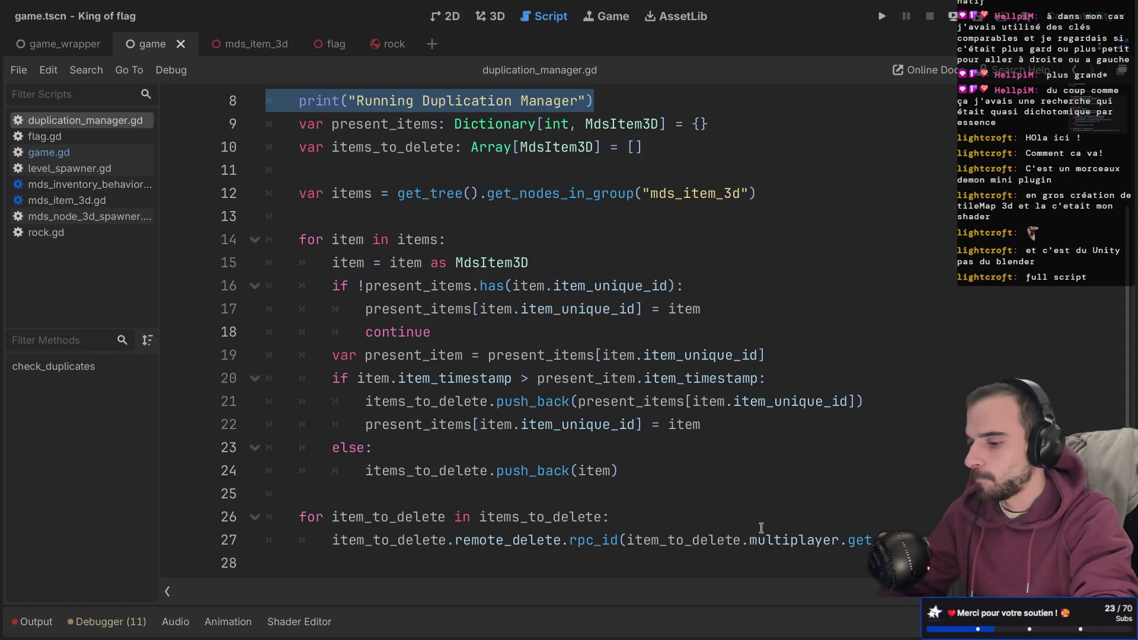
- Copy the print line to the function's end as "Running Duplication has finished" and save
key("ctrl+c")
key("ctrl+End")
key("Return")
key("Return")
key("ctrl+v")
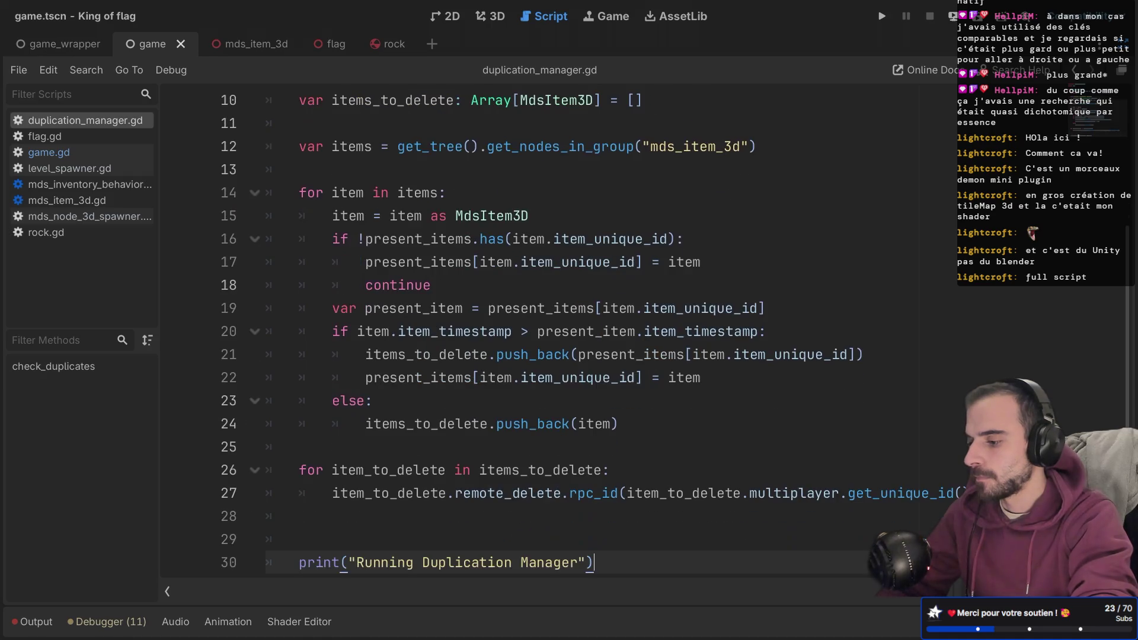
double_click(543, 561)
type("has")
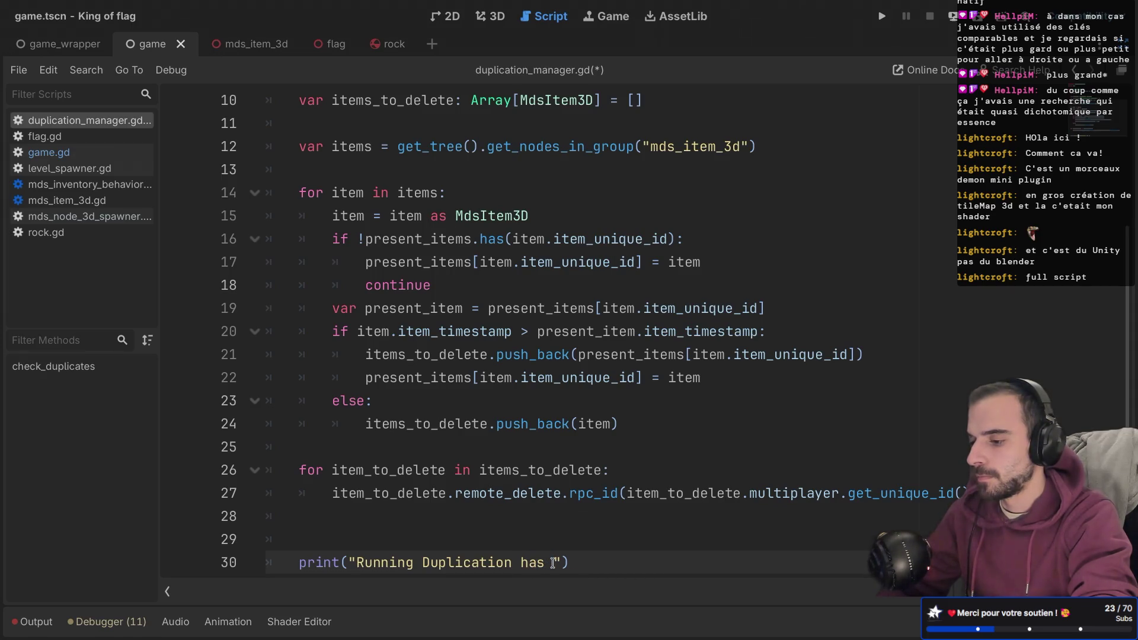
type("d")
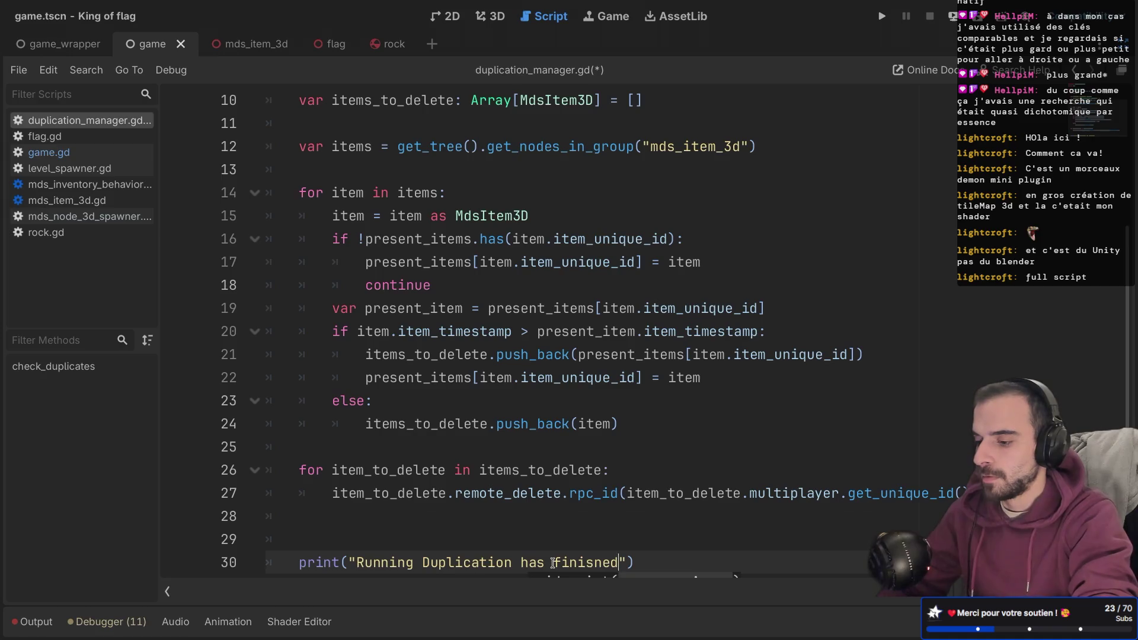
type("shed")
key("ctrl+s")
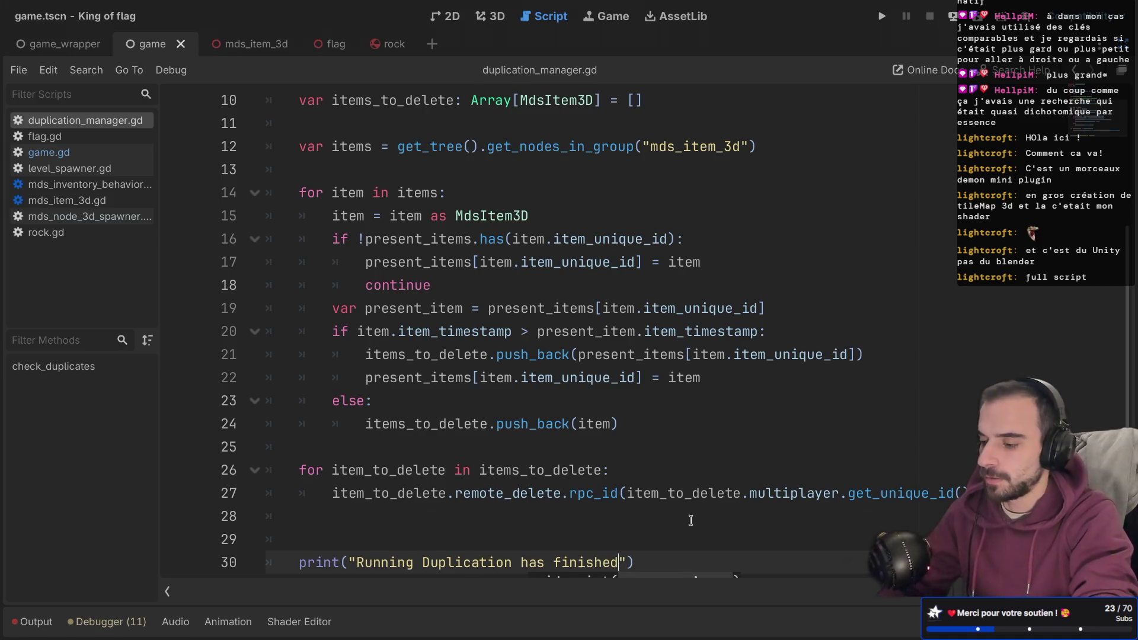
- Delete the blank line above the final print statement
scroll(522, 533, "down", 1)
left_click(503, 509)
key("BackSpace")
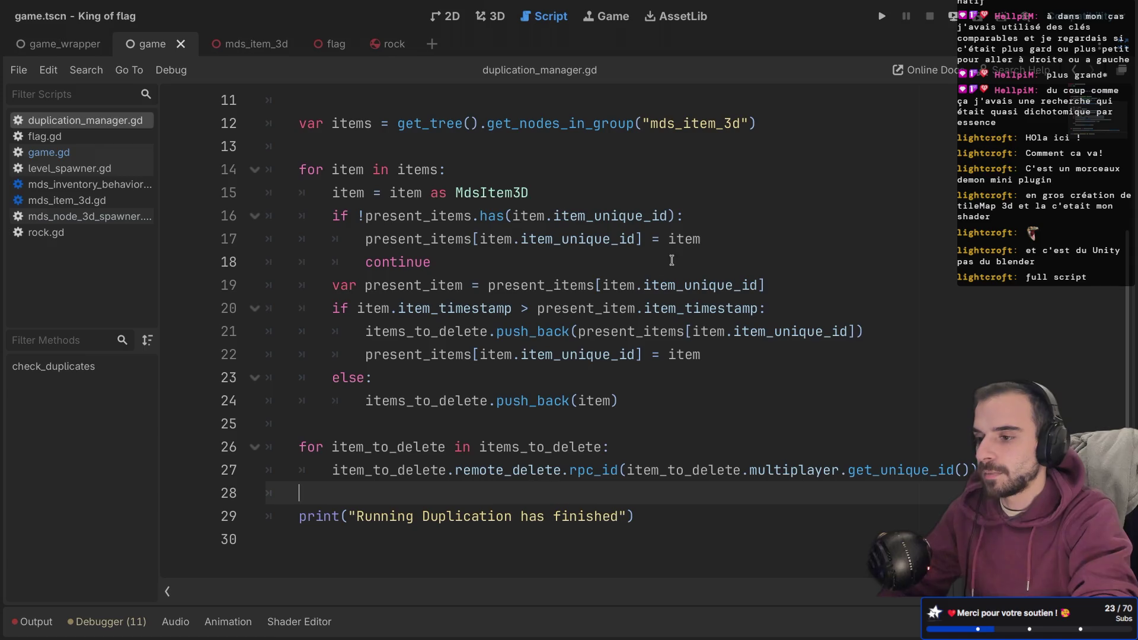
scroll(787, 169, "up", 3)
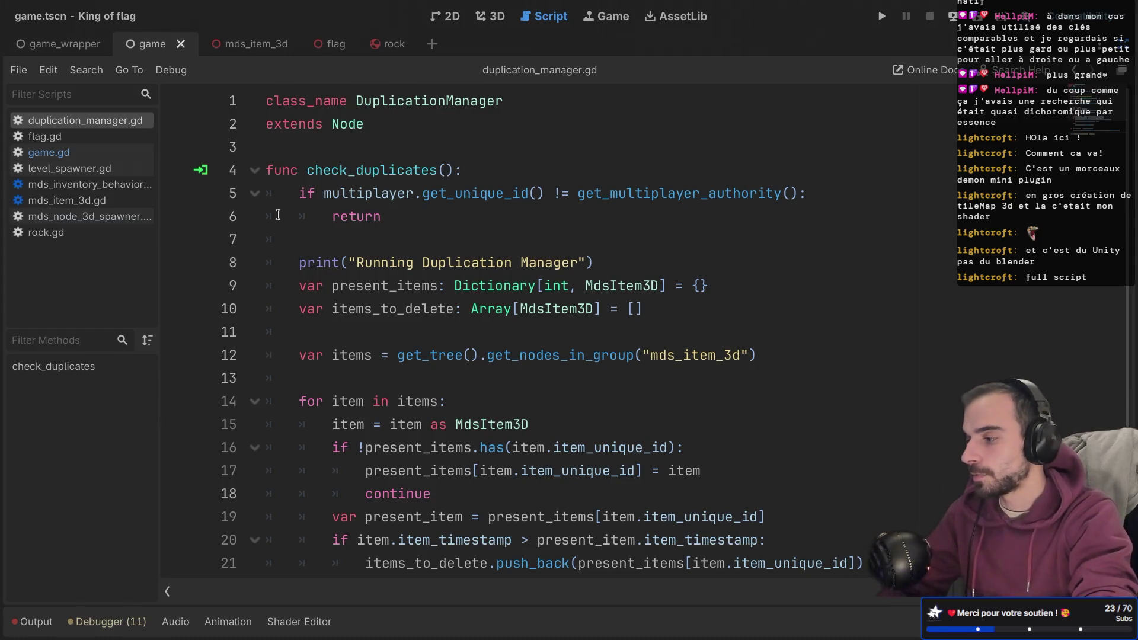
left_click(92, 185)
- Check item_unique_id on line 64 of mds_inventory_behavior_3d.gd, then open the flag scene's flag.gd
scroll(522, 414, "down", 1)
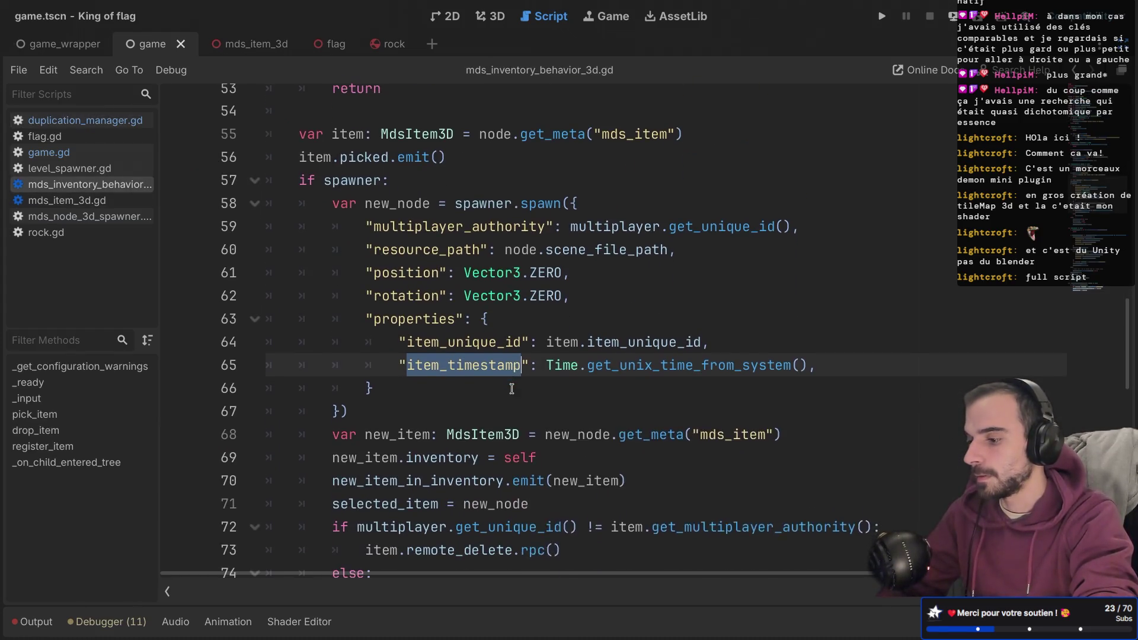
double_click(617, 341)
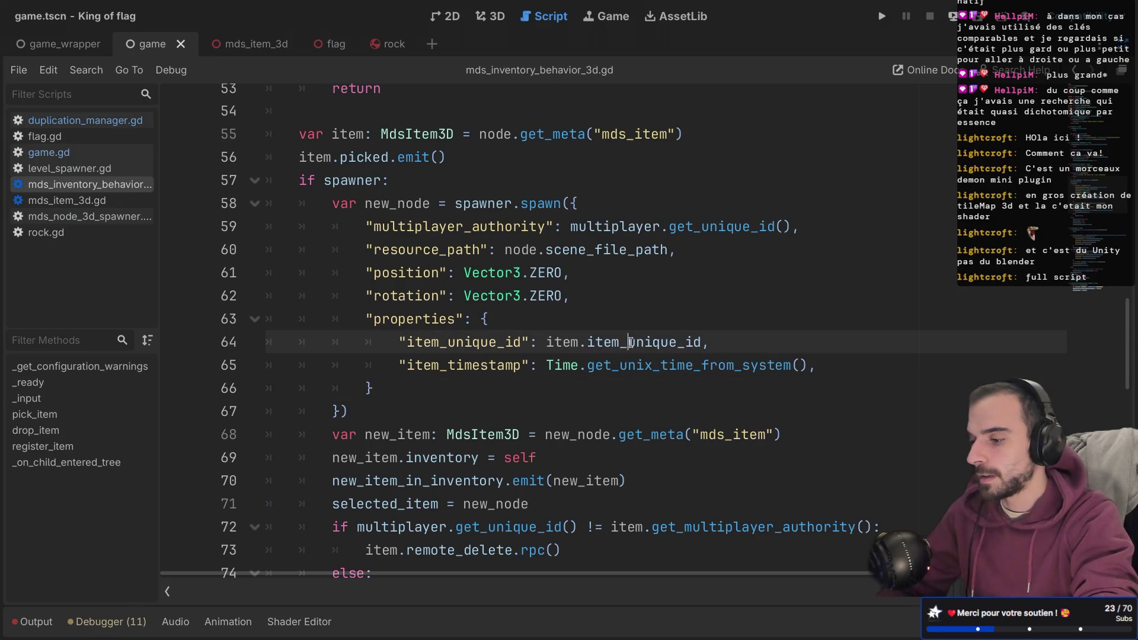
mouse_move(630, 343)
scroll(630, 343, "up", 3)
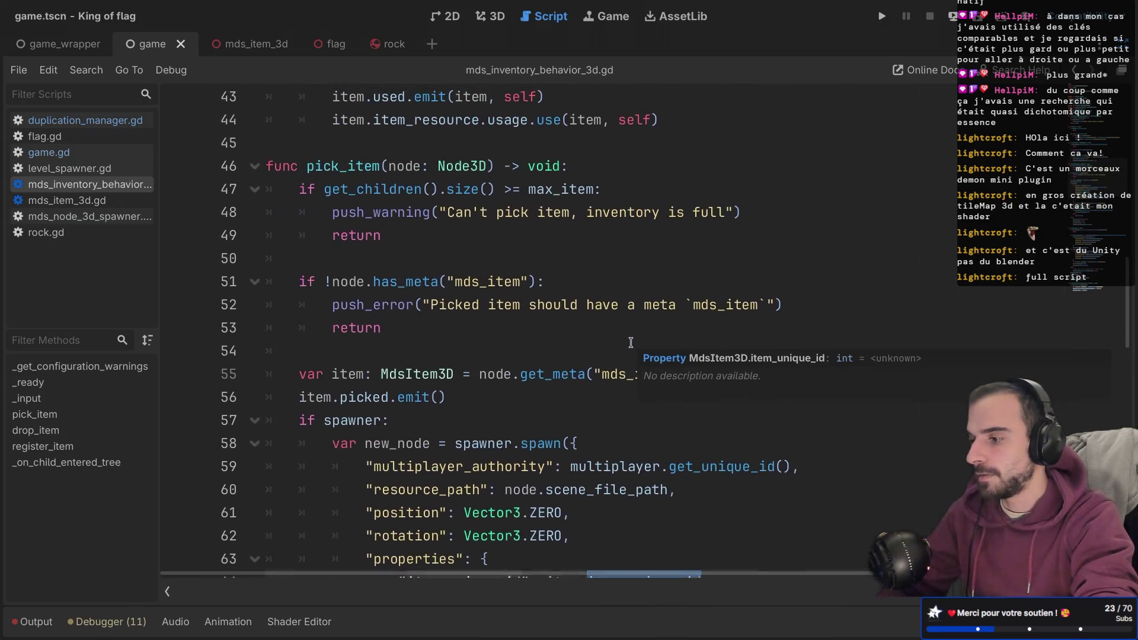
scroll(630, 343, "down", 3)
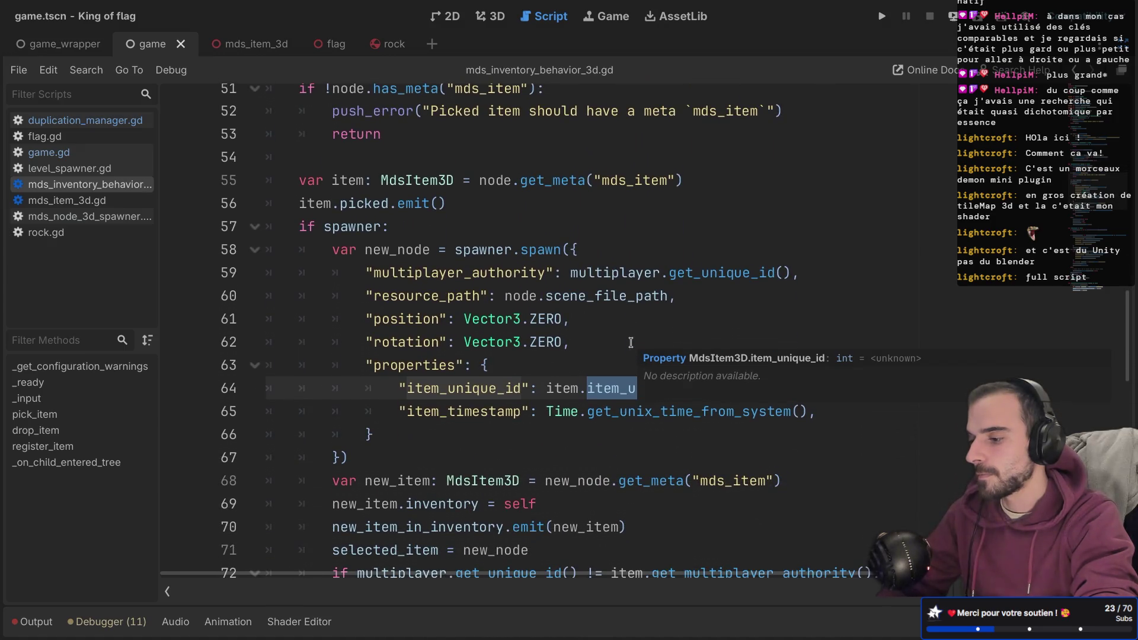
left_click(333, 46)
left_click(84, 136)
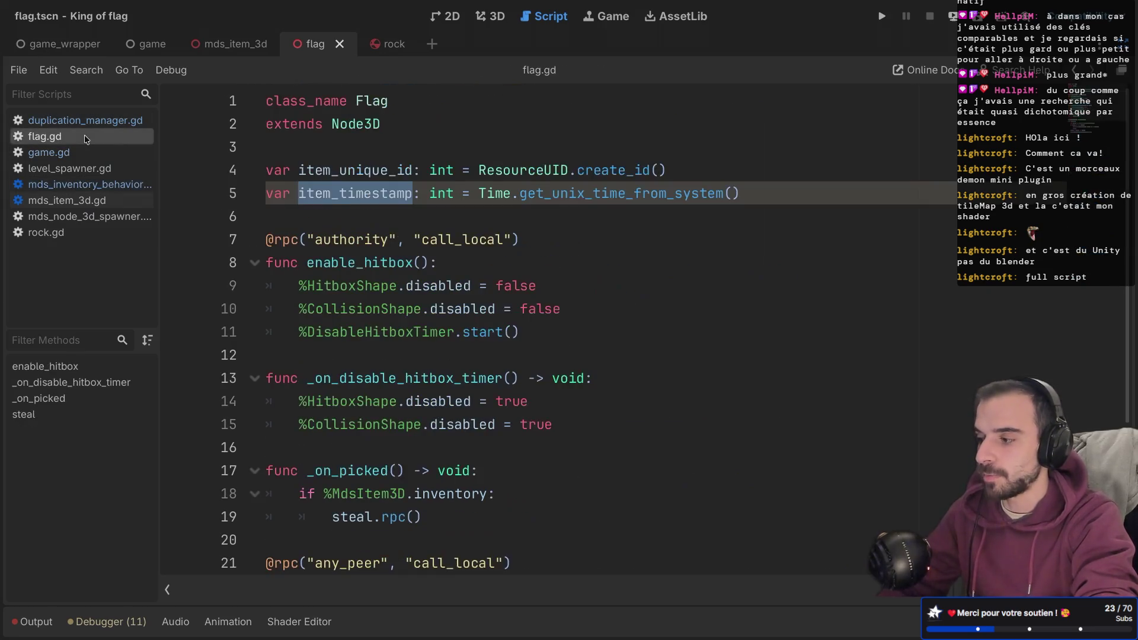
left_click(339, 171)
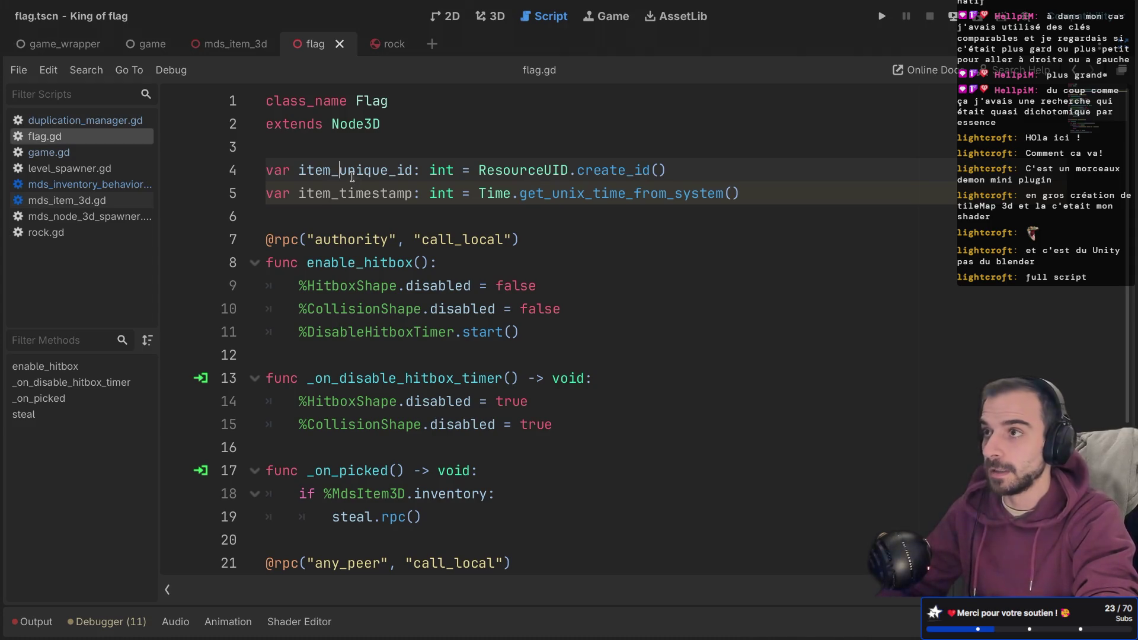
double_click(352, 173)
double_click(351, 190)
double_click(355, 171)
double_click(357, 190)
key("ctrl+shift+F11")
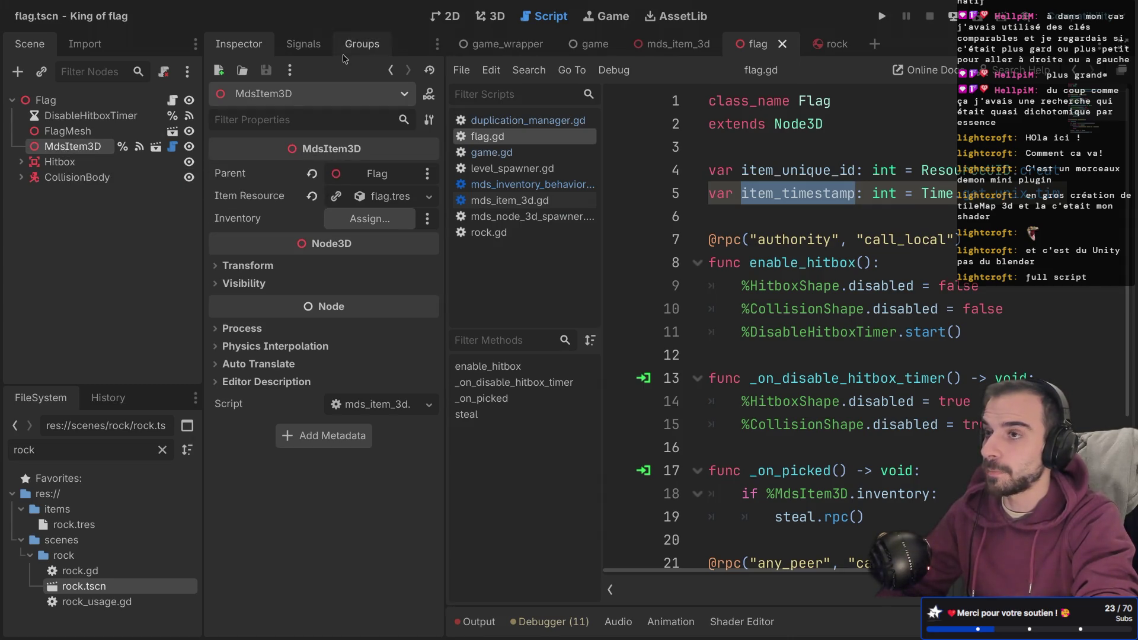
key("ctrl+shift+F11")
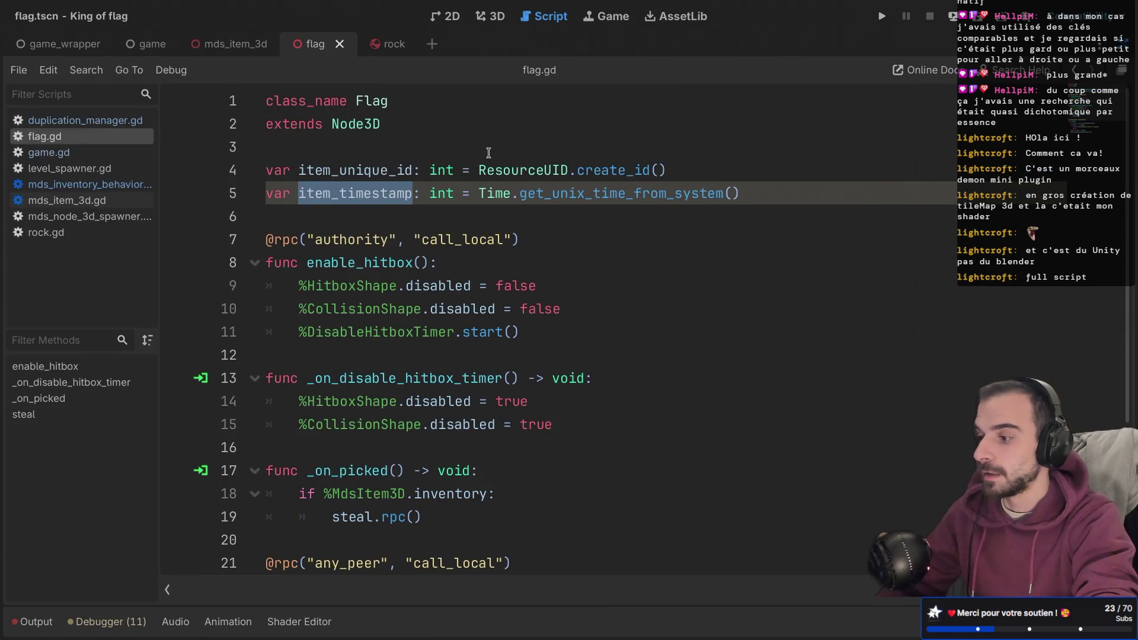
scroll(554, 228, "down", 3)
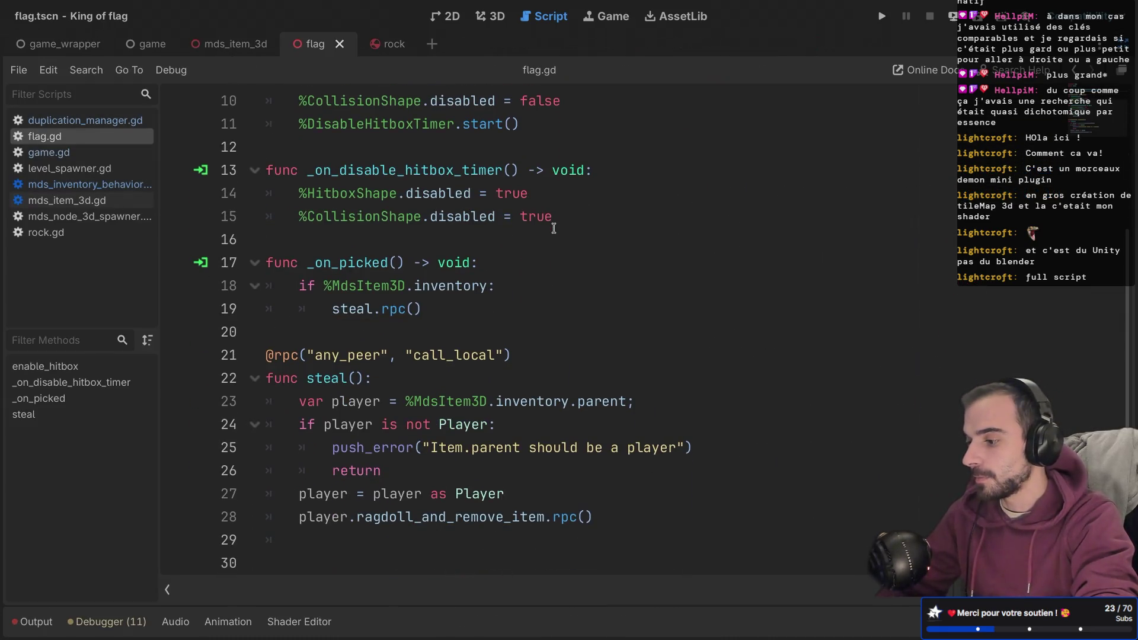
scroll(554, 228, "up", 3)
left_click(768, 194)
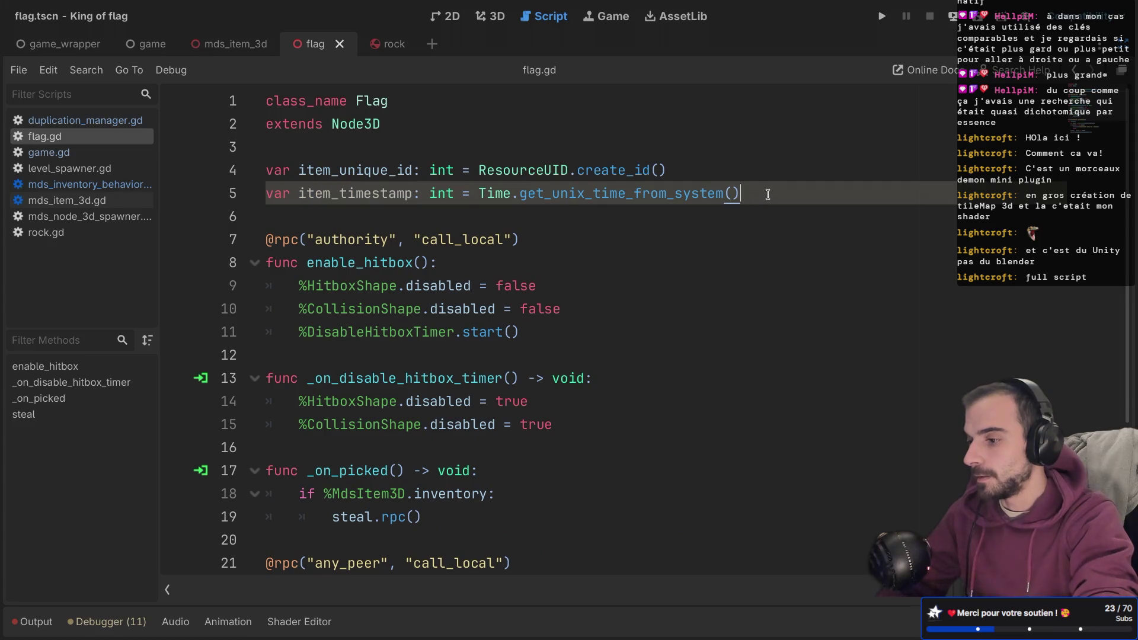
key("Return")
key("Return")
type("func _rea")
- Create _ready() in flag.gd assigning %MdsItem3D.item_unique_id = item_unique_id
key("Return")
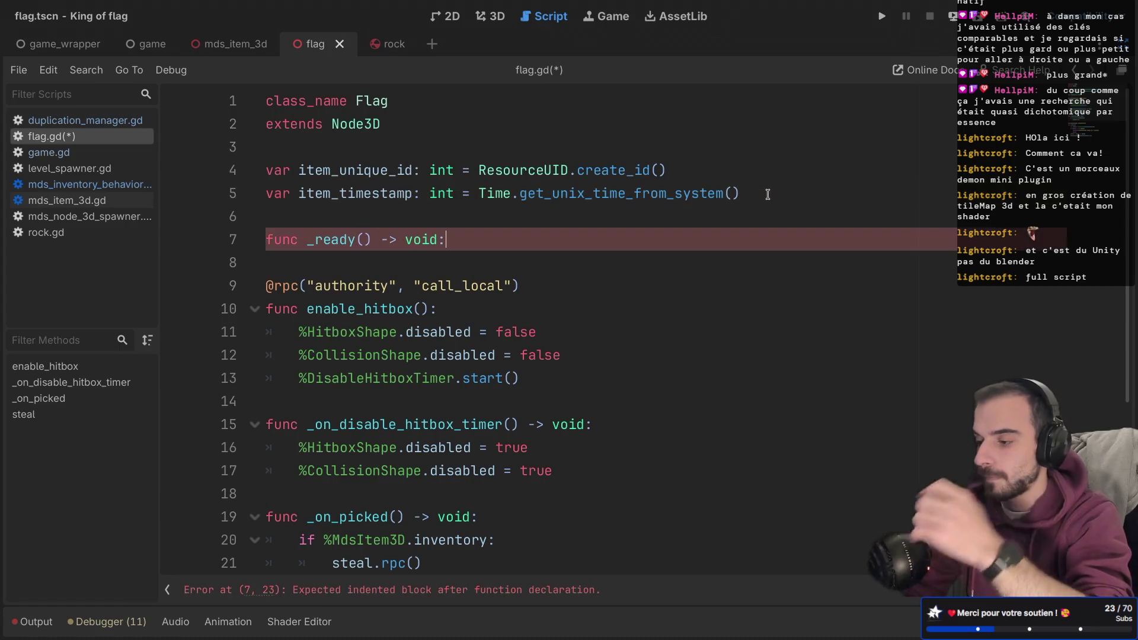
key("Return")
type("%M")
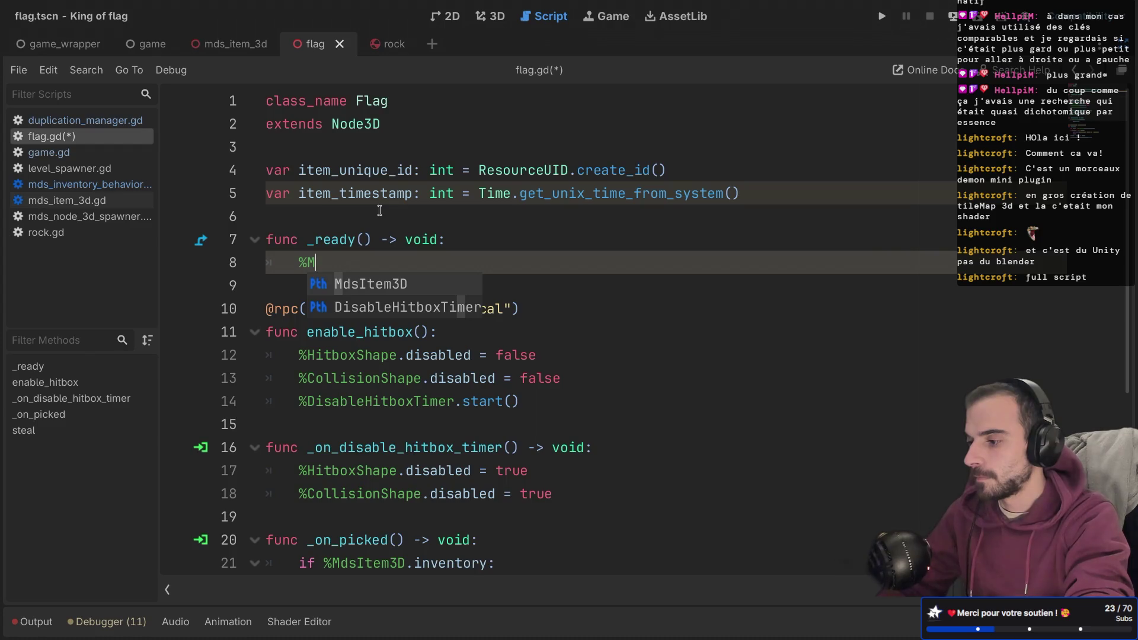
key("Return")
type(".")
key("Down")
key("Down")
key("Return")
type("= ")
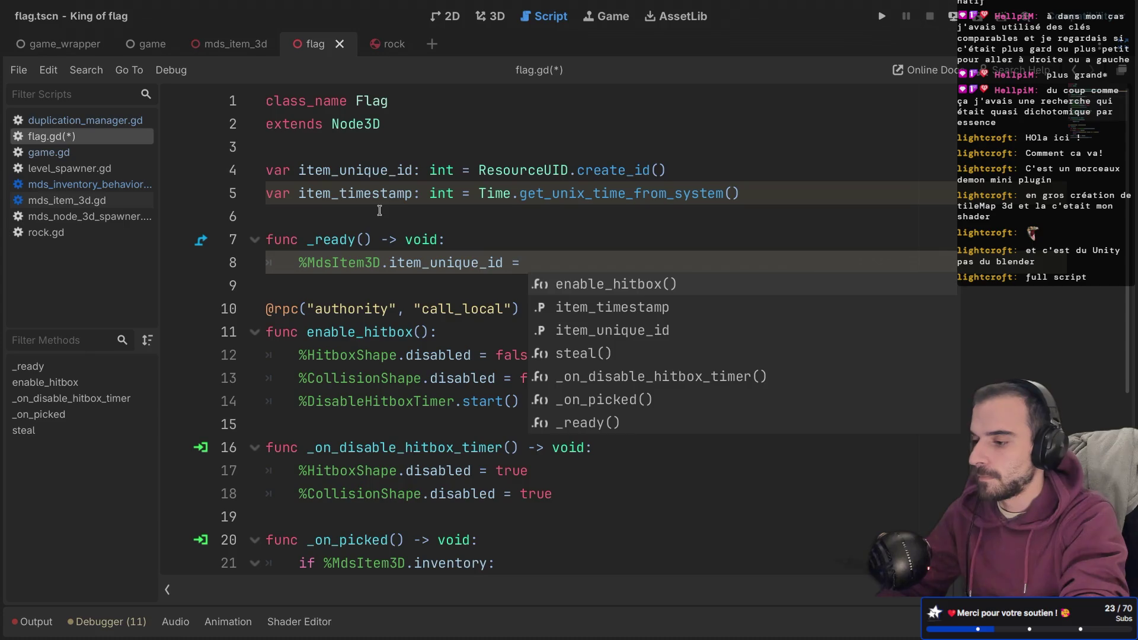
type("i")
key("Down")
key("Return")
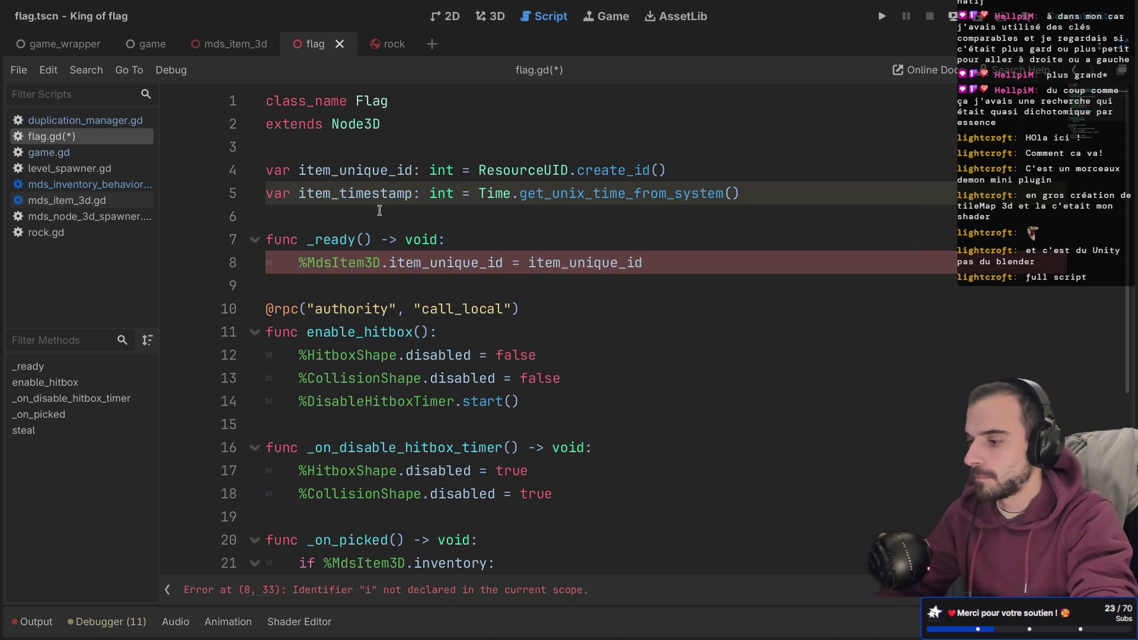
- Add a duplicate line setting %MdsItem3D.item_timestamp = item_timestamp, then save flag.gd
left_click_drag(672, 263, 672, 245)
key("ctrl+shift+d")
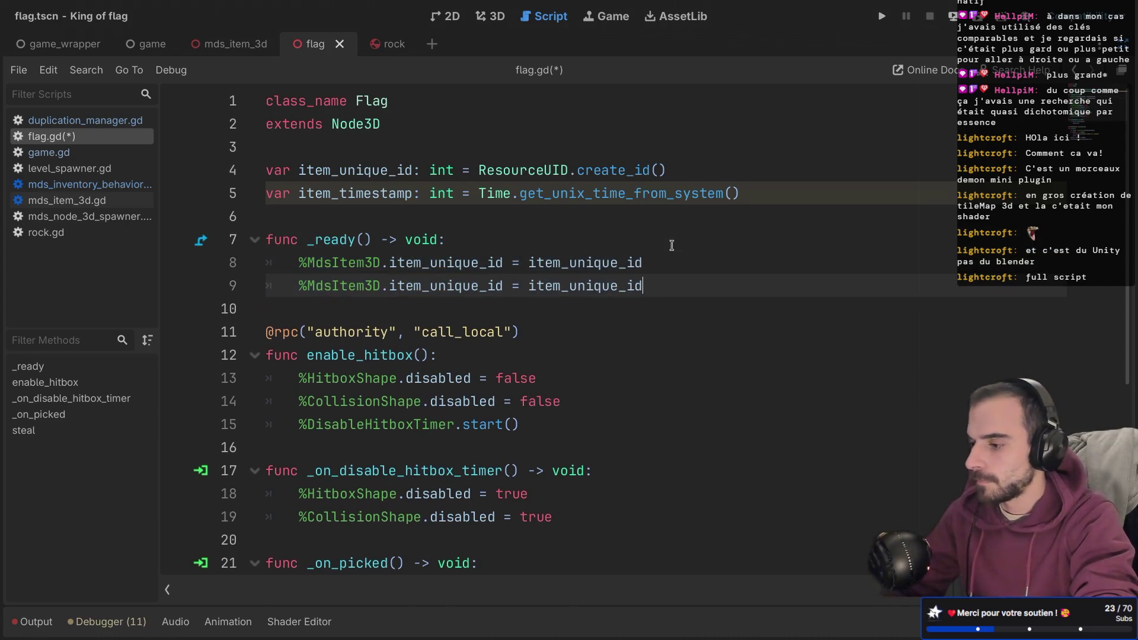
double_click(431, 285)
type("item")
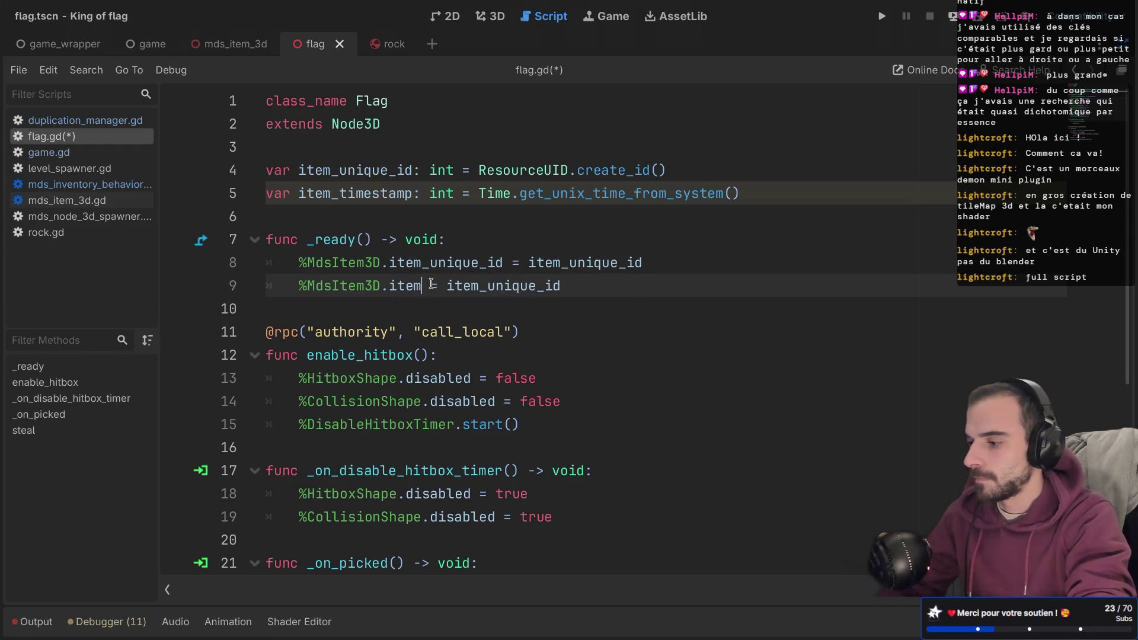
left_click(464, 332)
double_click(470, 285)
key("ctrl+c")
double_click(565, 285)
key("ctrl+v")
key("ctrl+s")
mouse_move(660, 290)
left_mouse_down()
mouse_move(269, 240)
mouse_move(266, 223)
left_mouse_up()
left_click(387, 51)
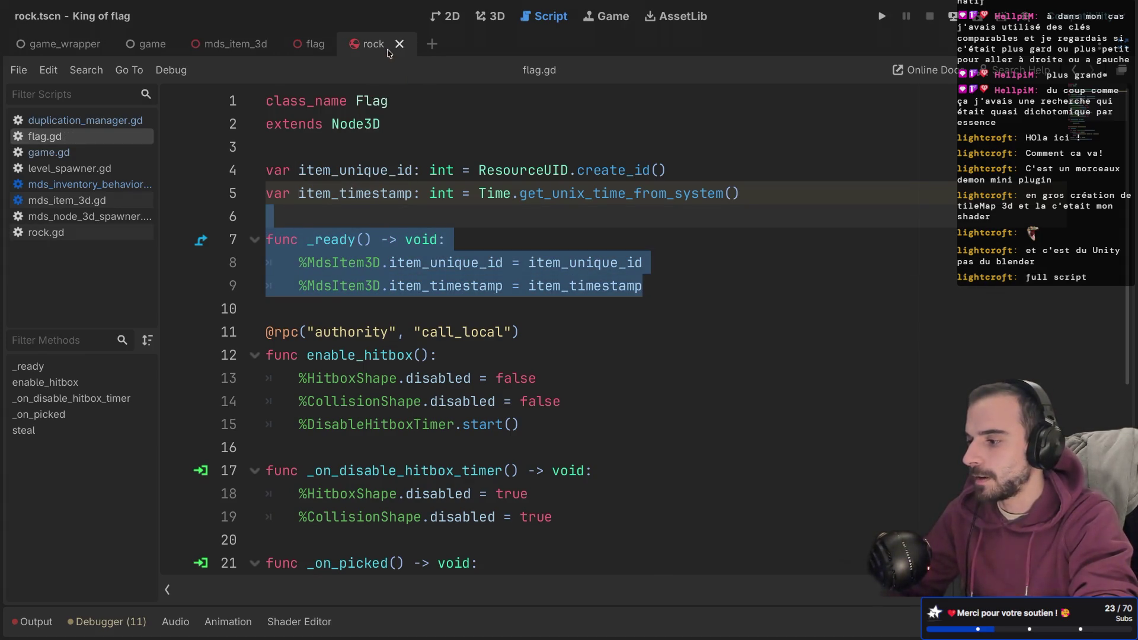
- Paste the copied _ready function into rock.gd below the variable declarations, removing the extra blank line
left_click(85, 235)
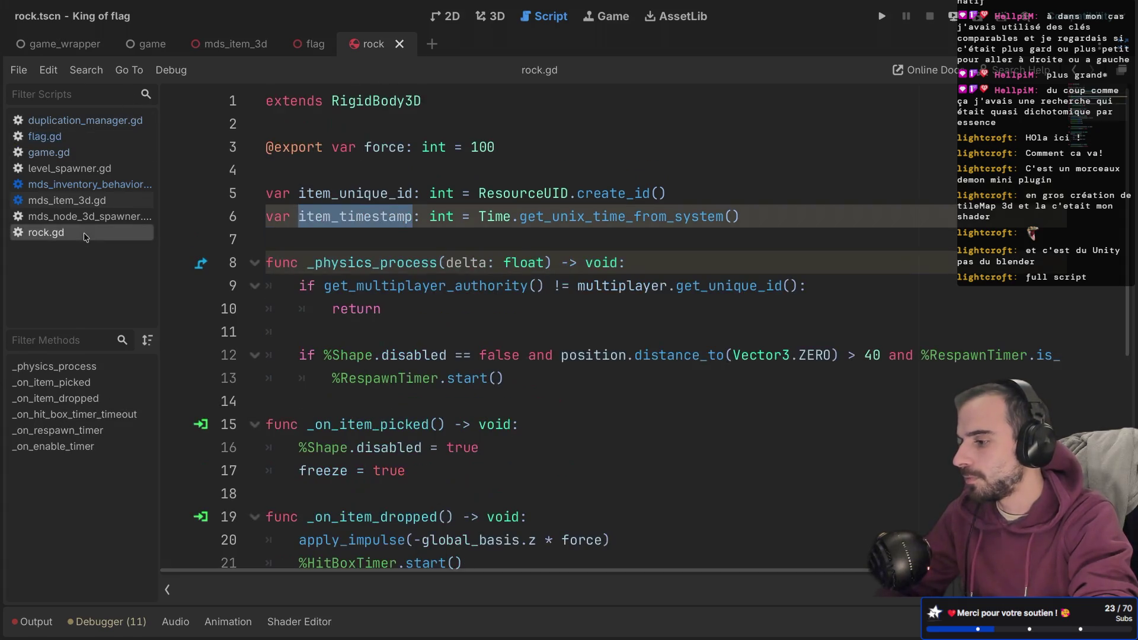
scroll(303, 232, "down", 5)
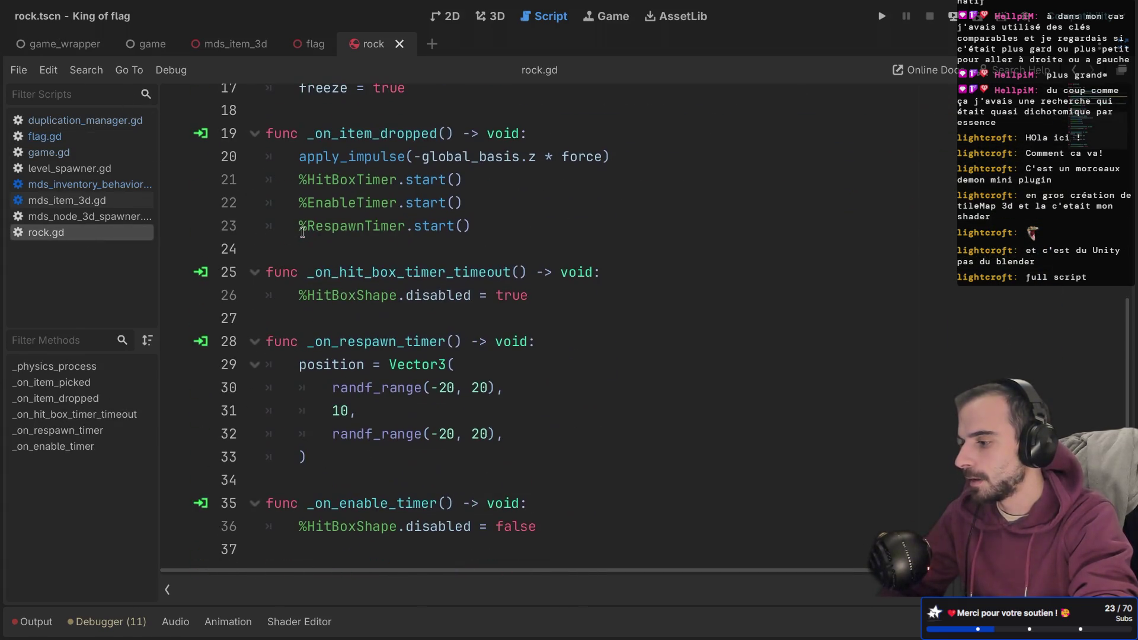
scroll(302, 232, "up", 5)
left_click(290, 234)
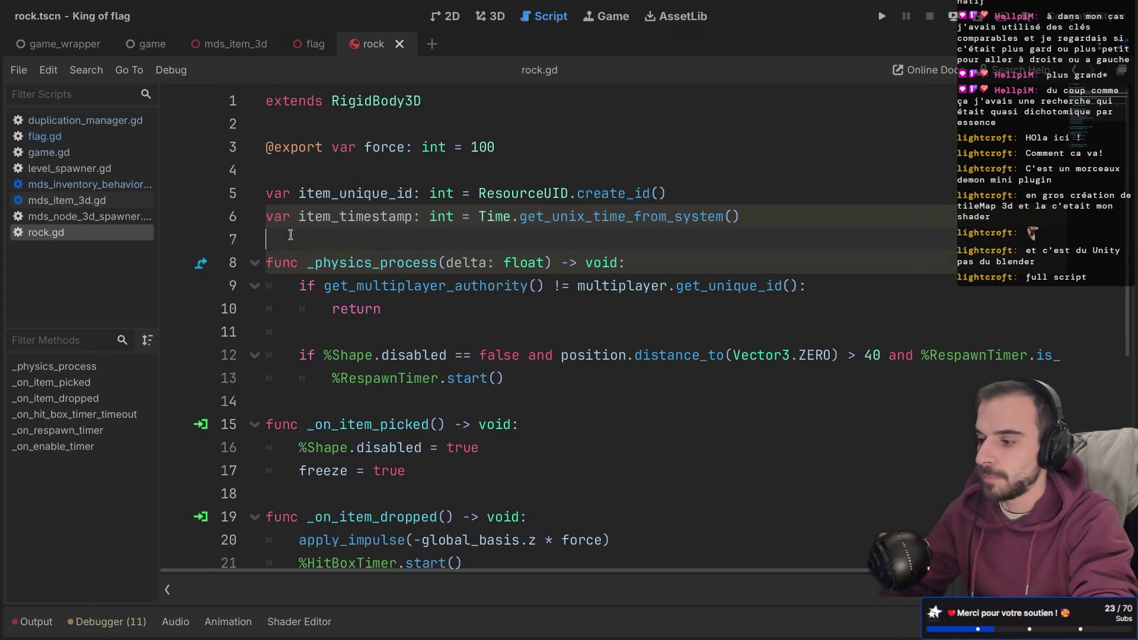
key("Return")
key("Return")
key("ctrl+v")
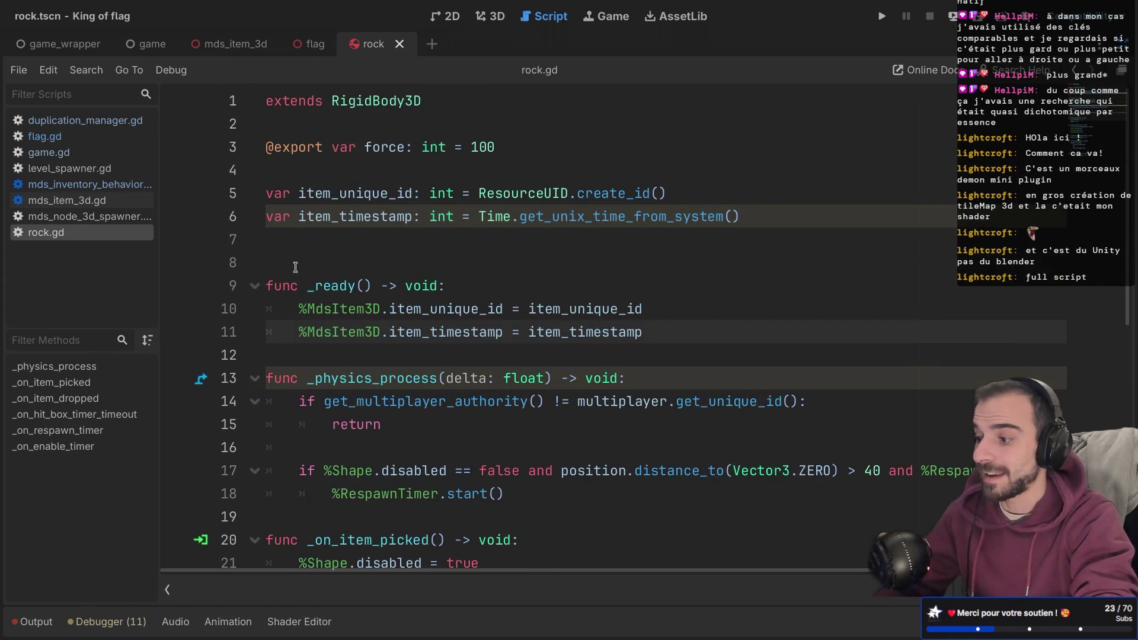
left_click(295, 267)
key("BackSpace")
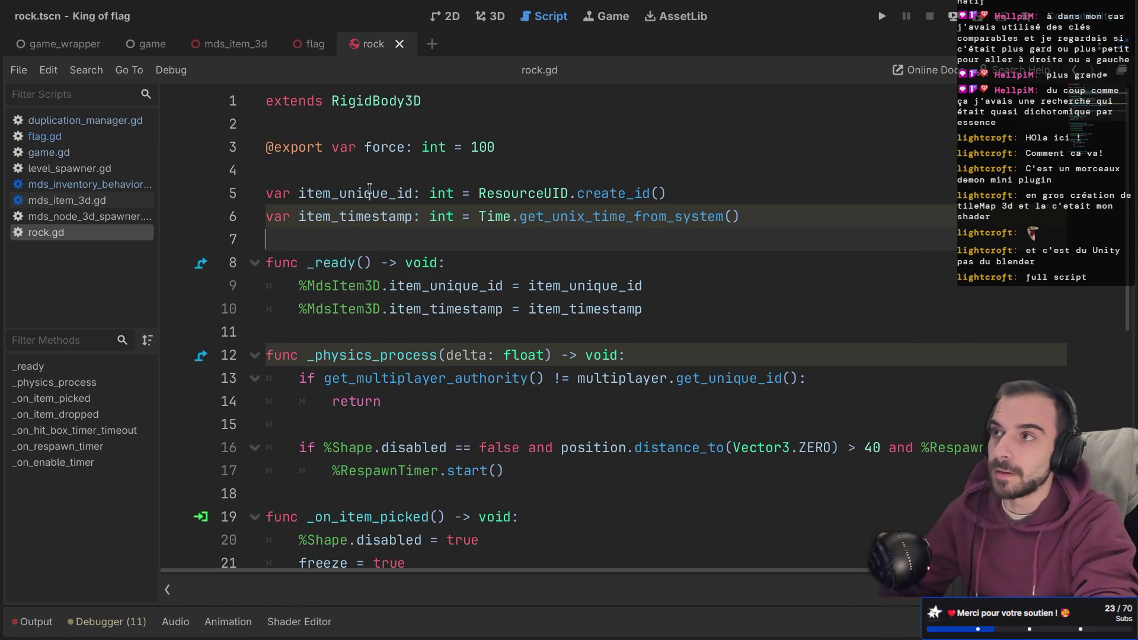
- Check the item_unique_id and item_timestamp declarations and usages in rock.gd, then run the project
mouse_move(355, 216)
left_mouse_down()
mouse_move(387, 177)
mouse_move(326, 214)
mouse_move(352, 185)
left_mouse_up()
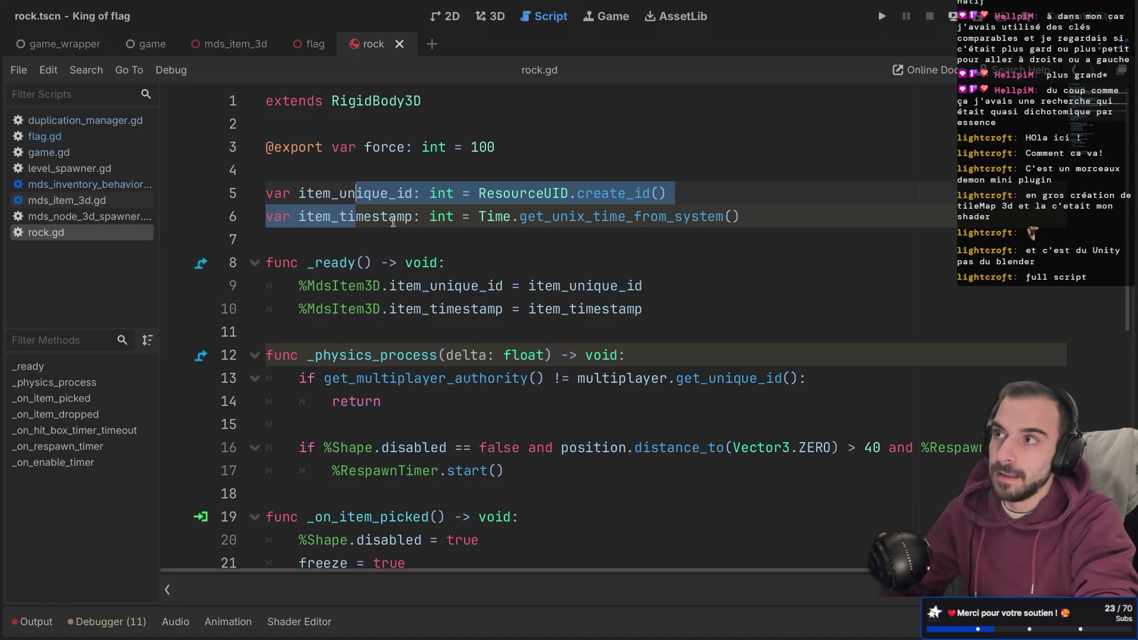
double_click(368, 212)
double_click(363, 193)
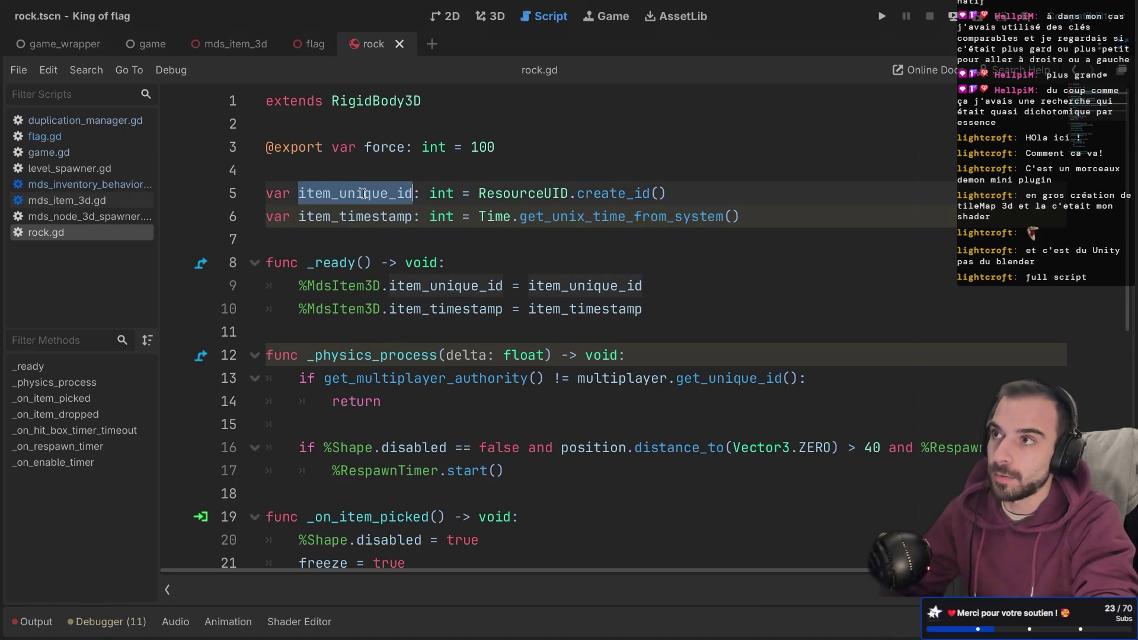
double_click(362, 207)
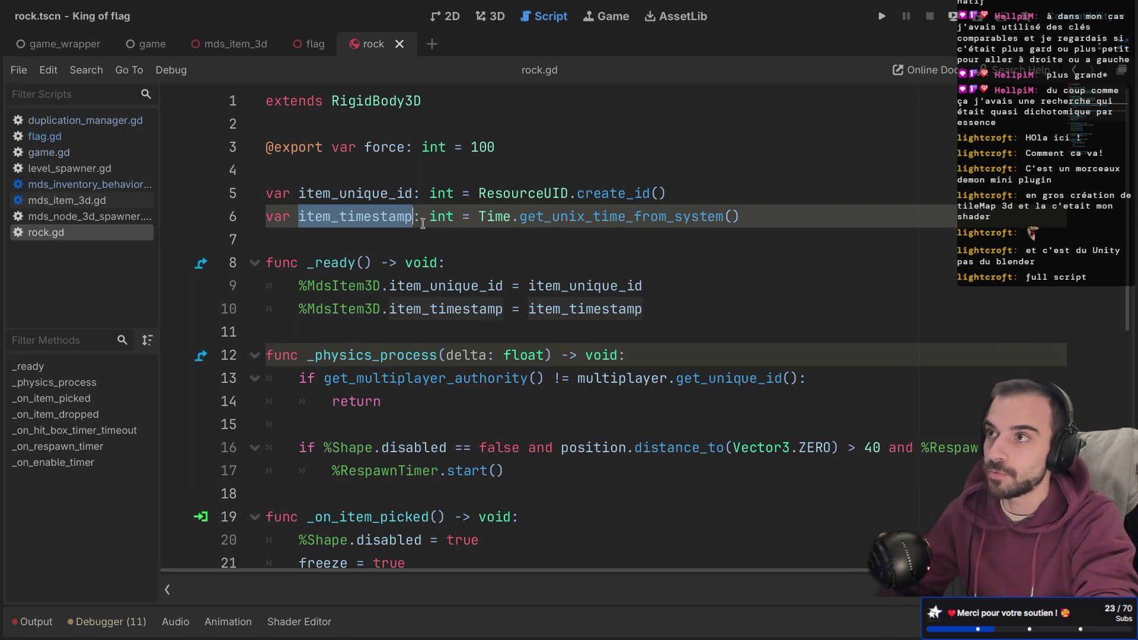
double_click(375, 194)
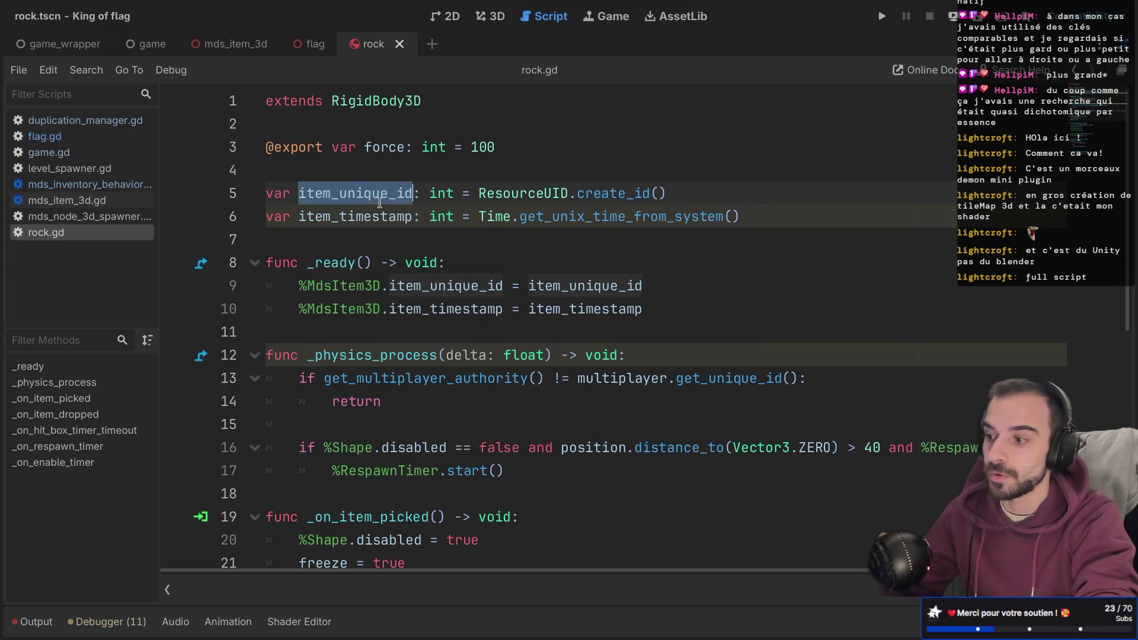
scroll(379, 202, "down", 1)
scroll(389, 267, "up", 1)
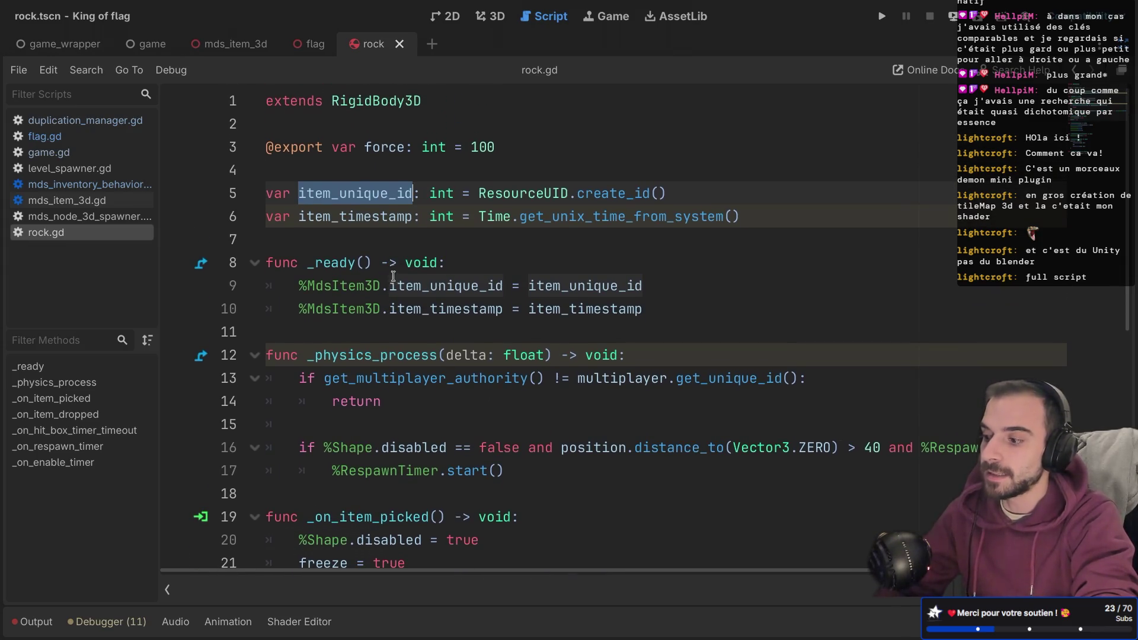
left_click(881, 16)
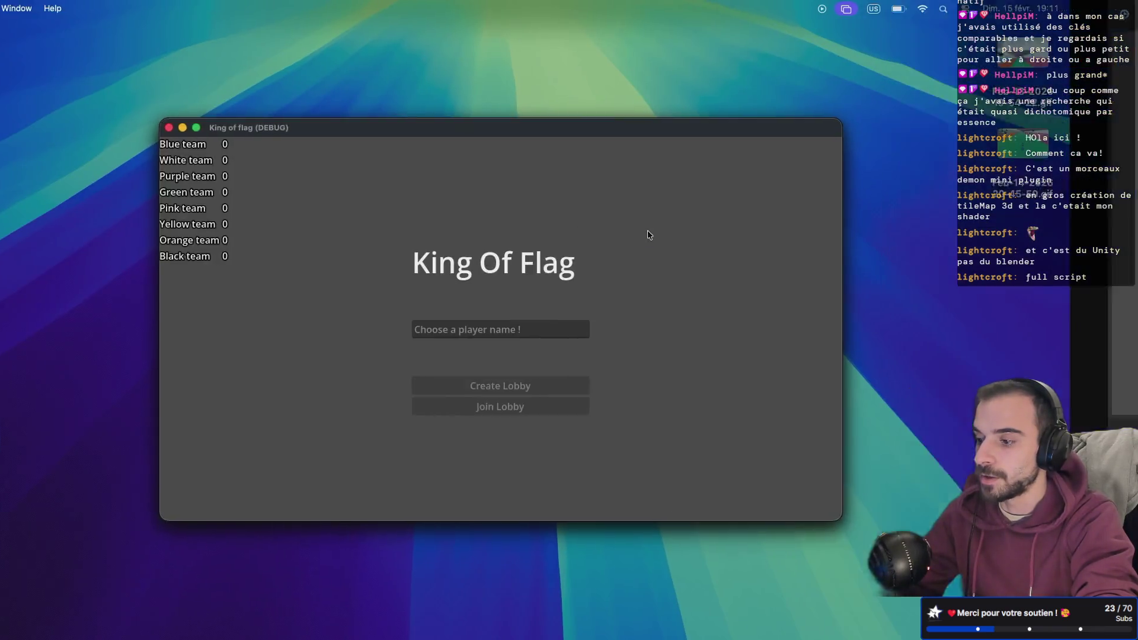
- Stop the test run and revert the Game node's WebSocket URL in game_wrapper to ws://localhost:4242
key("ctrl+Left")
left_click(928, 18)
left_click(66, 44)
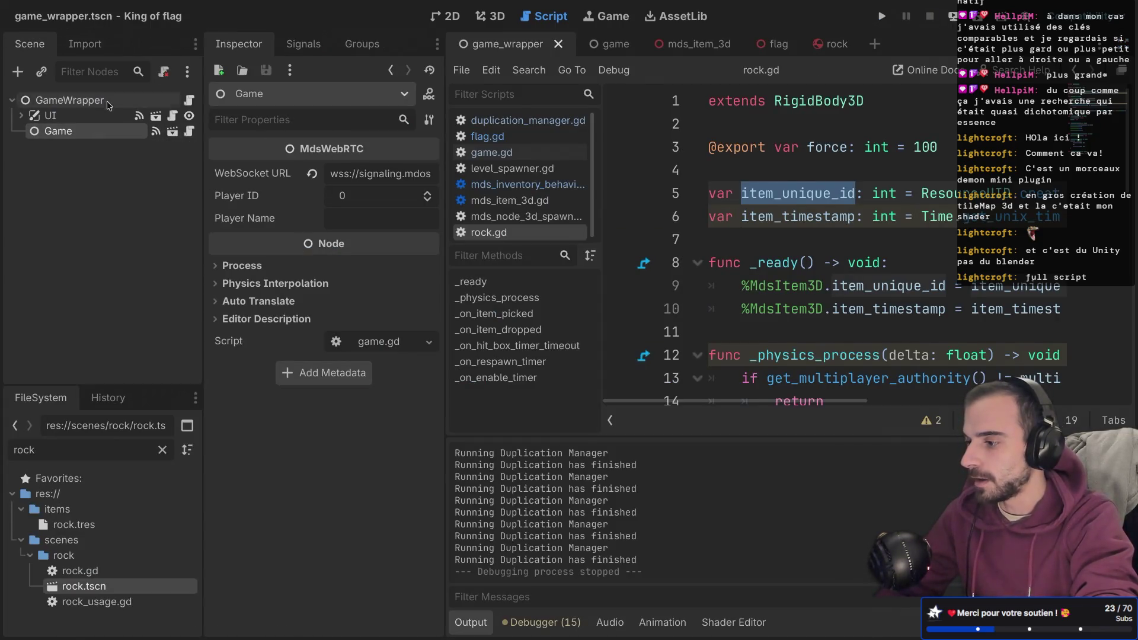
left_click(311, 173)
key("super+2")
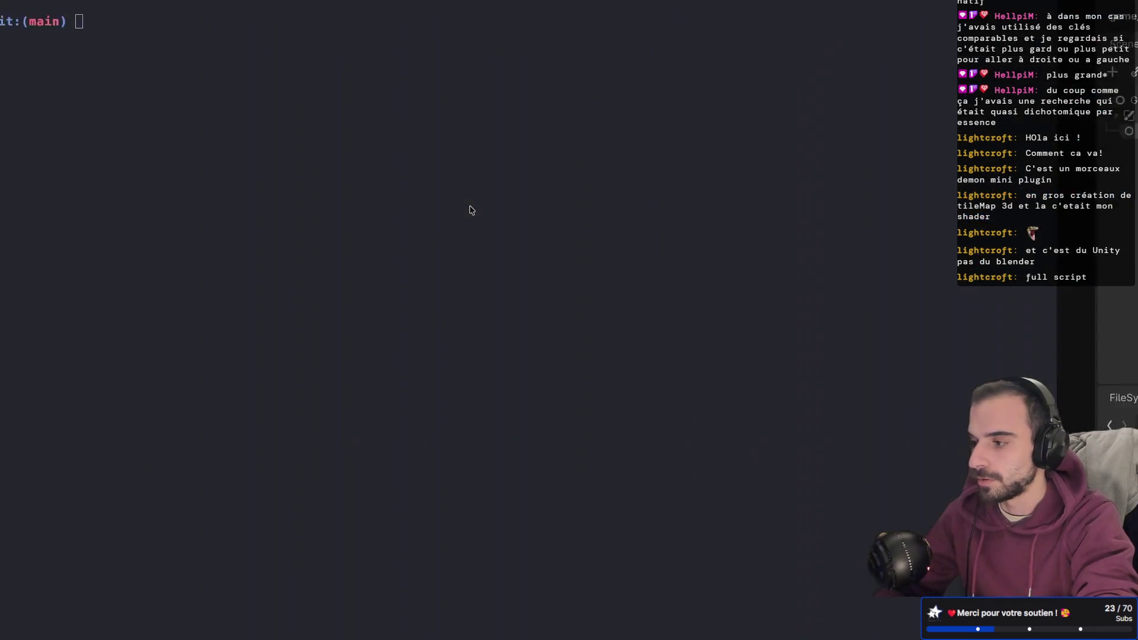
- In a new tmux window, start the signaling server from signaling-server/ with node src/index.js
type("tmux")
key("Return")
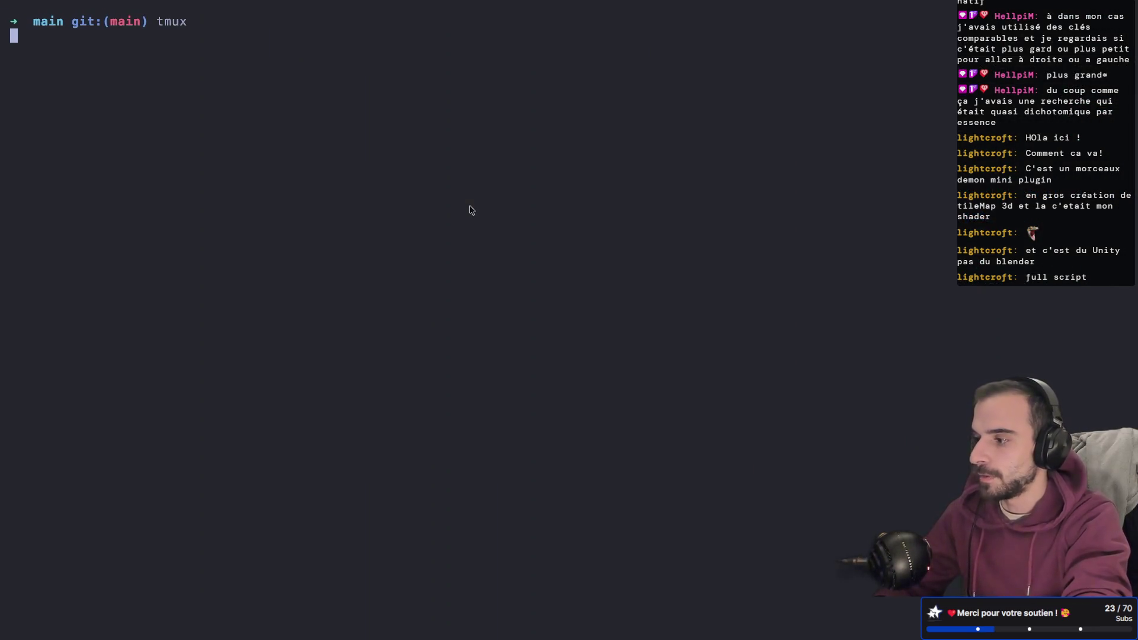
key("ctrl+b")
type("c")
type("cd")
key("Return")
type("cd signaling-server/")
key("Return")
type("node src/index.js")
key("Return")
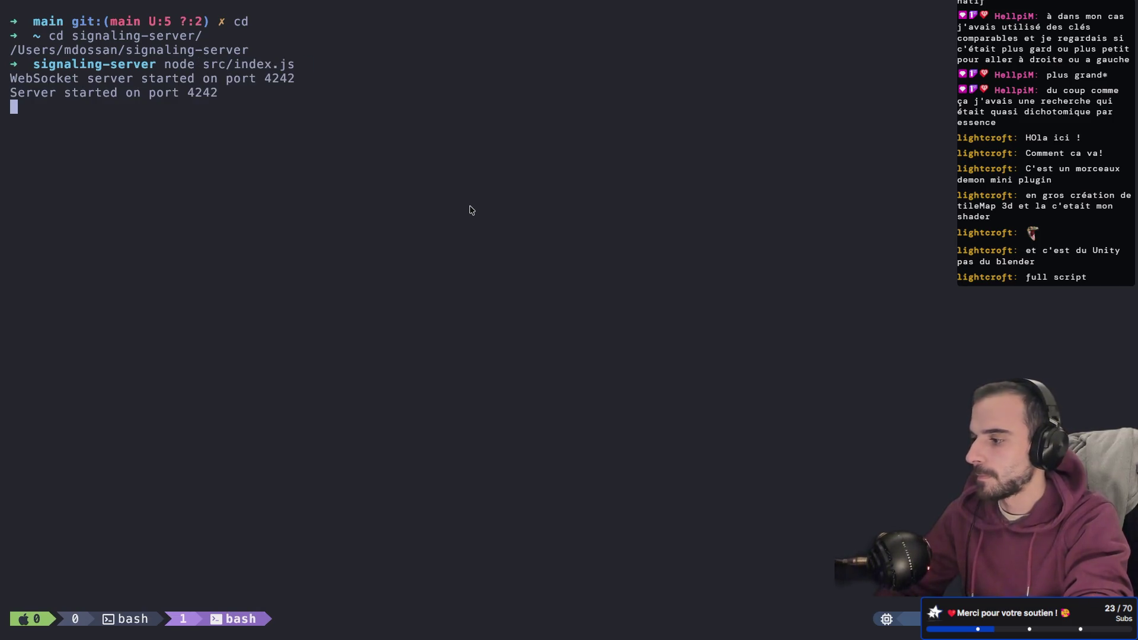
- Return to the Godot editor and launch the game again
key("ctrl+Left")
key("ctrl+Right")
key("ctrl+Right")
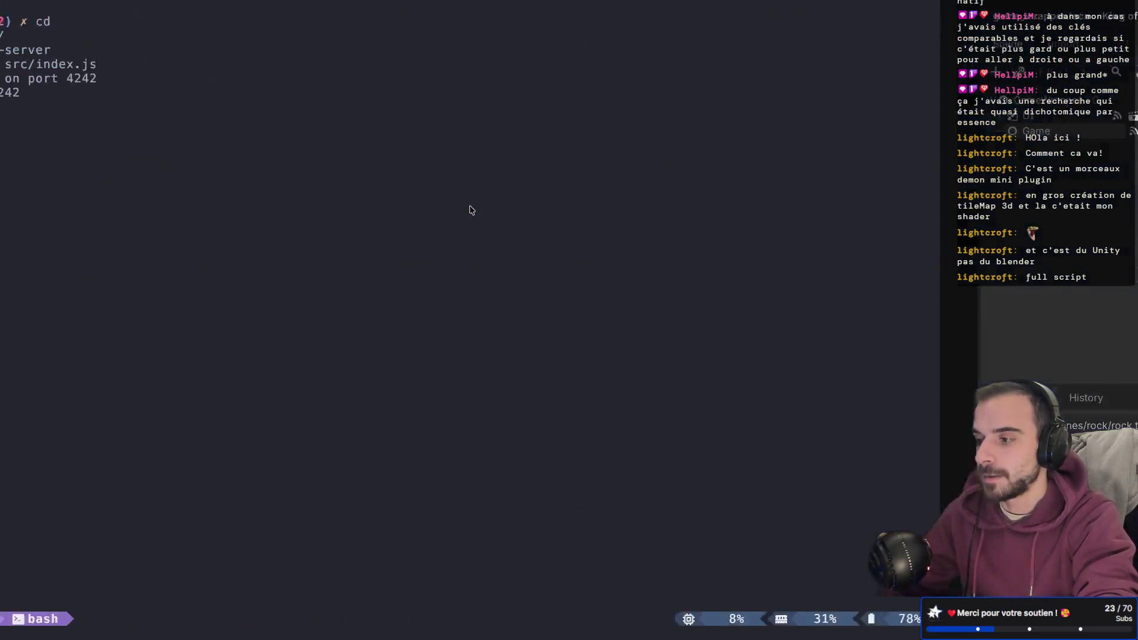
left_click(880, 17)
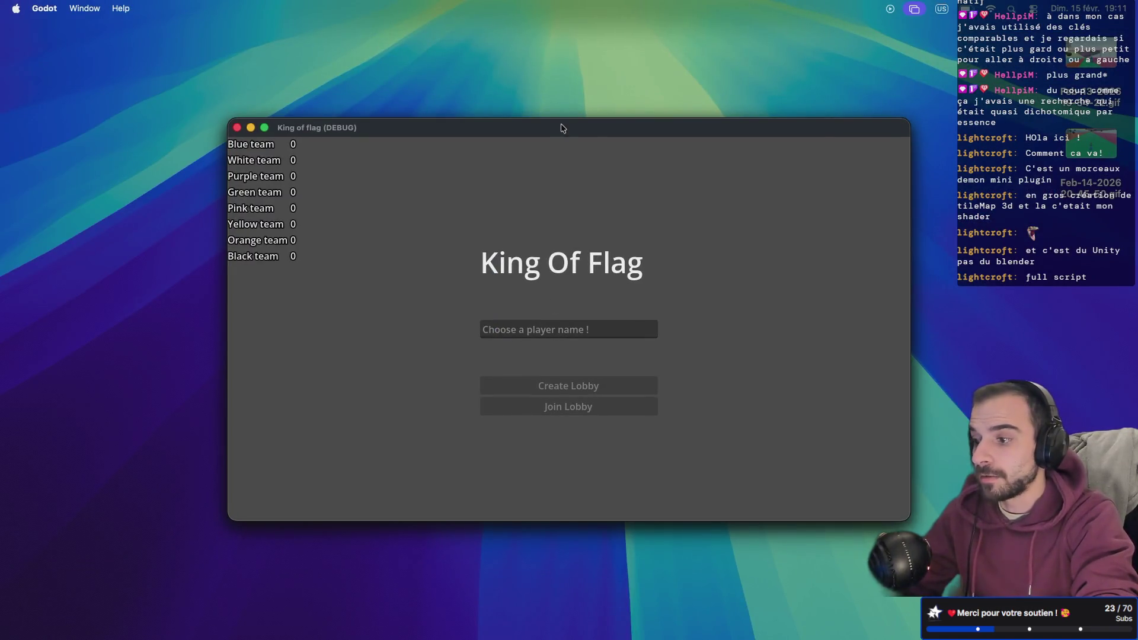
- Create a lobby as player 123 in one game window and join it as player 345 in the other
left_click(678, 393)
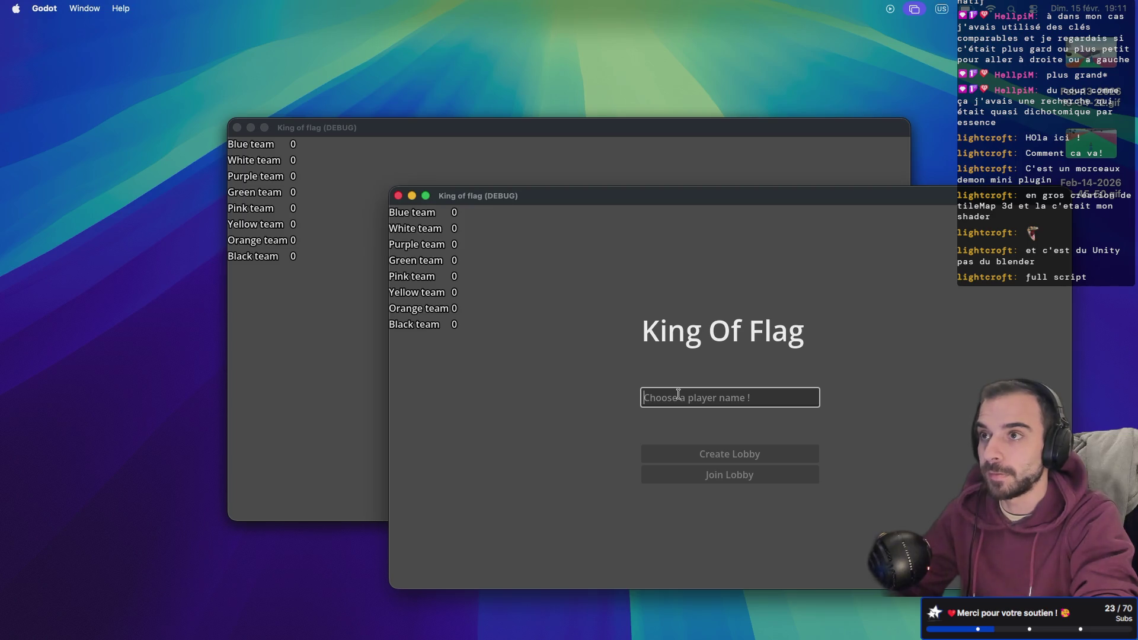
type("123")
left_click(689, 447)
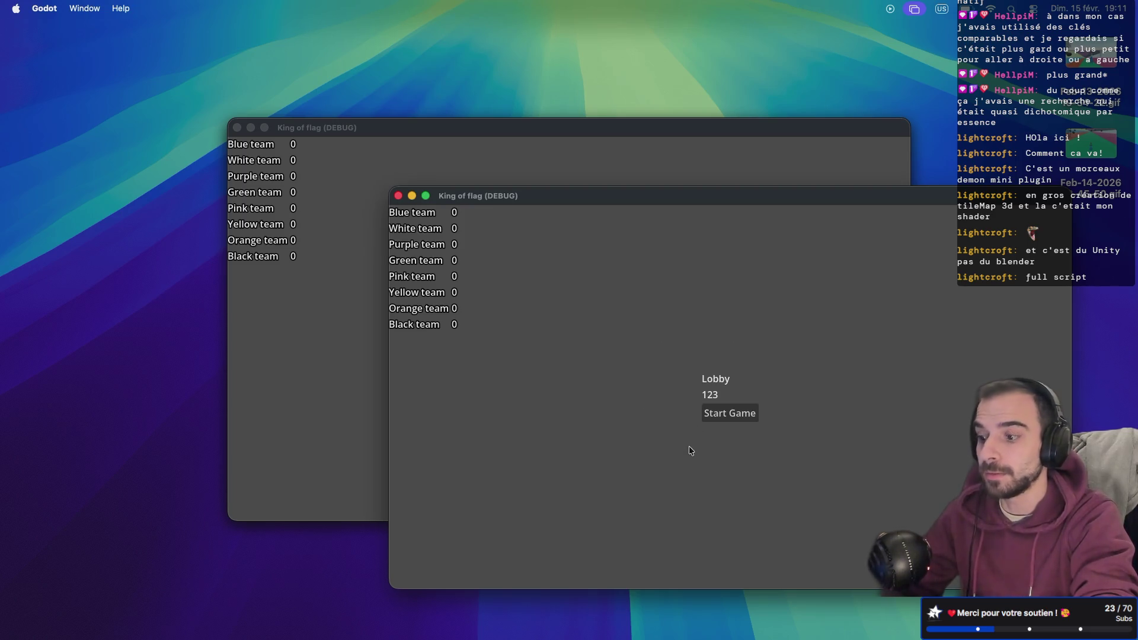
left_click(357, 361)
left_click(517, 324)
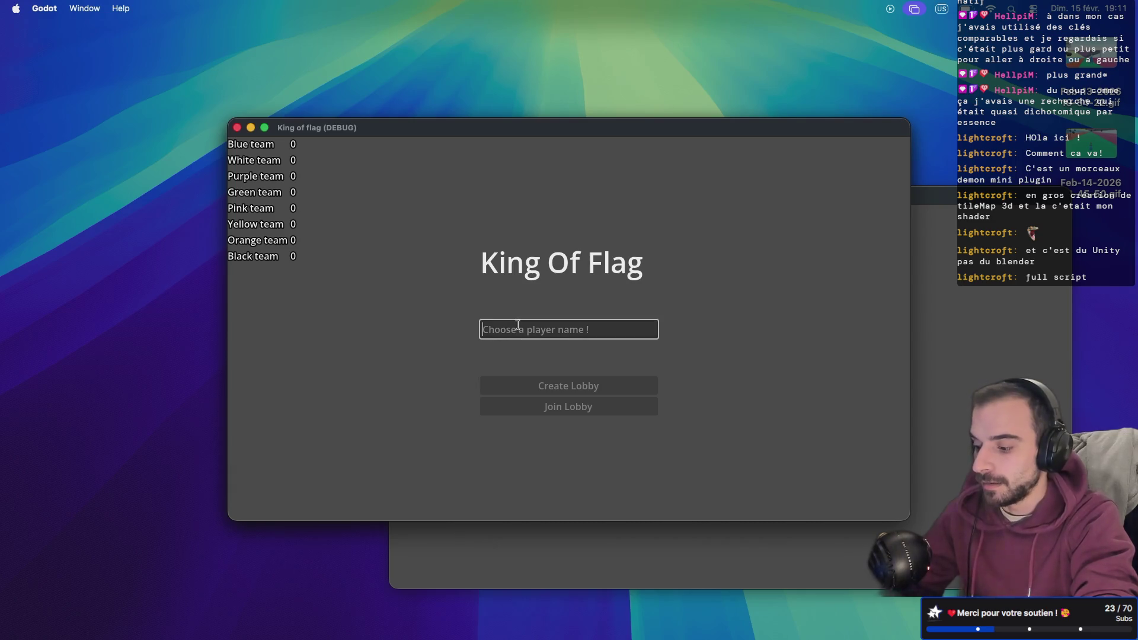
type("345")
left_click(568, 409)
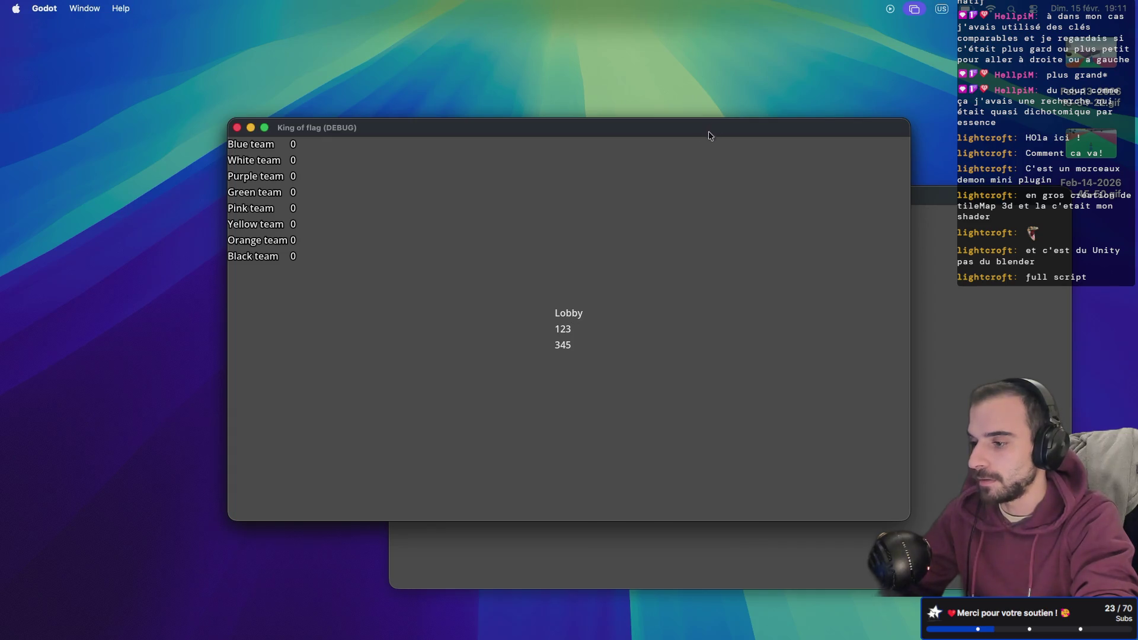
- Start the game from the host's lobby window
left_click_drag(710, 135, 515, 50)
left_click(893, 350)
left_click(731, 414)
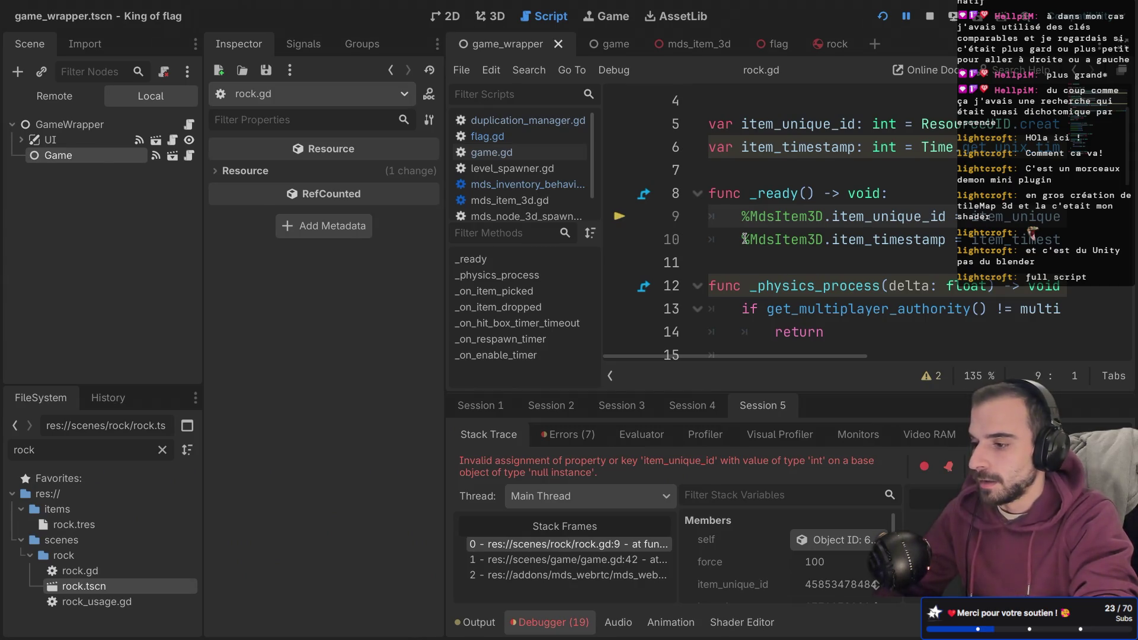
- Widen the script editor with distraction-free mode to read the null-instance error at rock.gd line 9
key("ctrl+shift+F11")
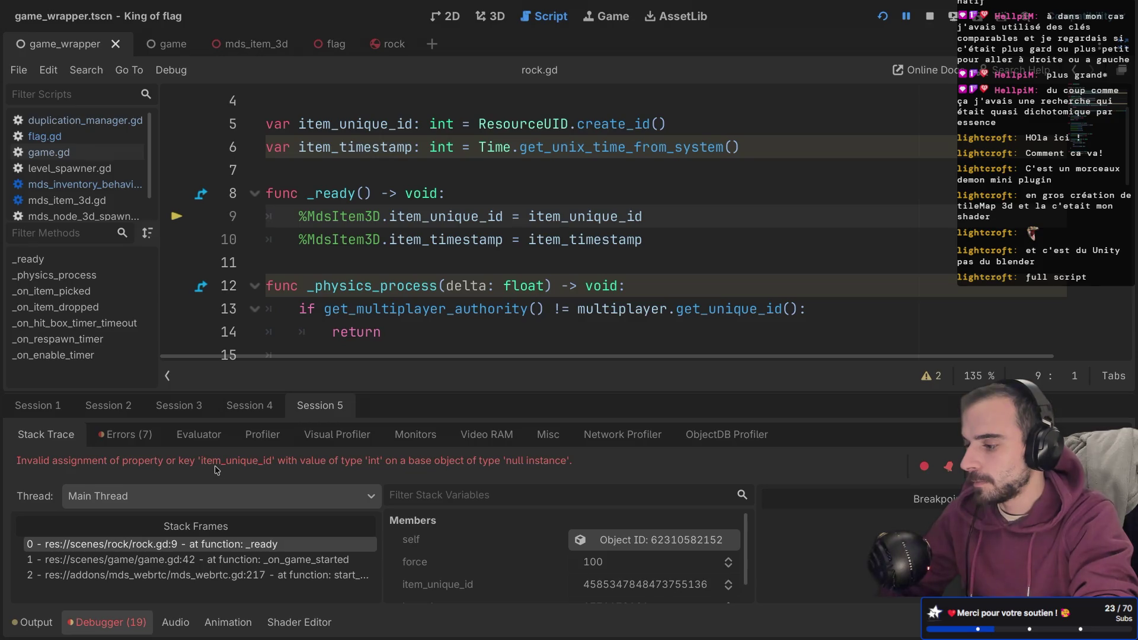
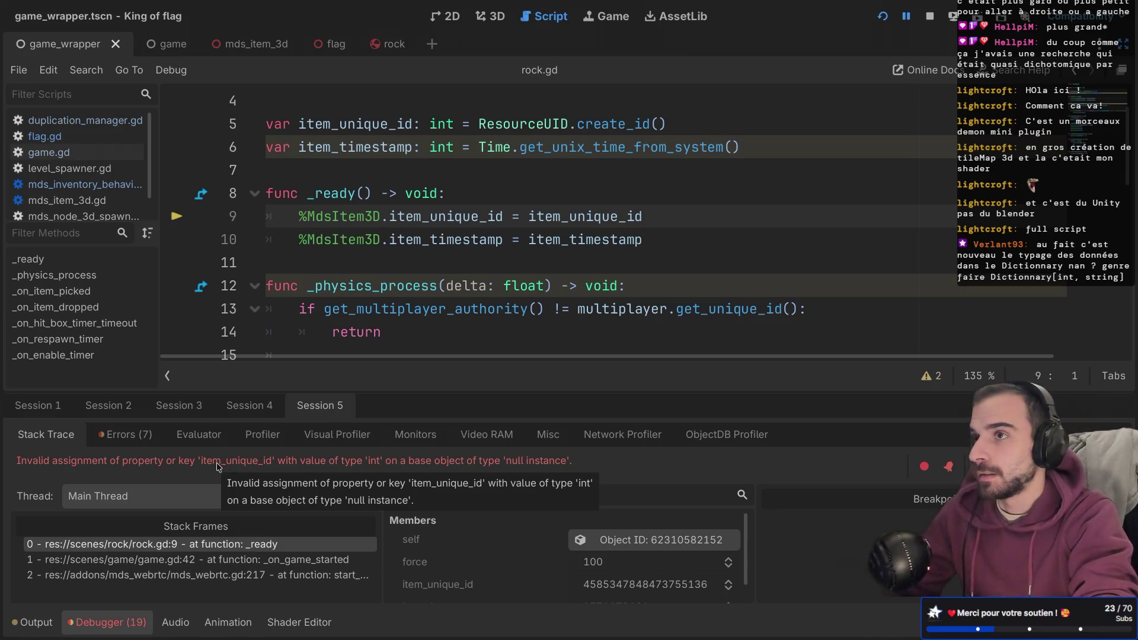
- Inspect the item_unique_id and %MdsItem3D references on line 9 of rock.gd, glancing at the running game
mouse_move(366, 320)
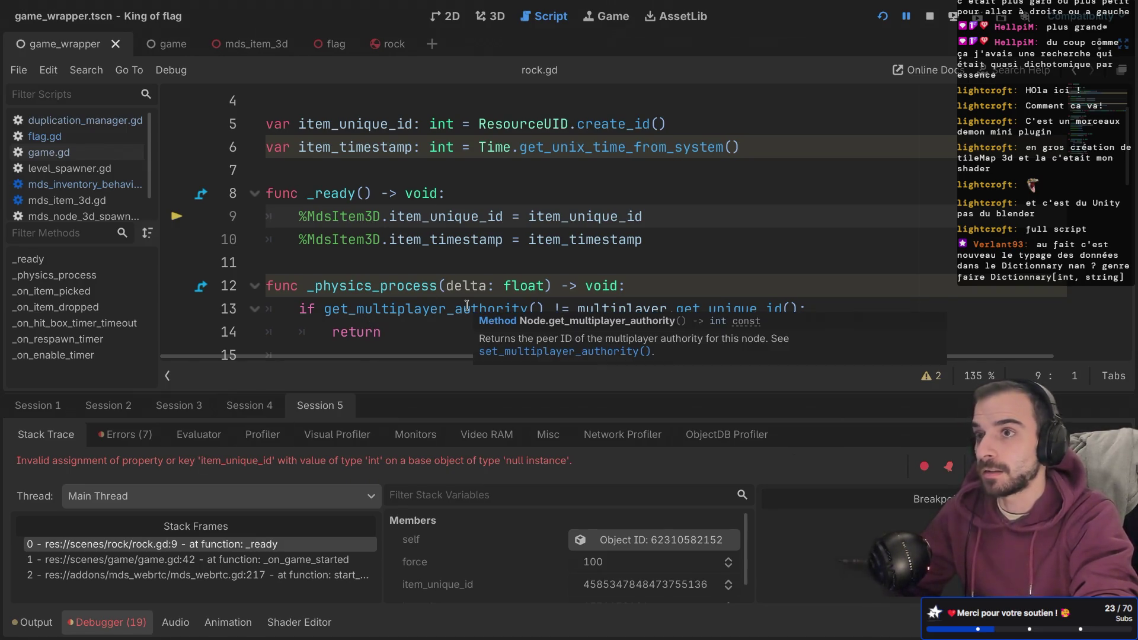
double_click(452, 225)
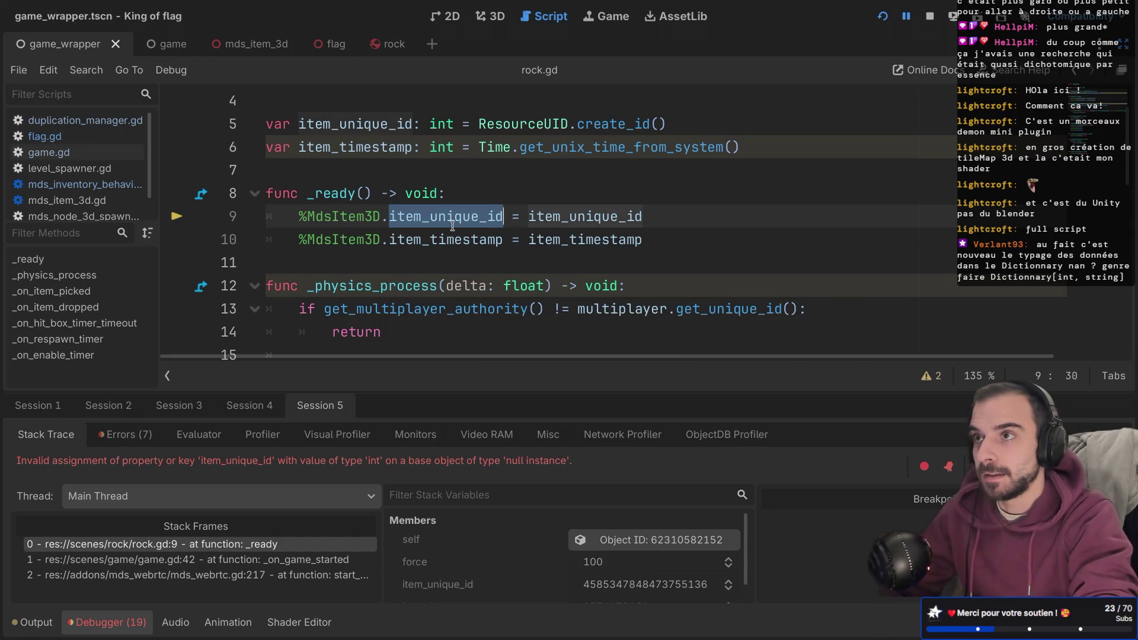
scroll(452, 226, "up", 1)
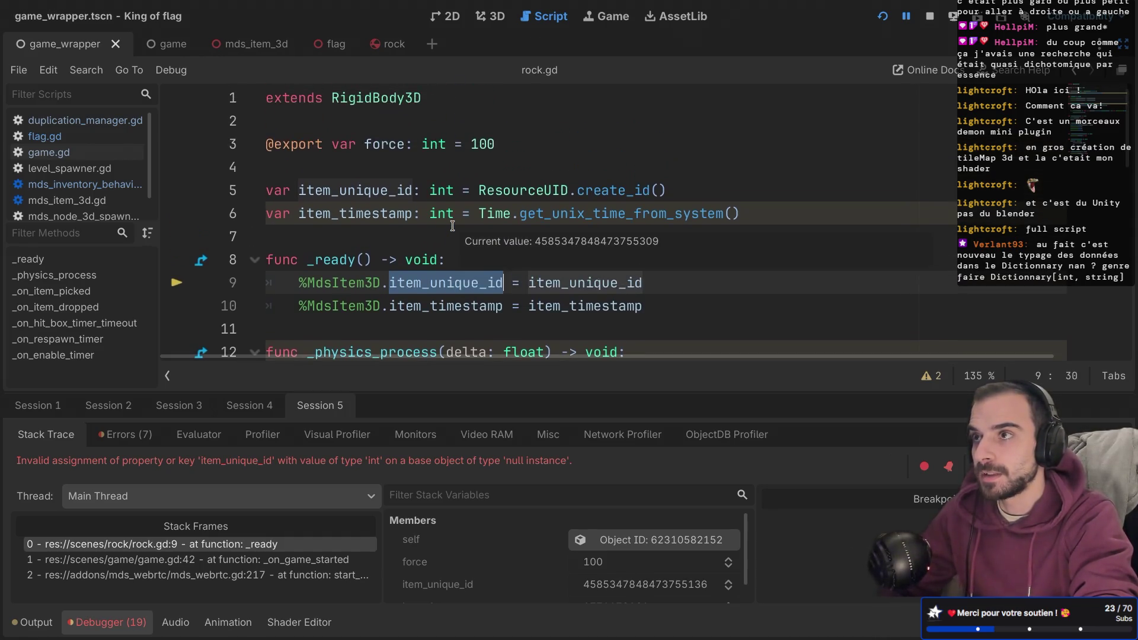
left_click(421, 252)
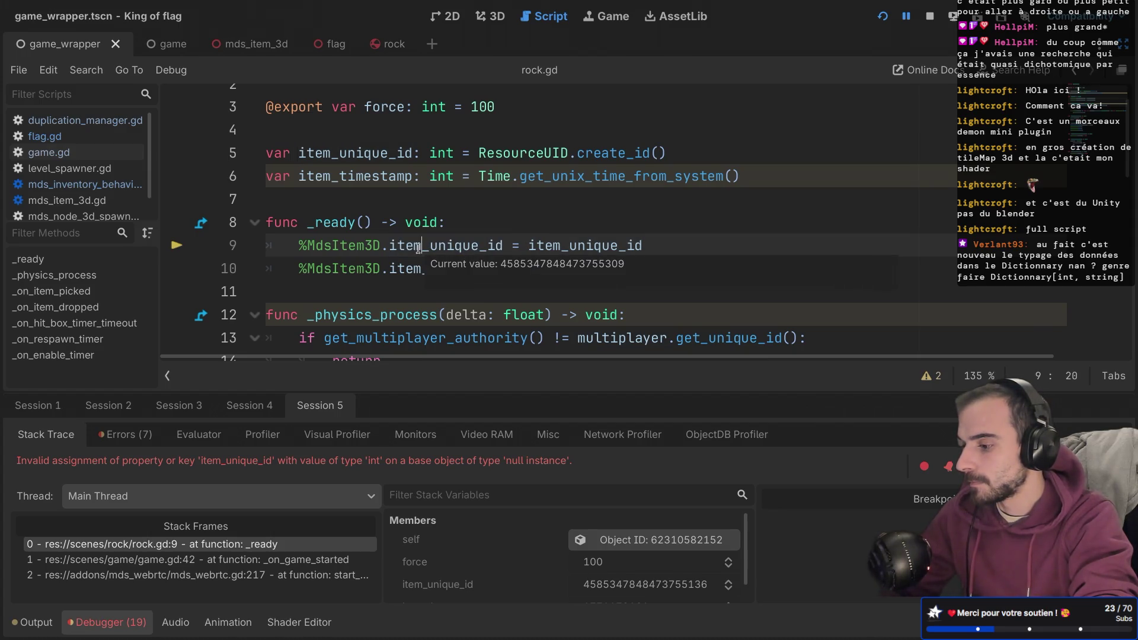
double_click(340, 245)
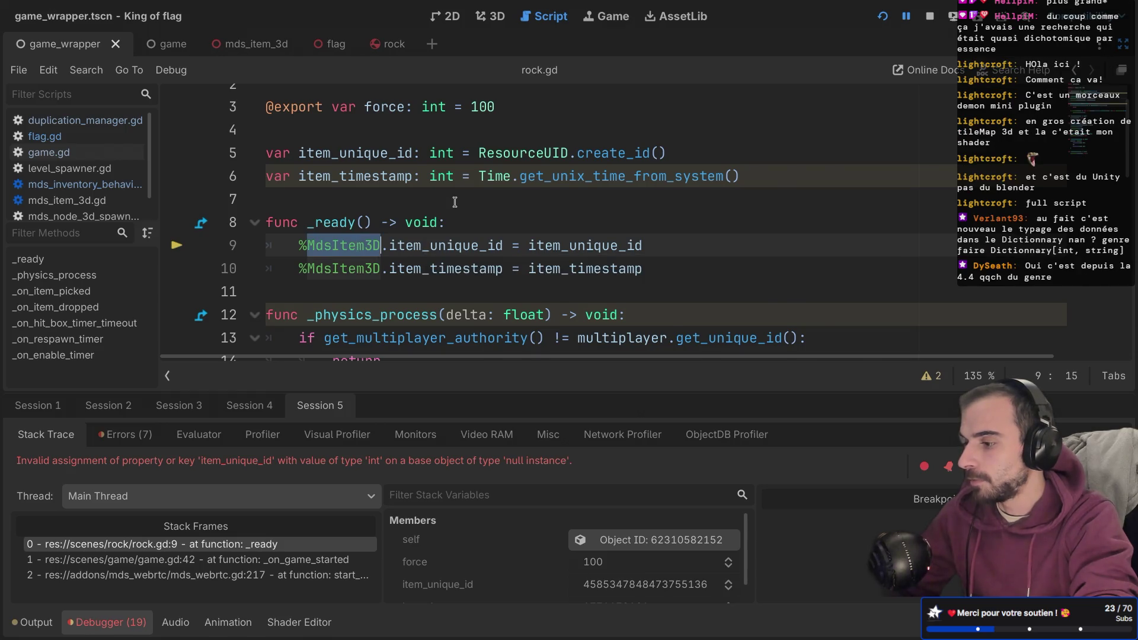
key("ctrl+shift+F11")
key("ctrl+shift+F11")
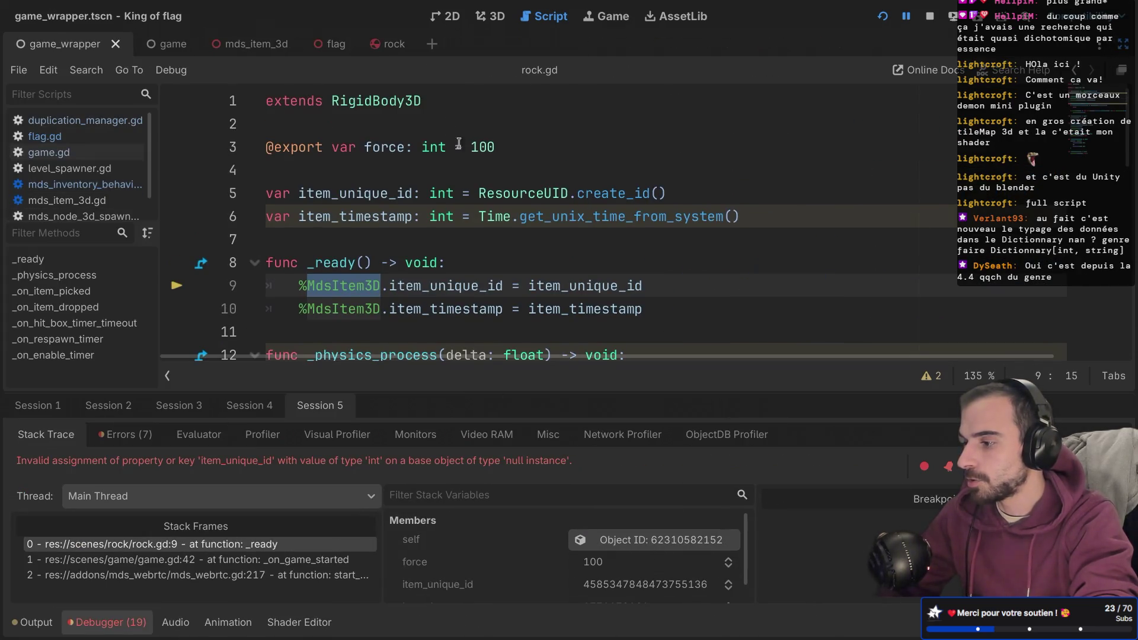
key("F12")
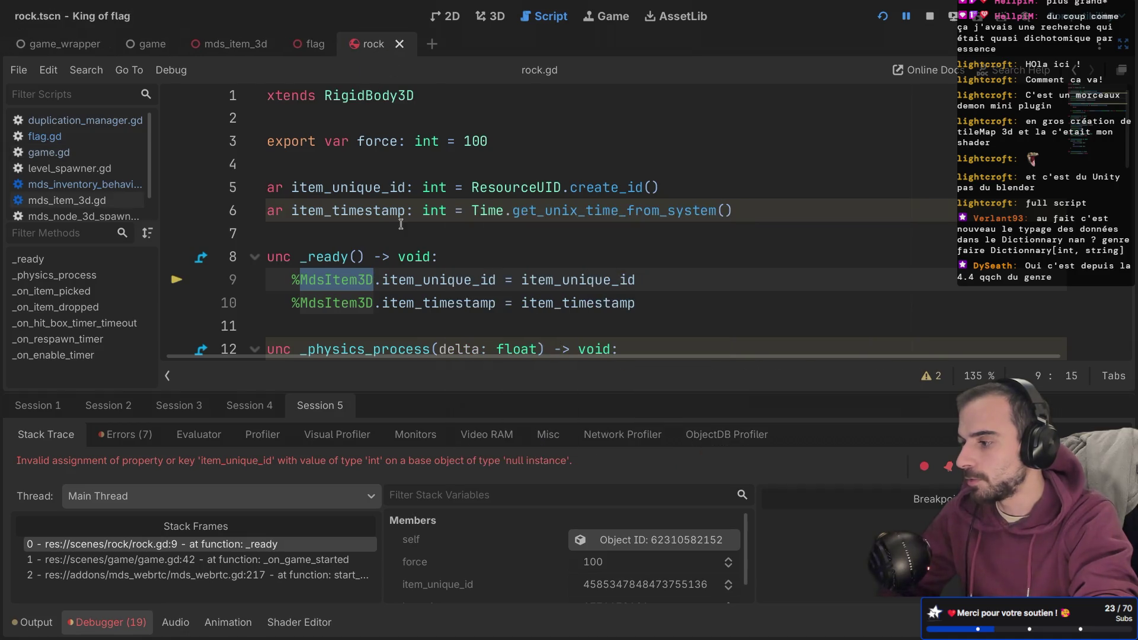
key("F12")
key("ctrl+shift+F11")
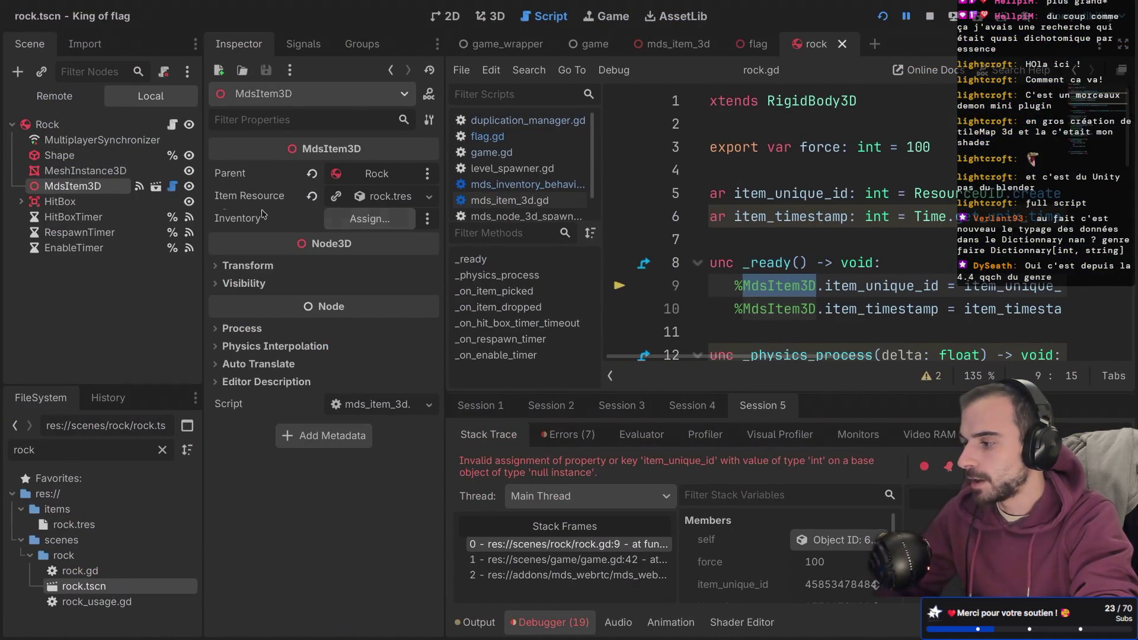
- Mark MdsItem3D as Access as Unique Name and relaunch the game
right_click(95, 189)
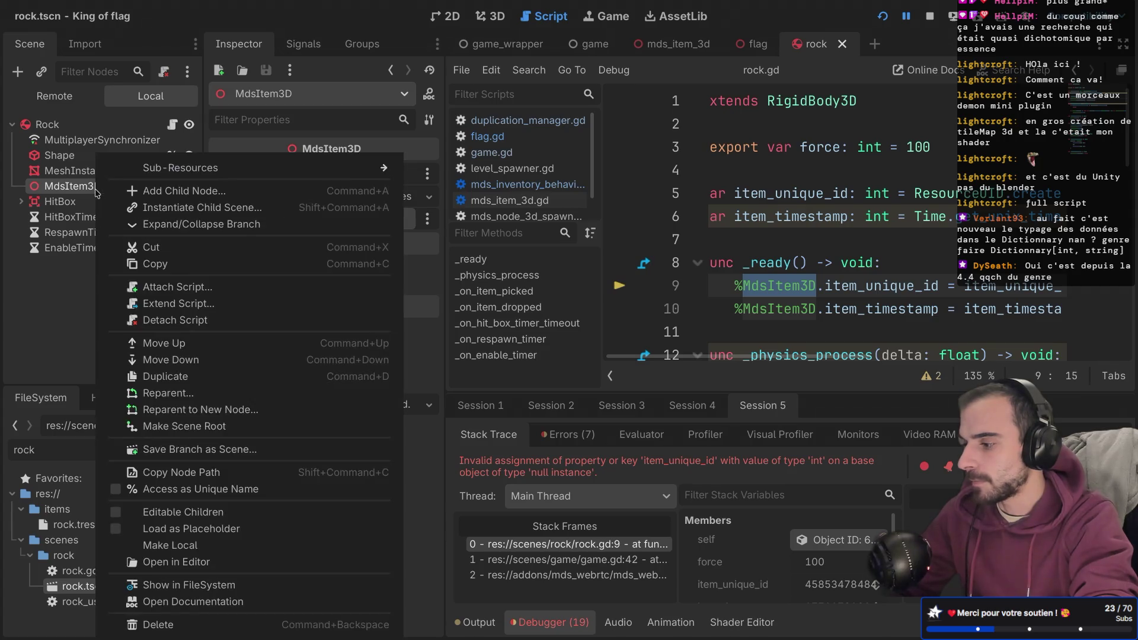
left_click(116, 492)
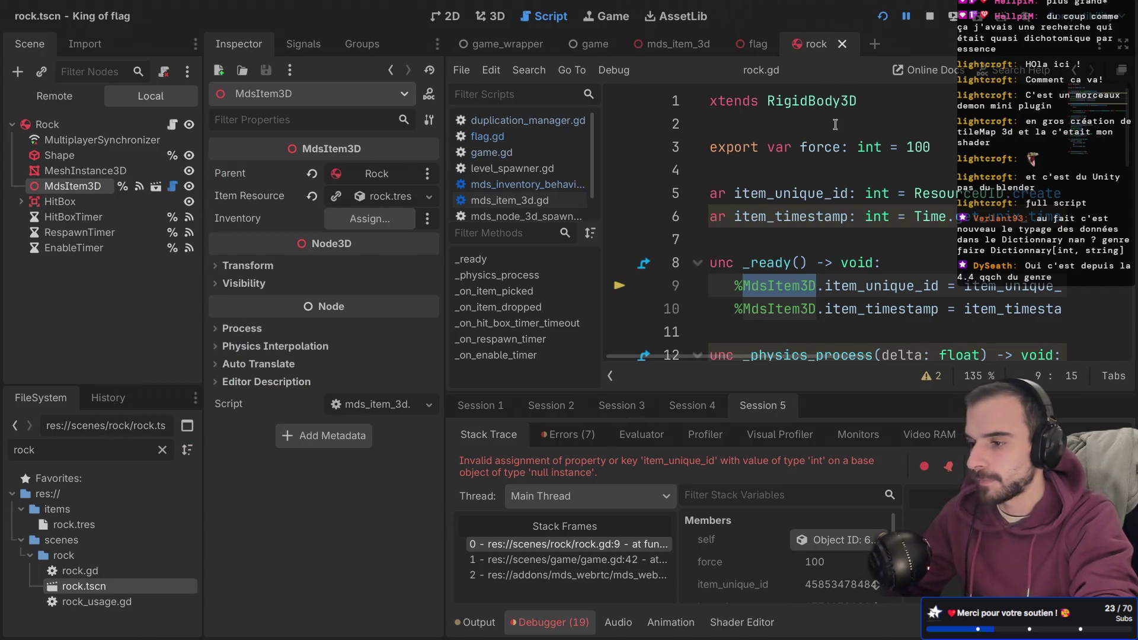
left_click(882, 16)
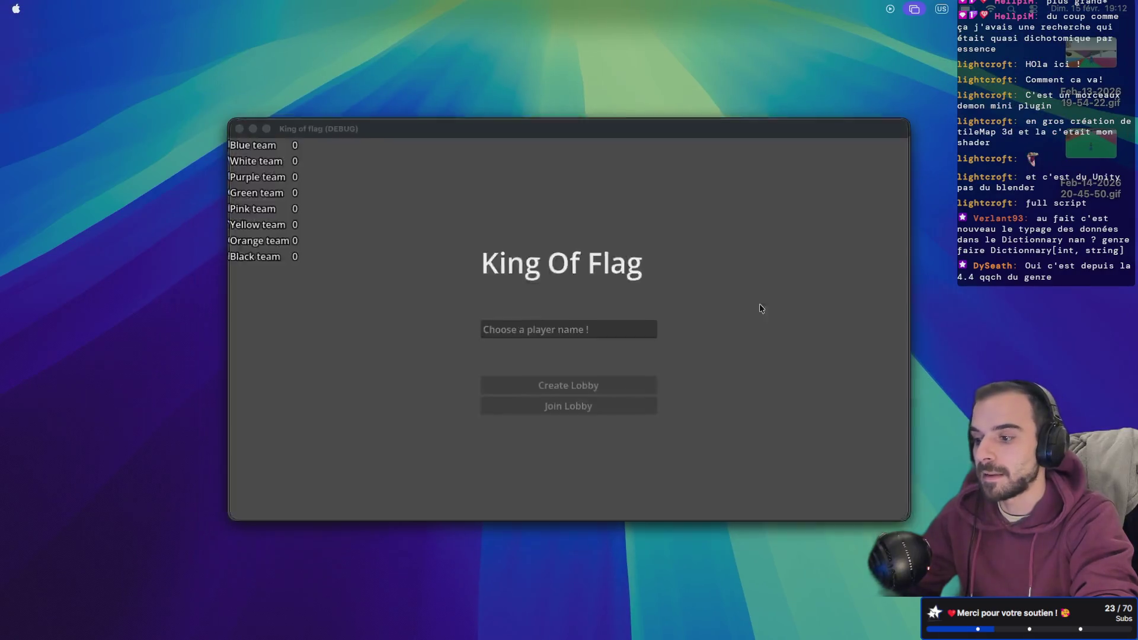
- Enter player name 1 and create a lobby as host
left_click(567, 332)
type("123")
key("BackSpace")
key("BackSpace")
left_click(565, 389)
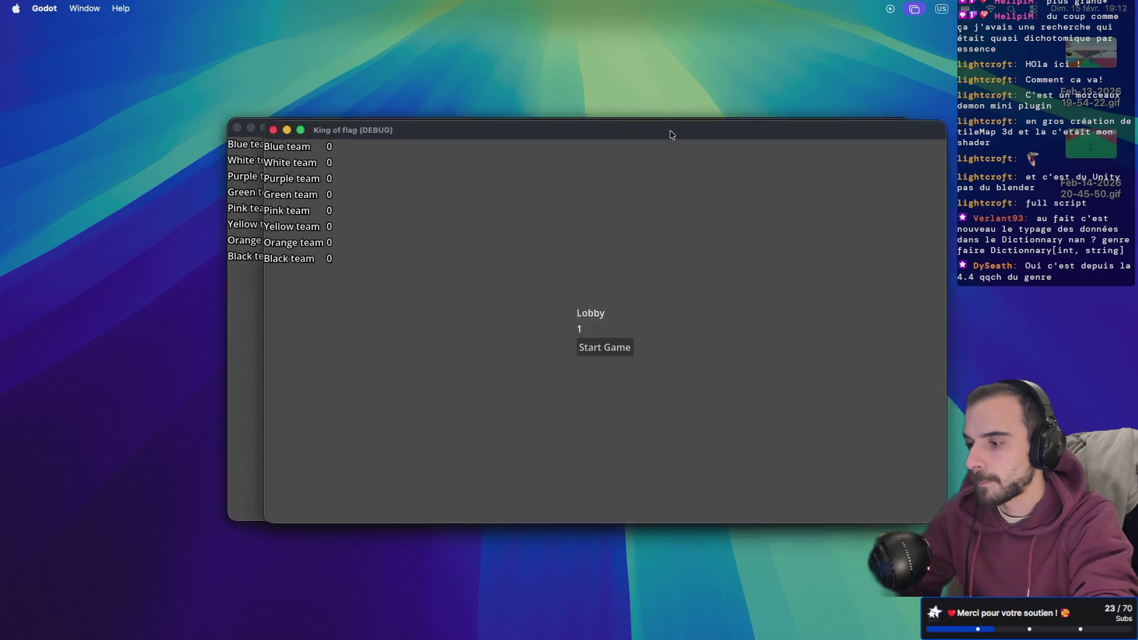
- Launch a second instance named 1, join the host's lobby, and move its window aside
left_click(603, 162)
left_click(516, 330)
type("1")
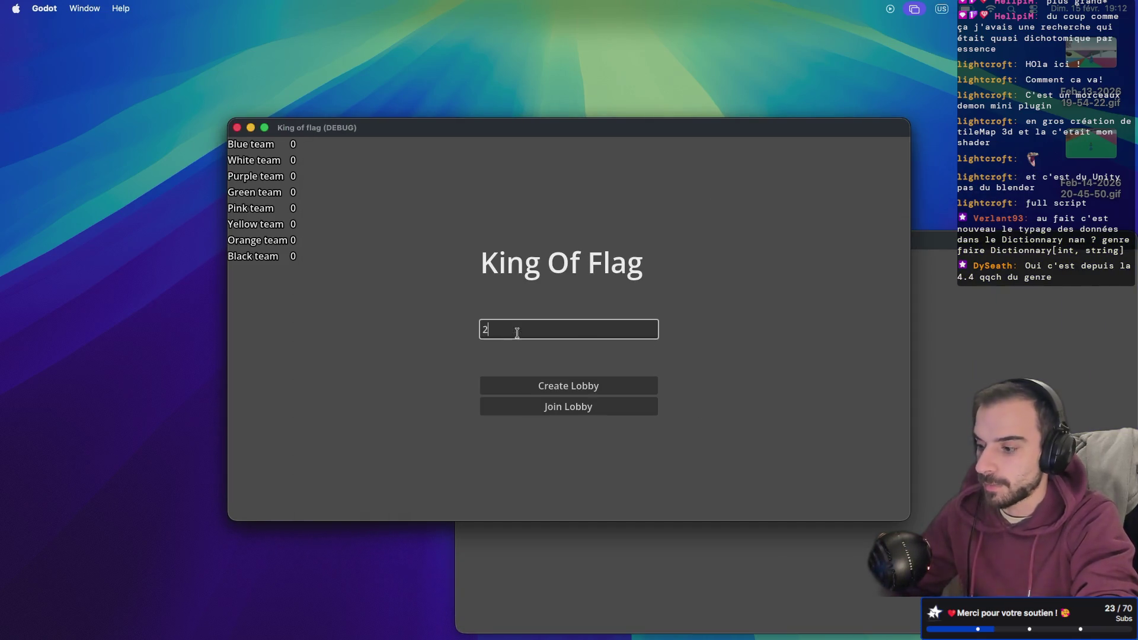
left_click(557, 409)
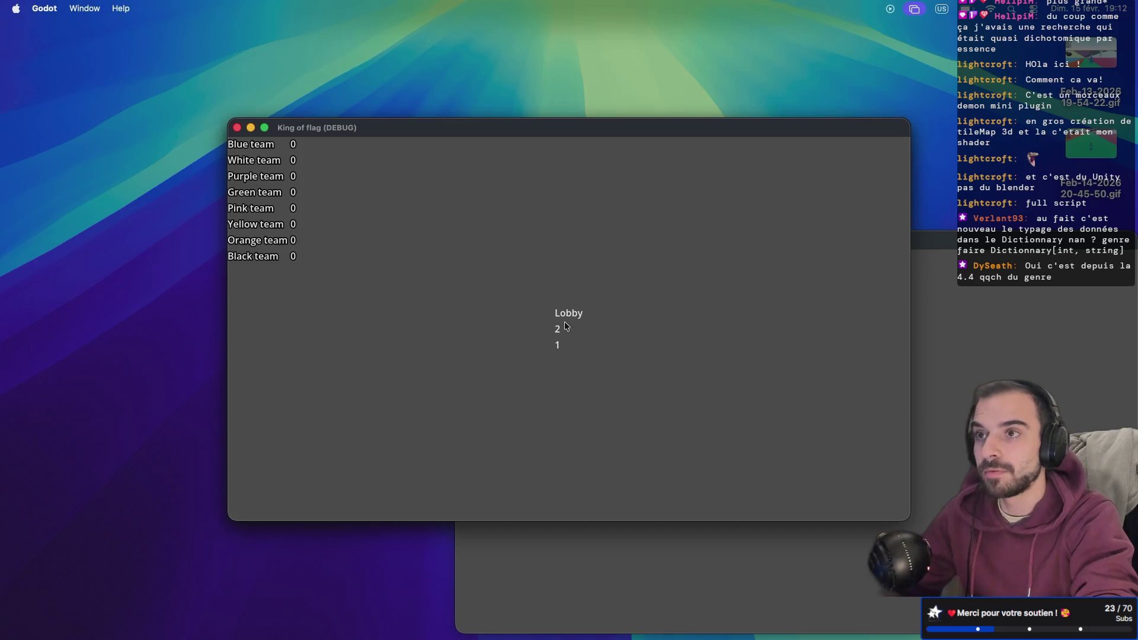
mouse_move(704, 129)
left_mouse_down()
mouse_move(649, 125)
mouse_move(514, 63)
left_mouse_up()
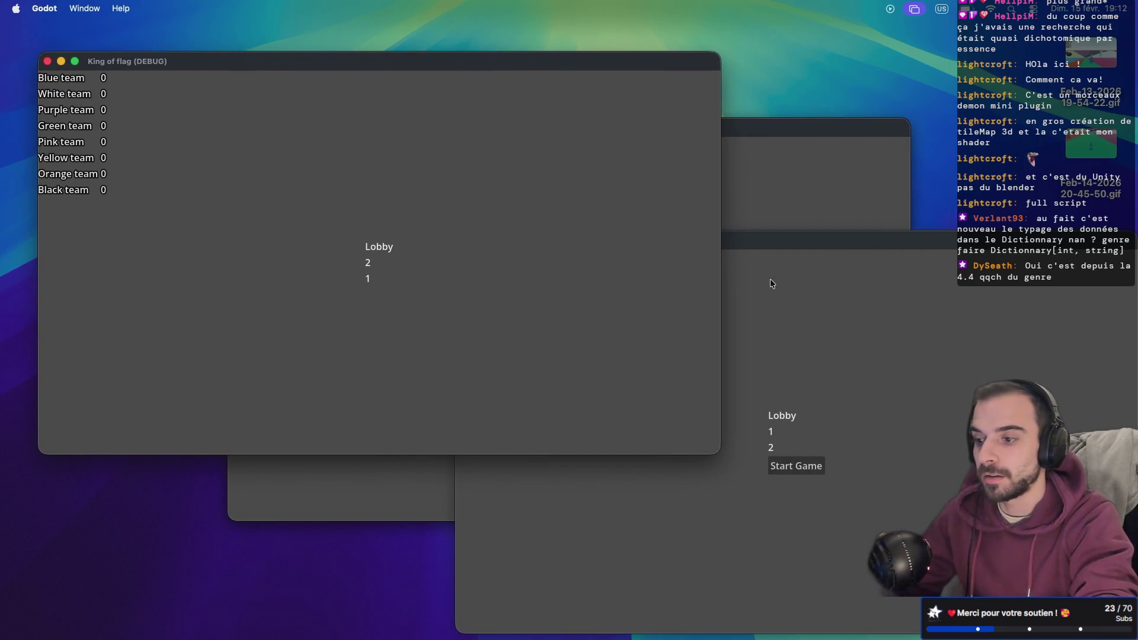
- Start the match from the host window and walk the blue character toward the flag
left_click(791, 303)
left_click(796, 465)
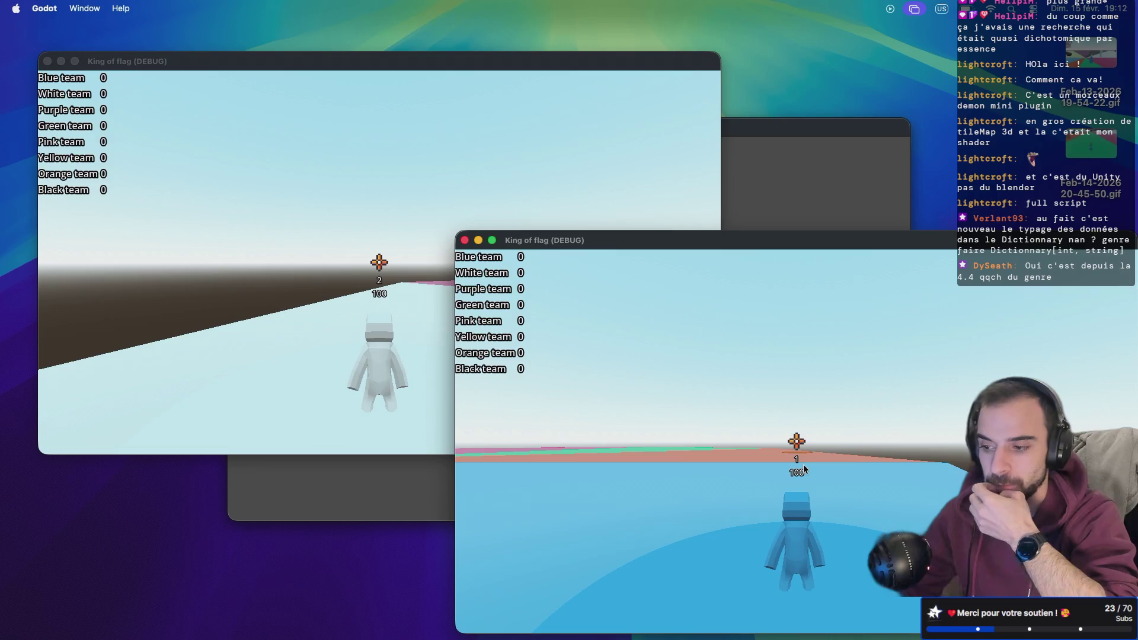
key("w")
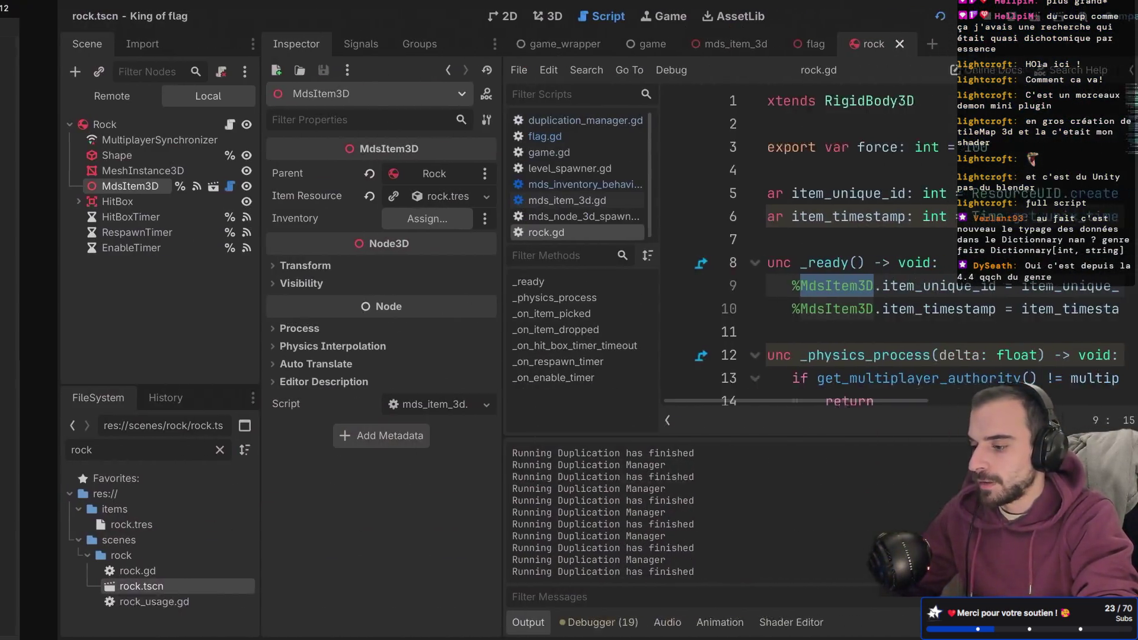
- Check the debugger and output log, then switch to the game scene tab
left_click(540, 623)
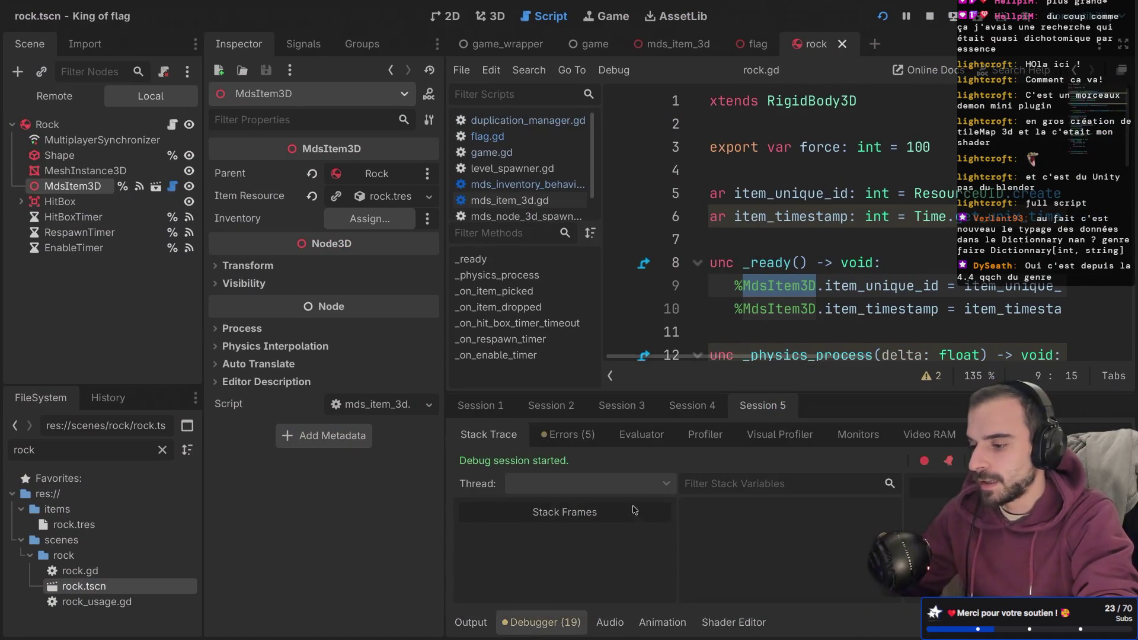
left_click(471, 622)
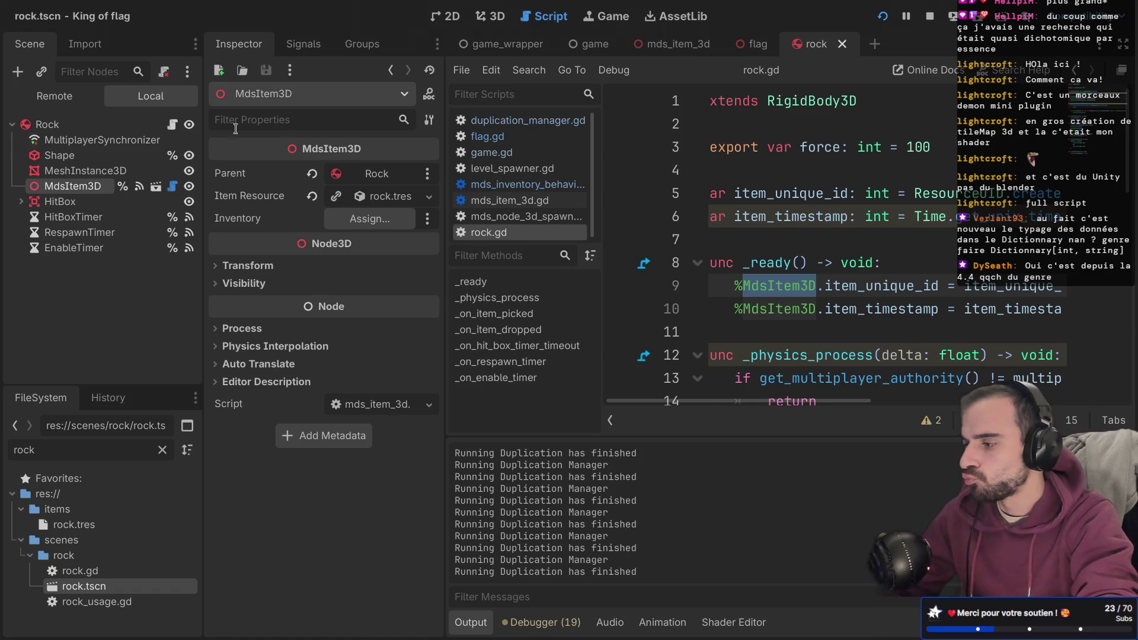
left_click(745, 45)
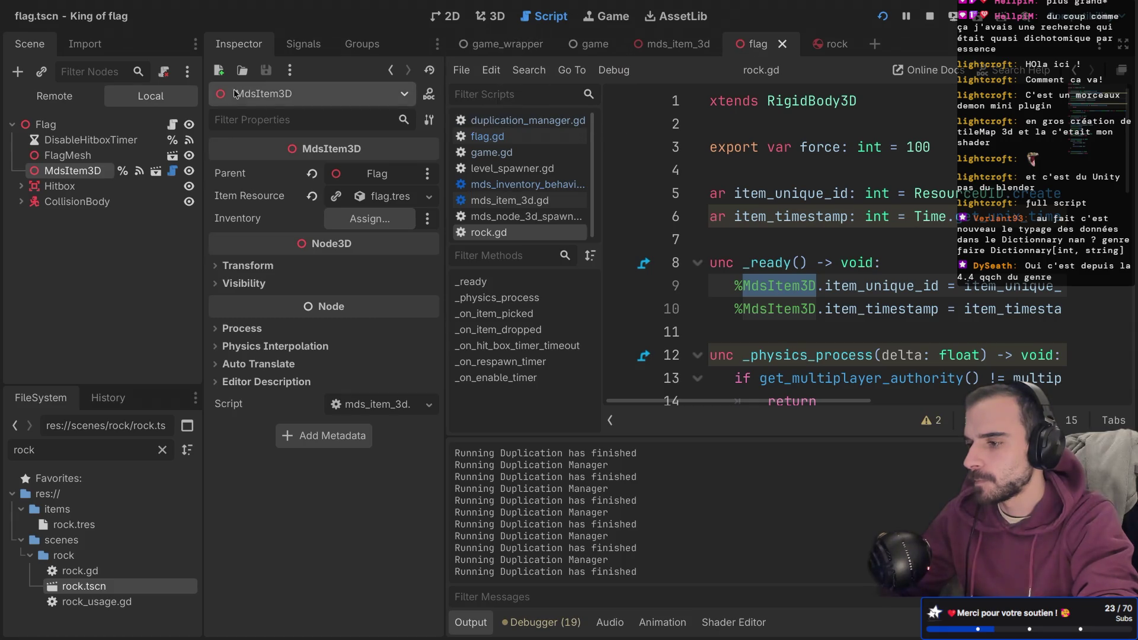
left_click(511, 47)
left_click(594, 45)
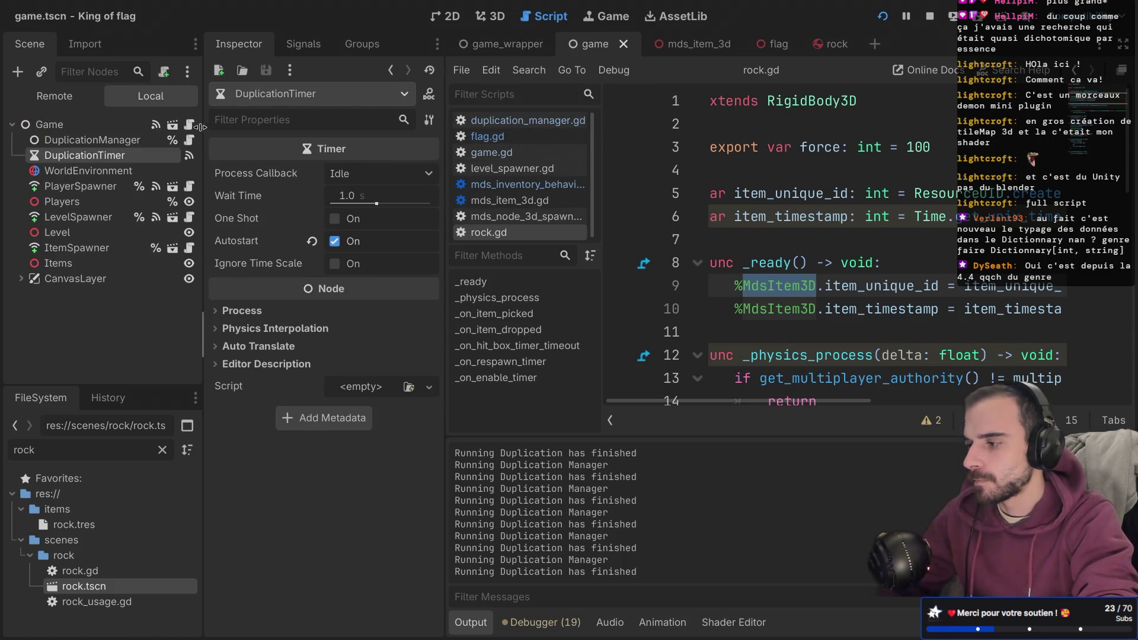
- Open and read the DuplicationManager's duplication_manager.gd script in distraction-free mode
left_click(147, 142)
left_click(189, 140)
key("ctrl+shift+F11")
scroll(455, 231, "down", 1)
scroll(456, 231, "up", 1)
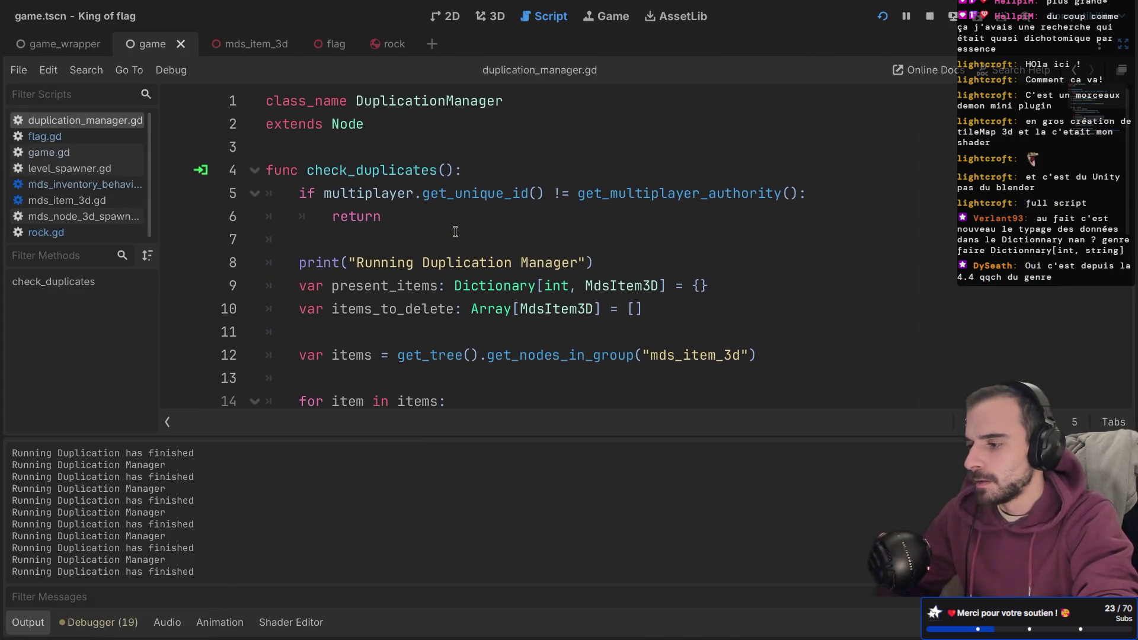
key("ctrl+shift+F11")
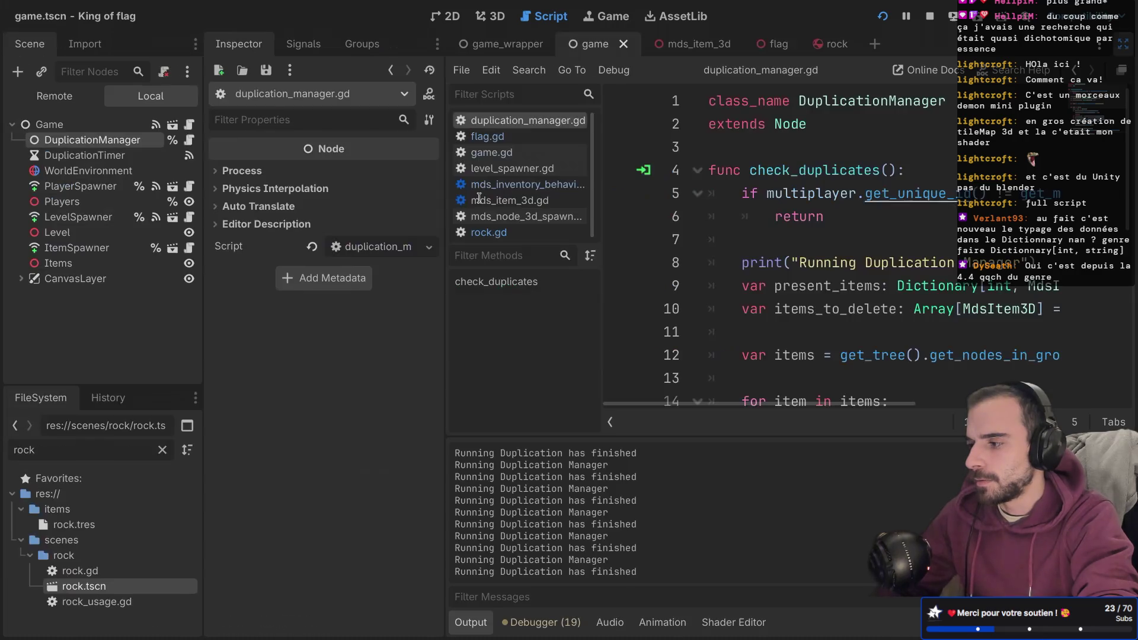
key("ctrl+shift+F11")
scroll(809, 241, "down", 1)
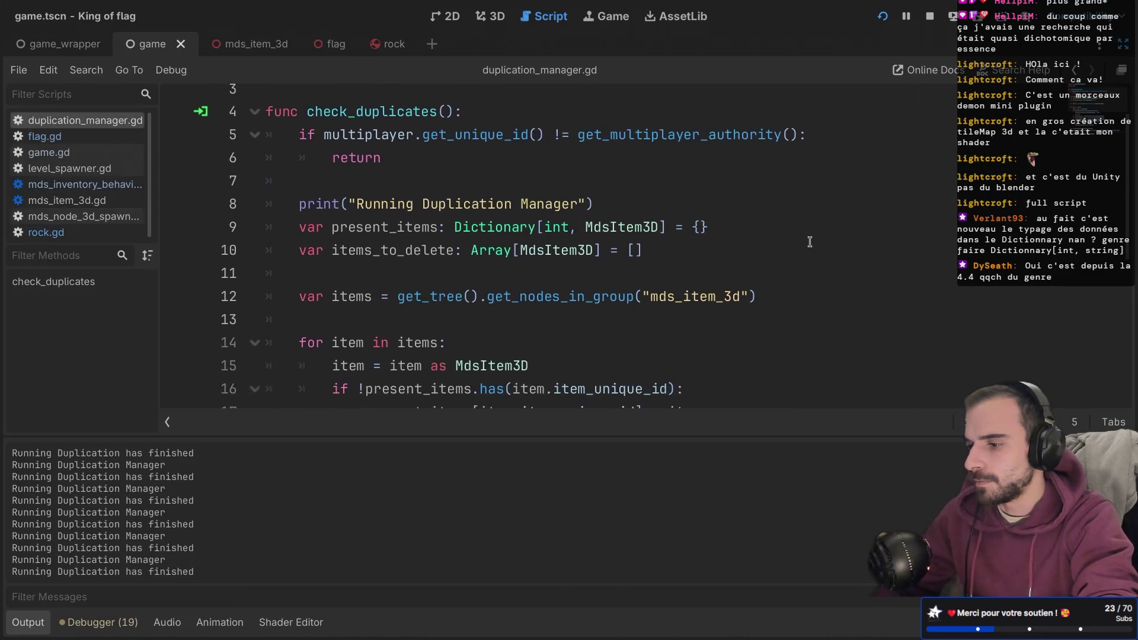
scroll(809, 241, "down", 5)
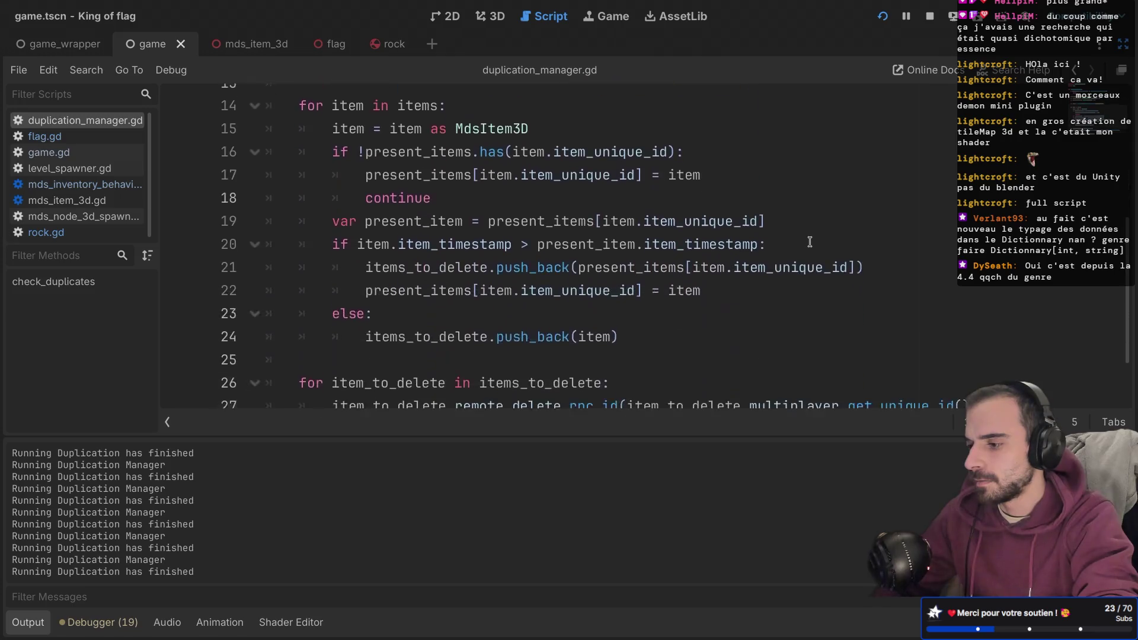
key("ctrl+shift+F11")
- Inspect the DuplicationTimer's 1.0 s wait time and autostart setting, noting the 'finished' log messages
left_click(82, 155)
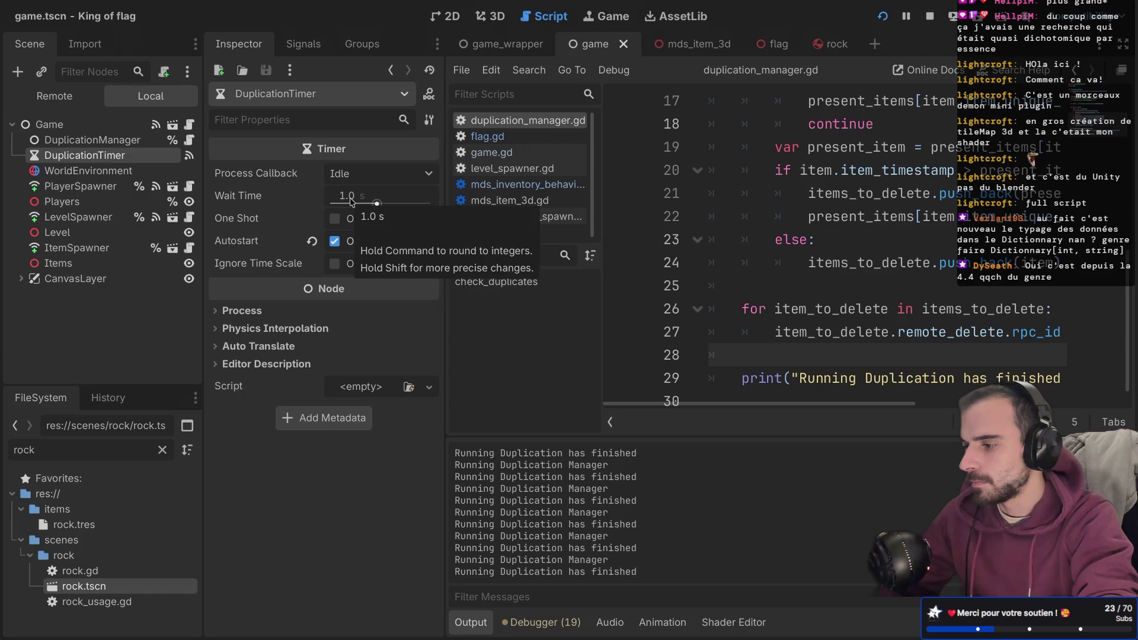
double_click(593, 566)
left_click(590, 560)
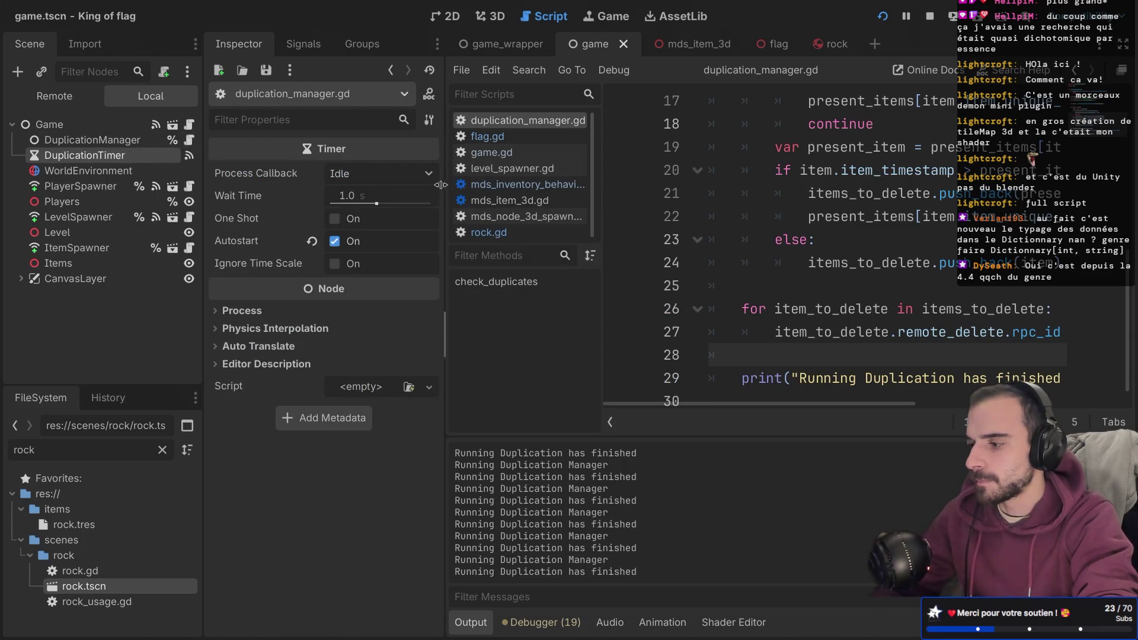
- Inspect the live DuplicationManager under GameWrapper > Game, then view mds_item_3d.gd full-width without docks
left_click(85, 97)
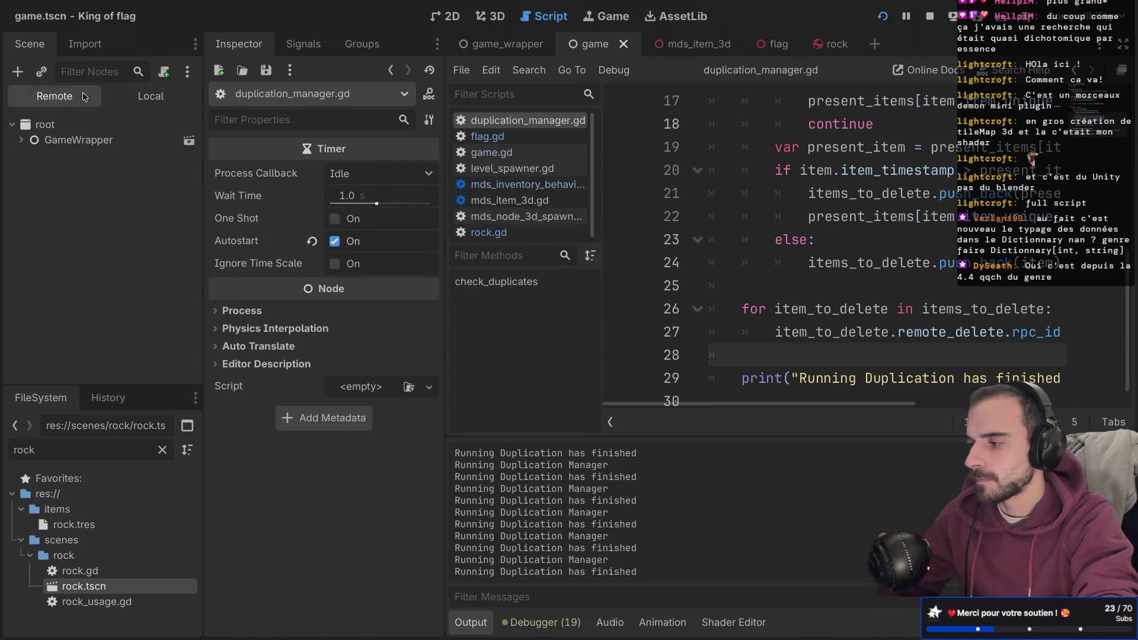
left_click(557, 629)
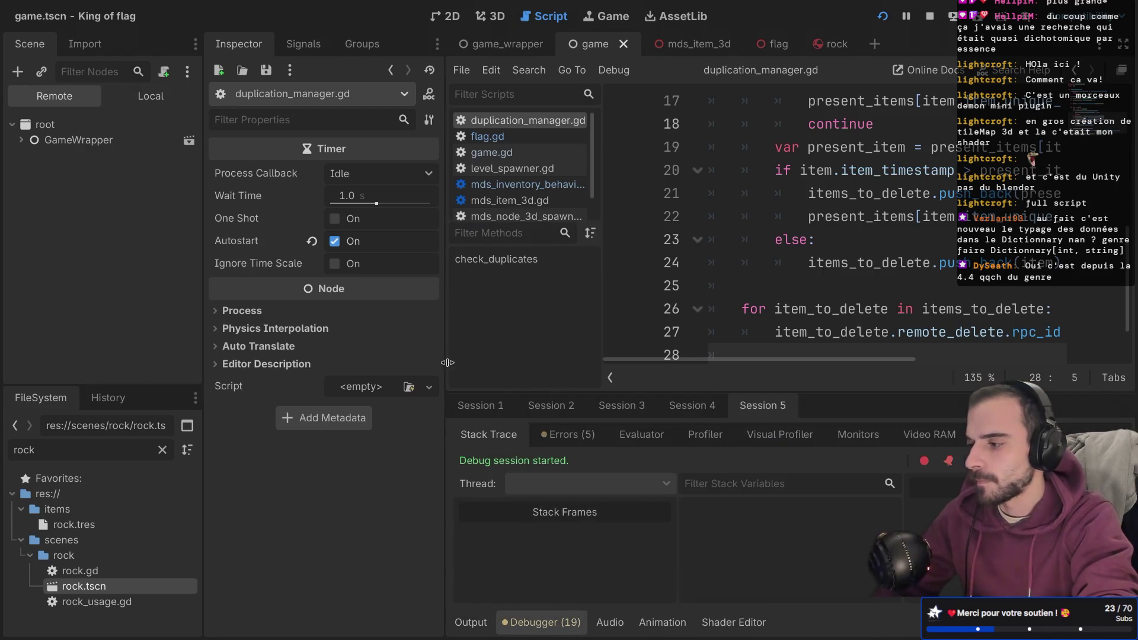
left_click(21, 139)
left_click(31, 170)
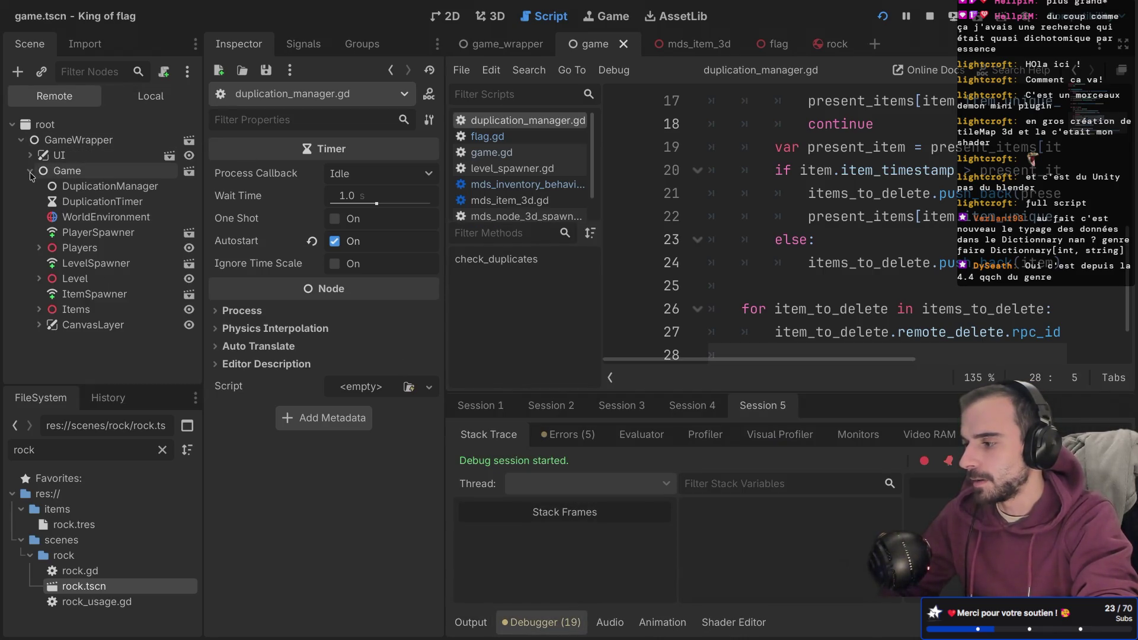
left_click(72, 188)
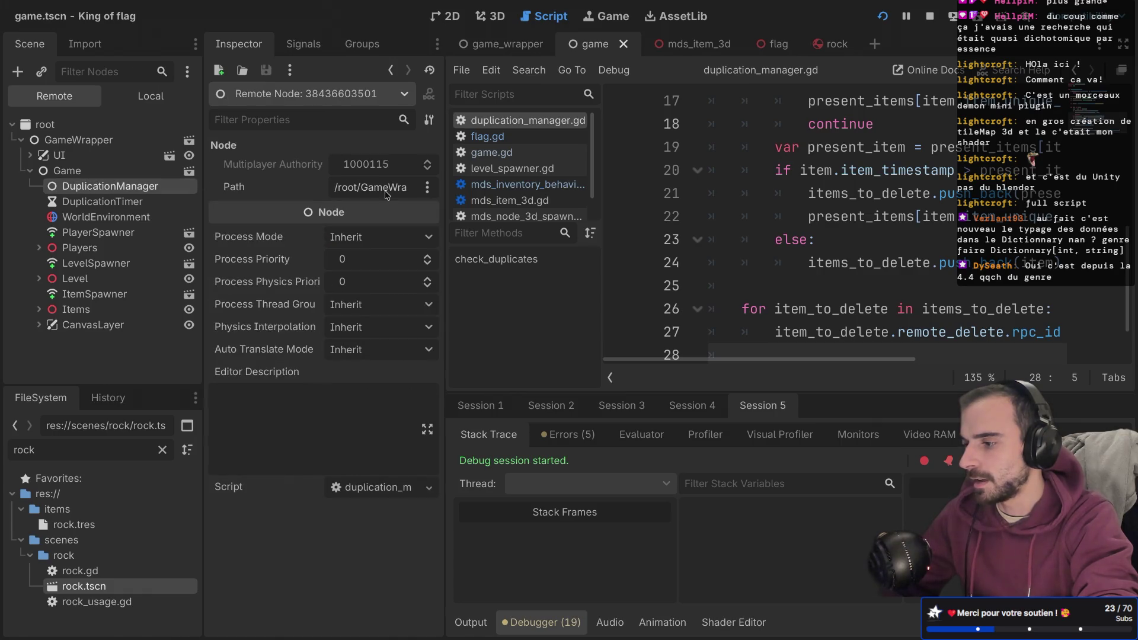
left_click(67, 171)
left_click(510, 200)
key("ctrl+shift+F11")
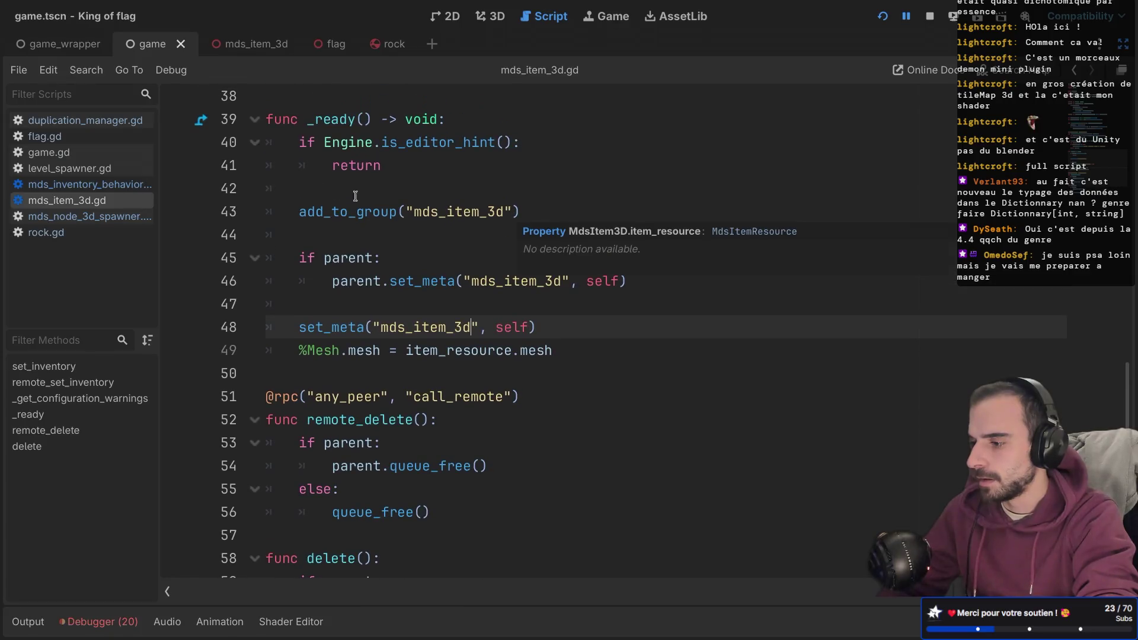
- In mds_inventory_behavior_3d.gd, rename the mds_item keys on lines 86 and 110 to mds_item_3d and save
left_click(96, 217)
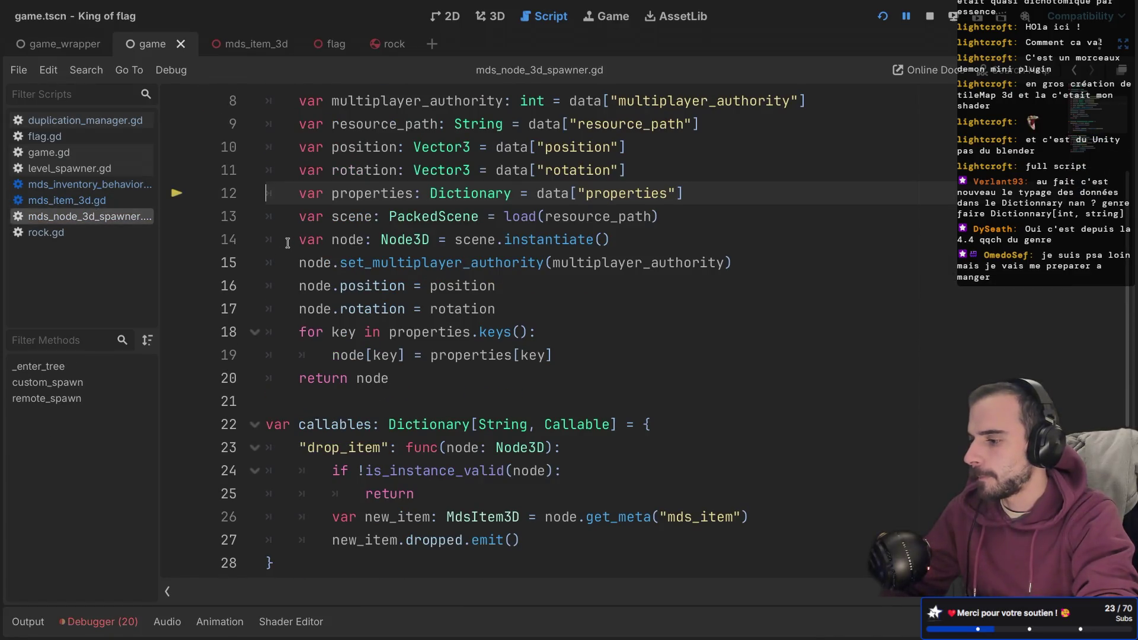
left_click(92, 185)
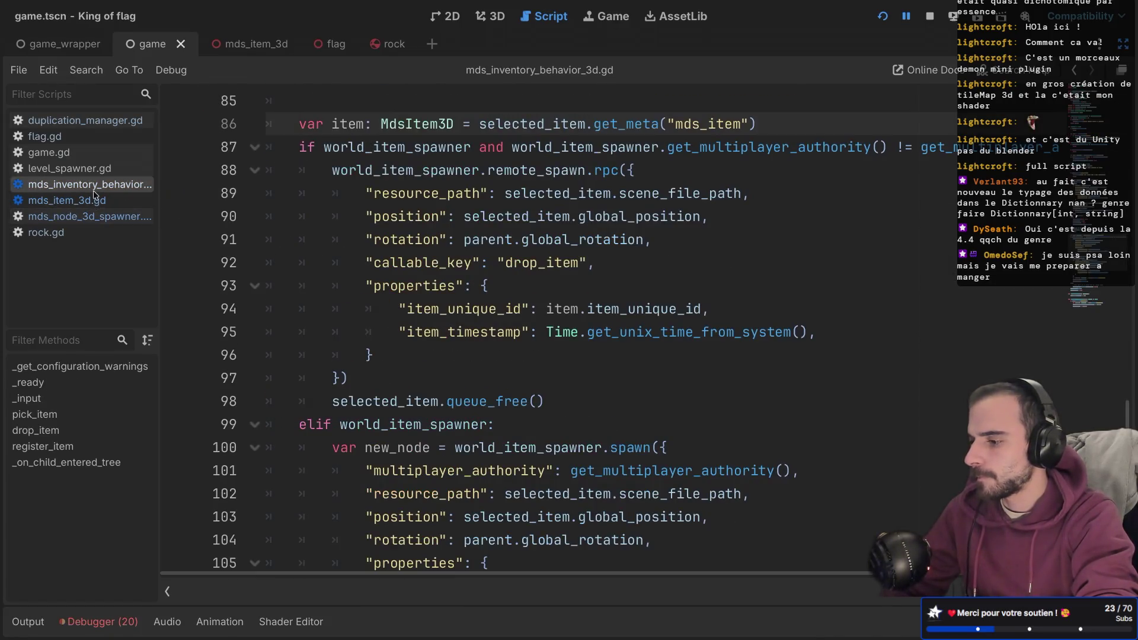
double_click(705, 124)
type("mds_item_3d")
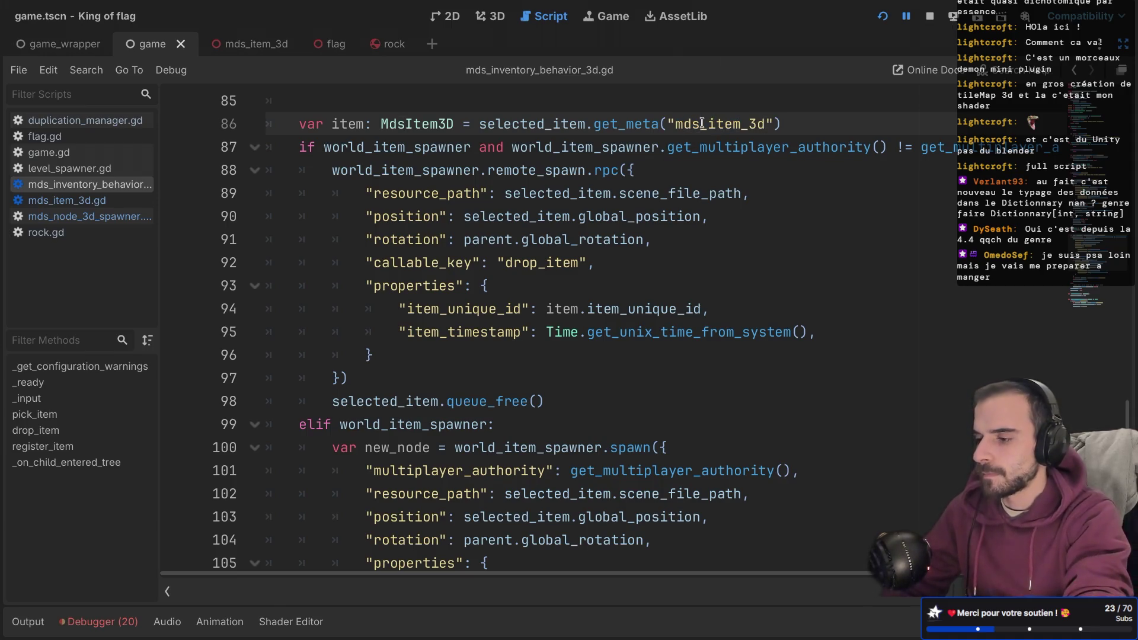
key("ctrl+f")
type("mds_item")
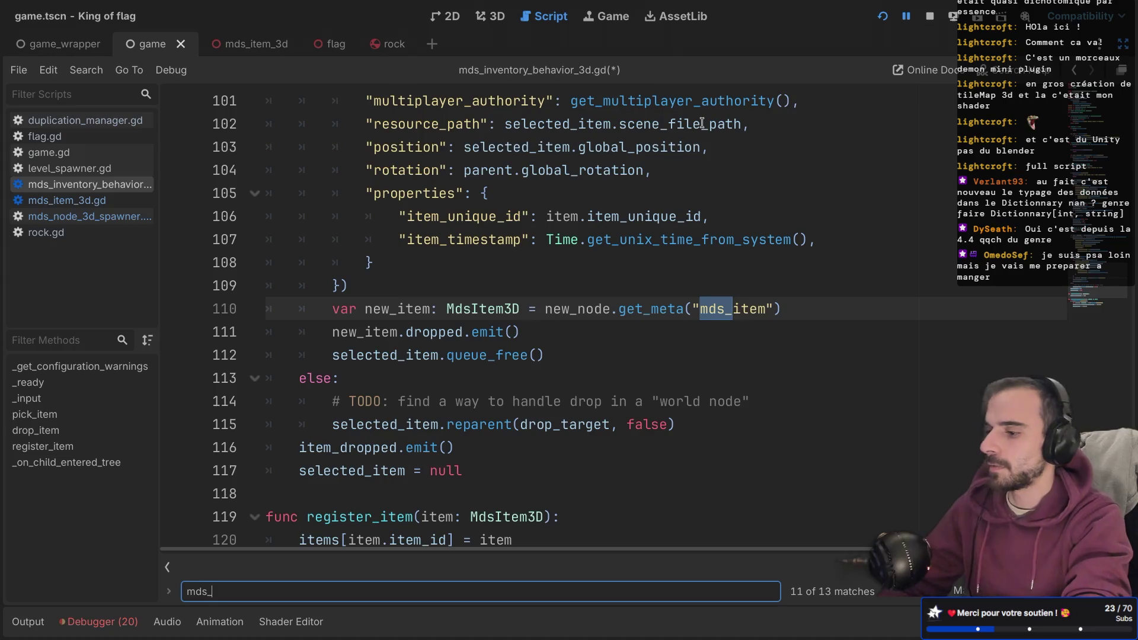
mouse_move(774, 93)
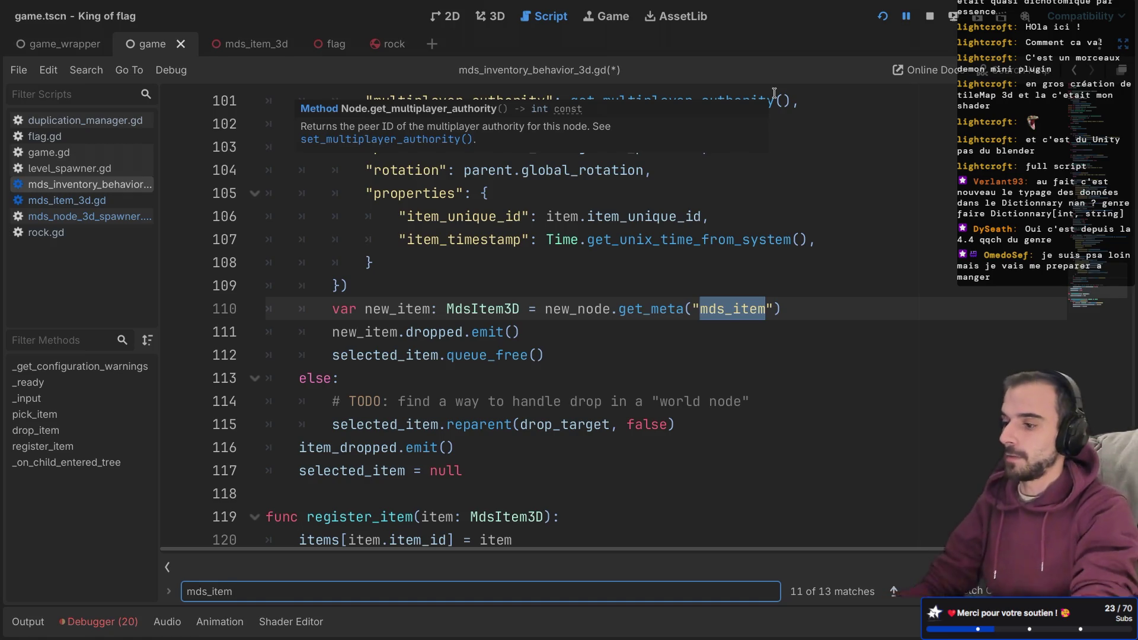
left_click(776, 299)
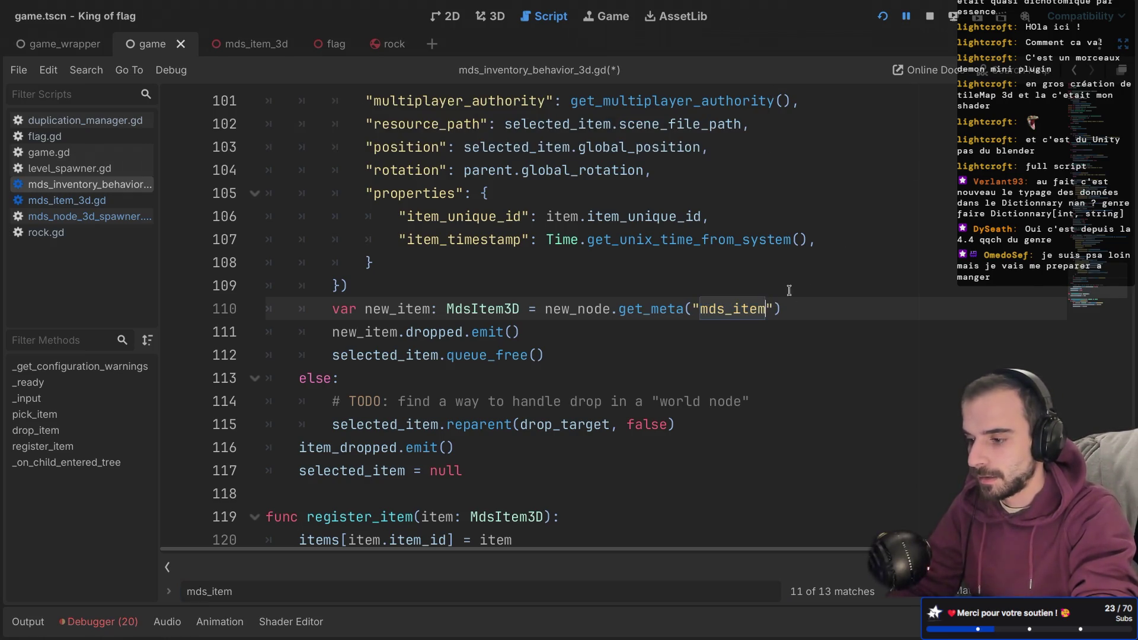
type("_3d")
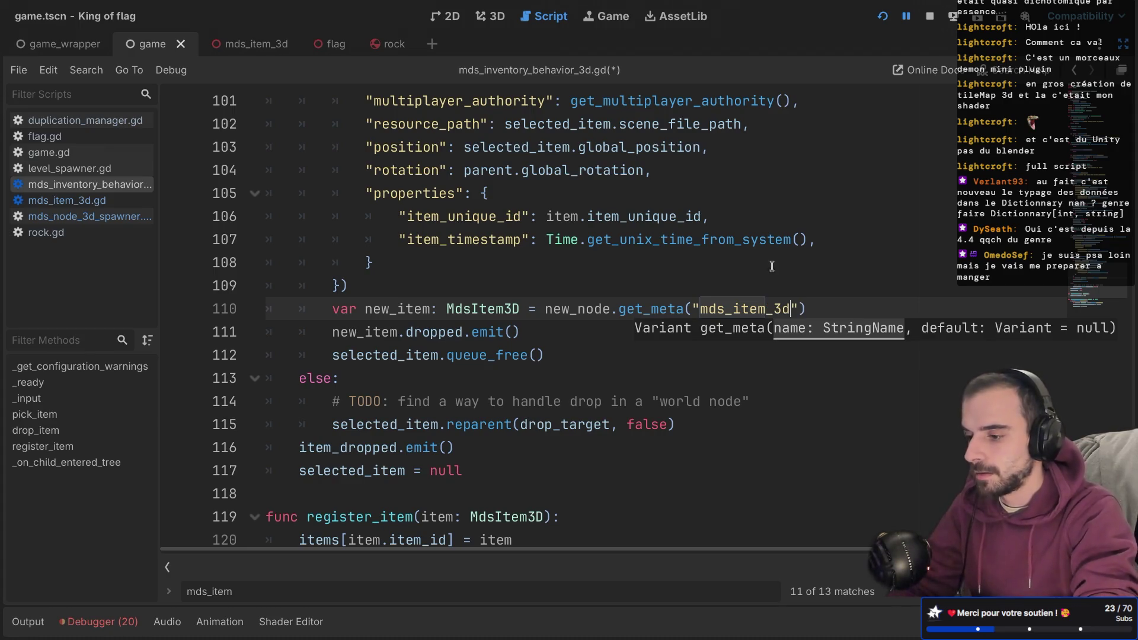
left_click(749, 268)
key("ctrl+s")
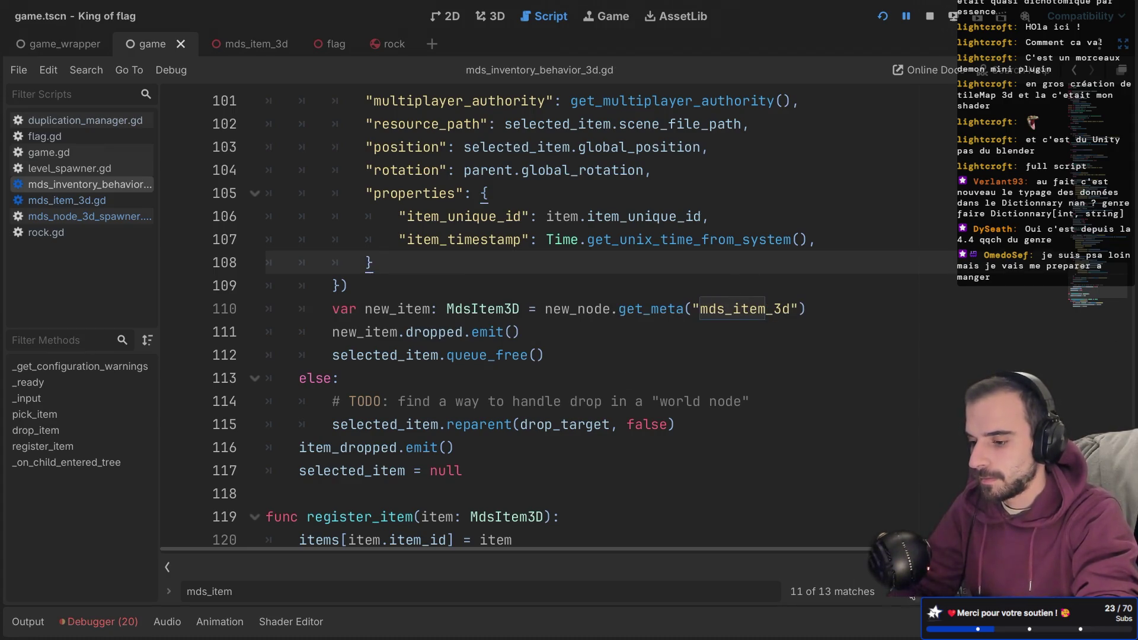
- Change the mds_item keys on lines 123, 124 and 30 to mds_item_3d
key("F3")
key("F3")
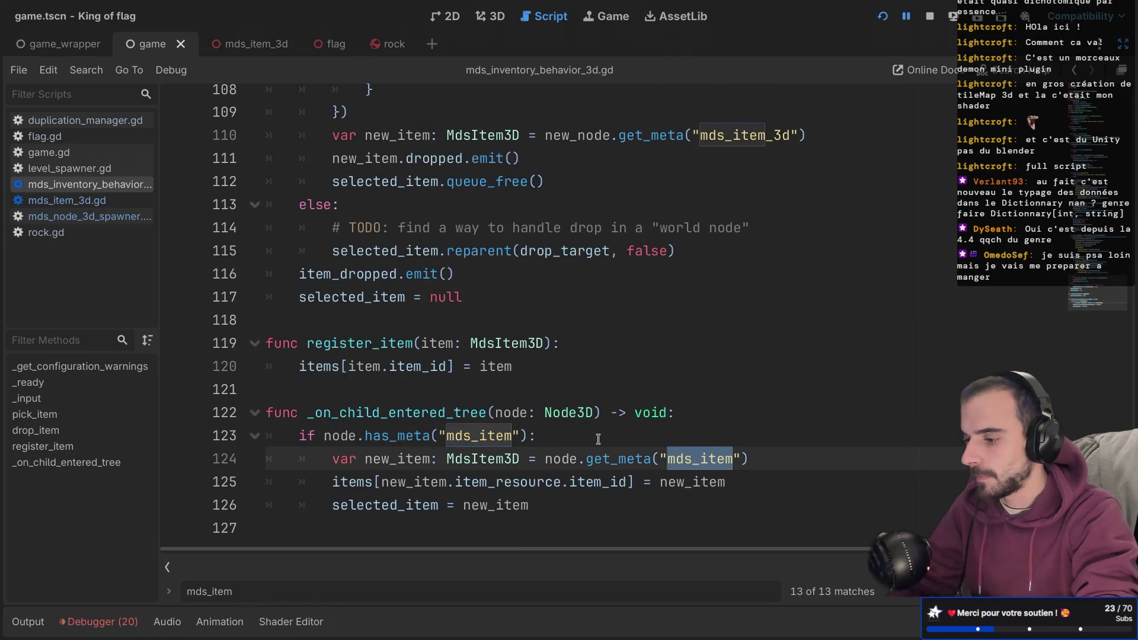
left_click(515, 435)
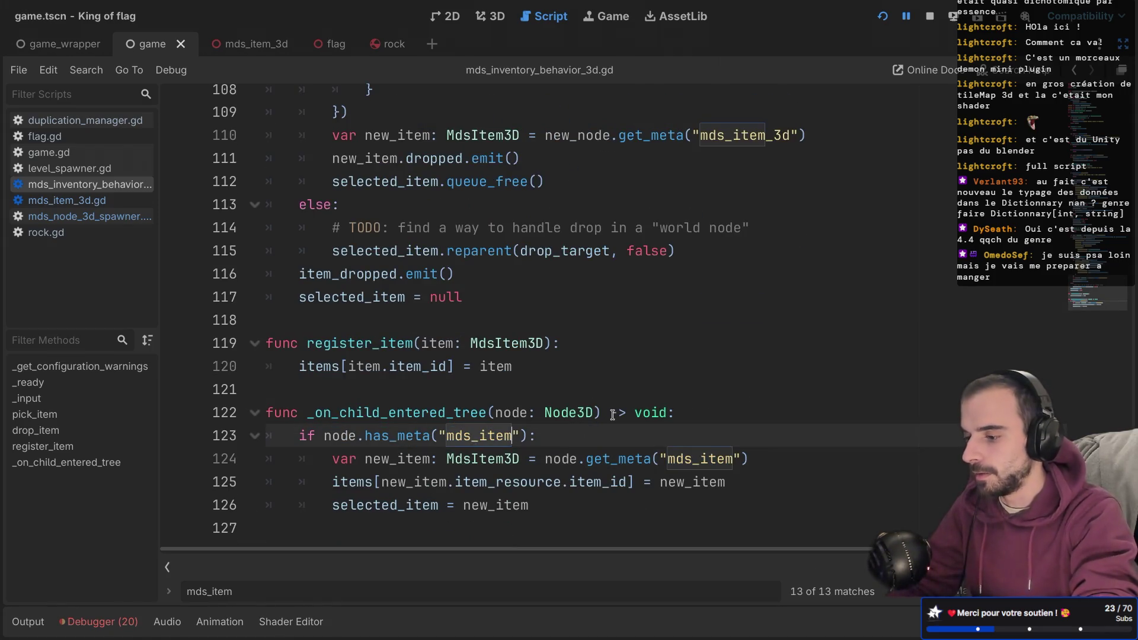
type("d")
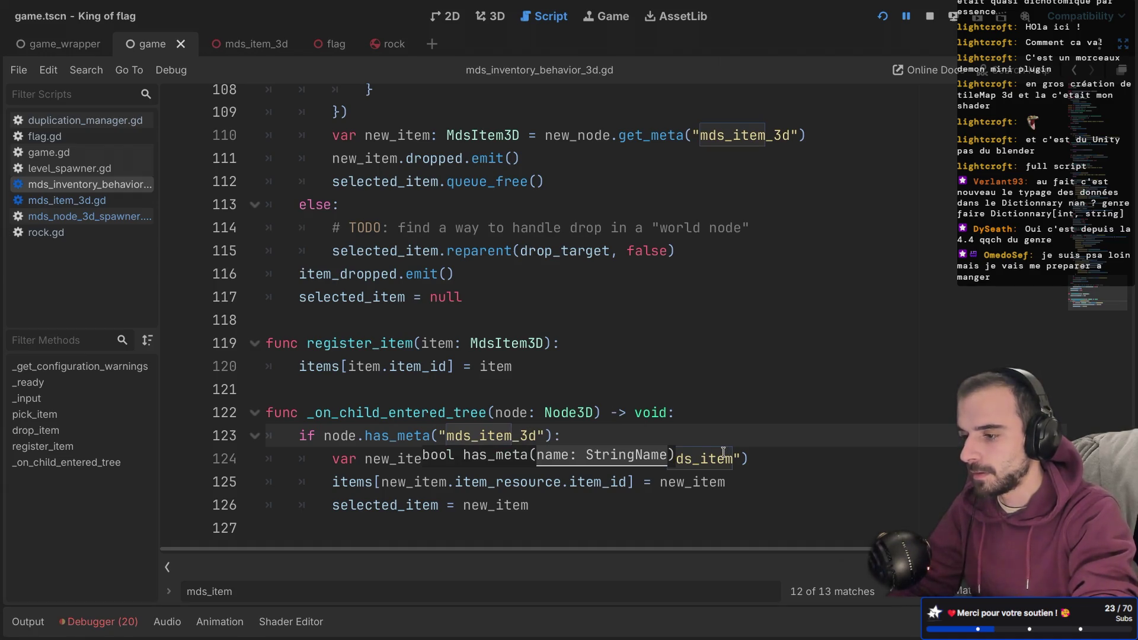
left_click(734, 460)
type("_d")
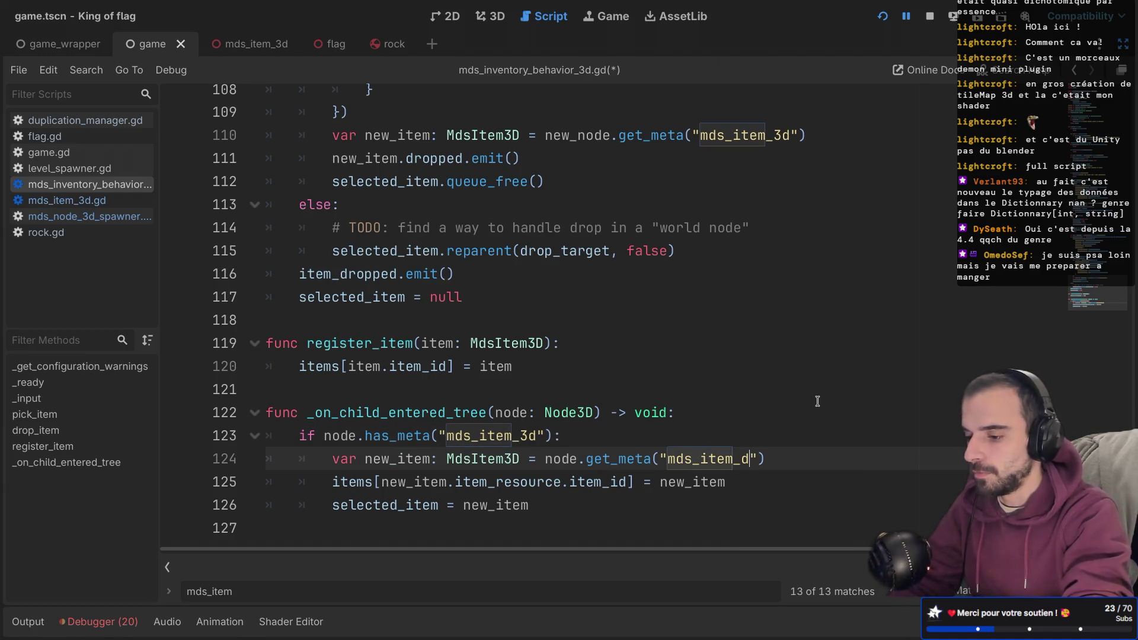
key("BackSpace")
type("3d")
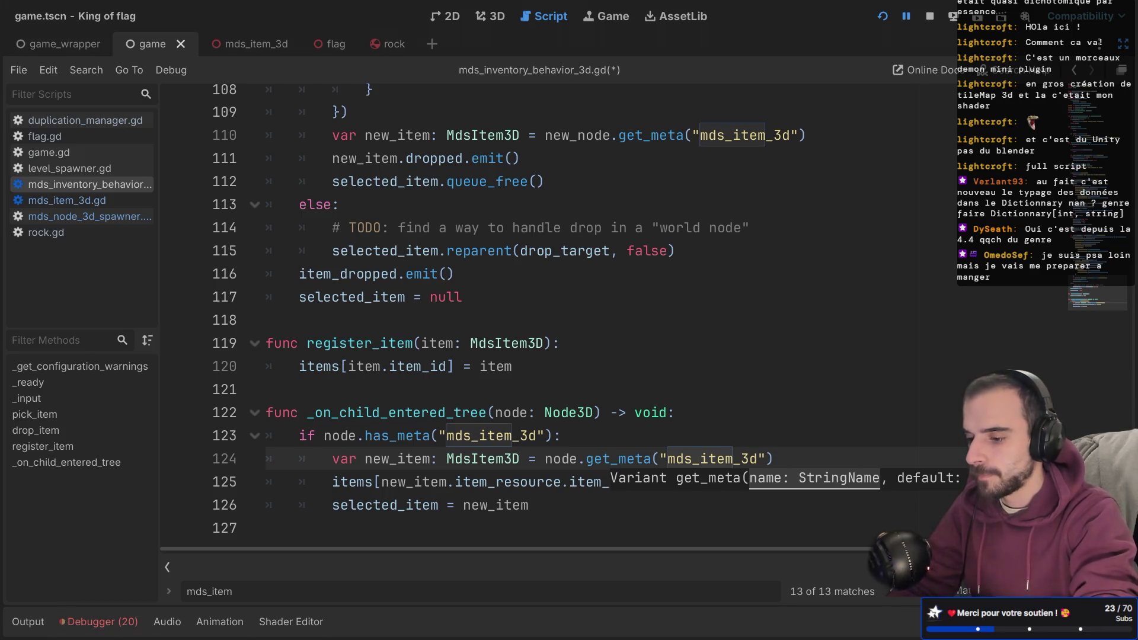
key("F3")
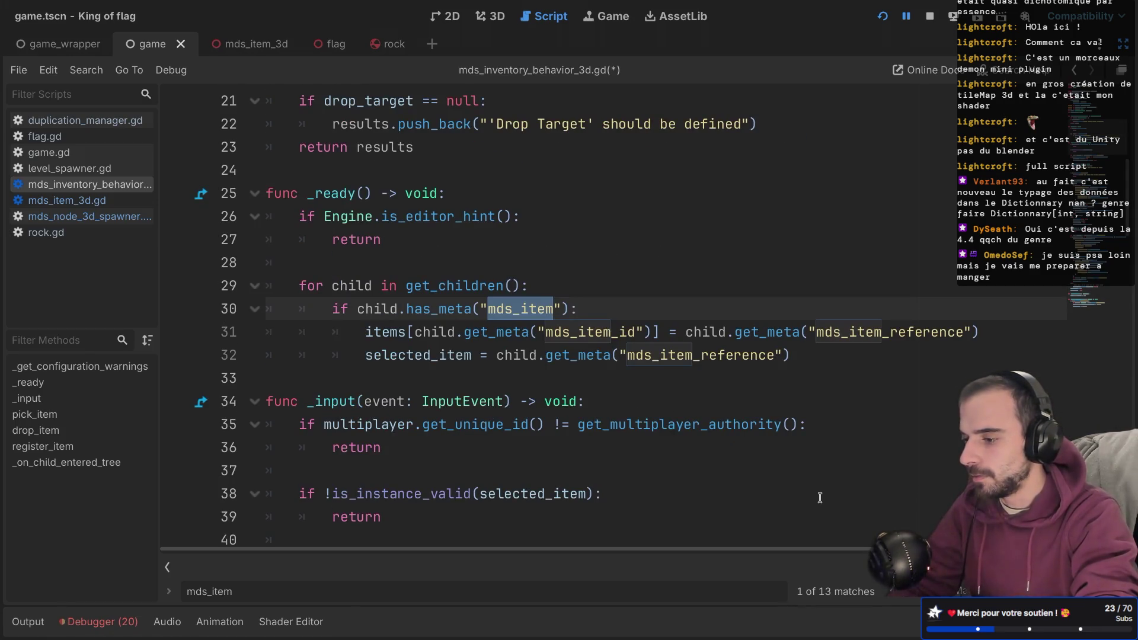
left_click(553, 307)
type("_3d")
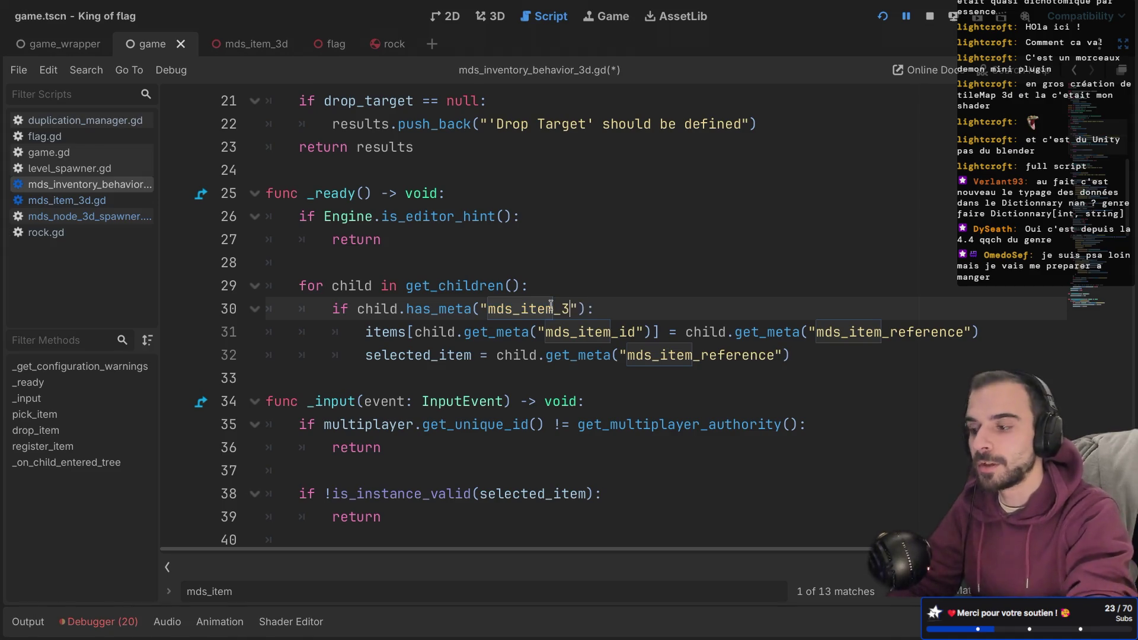
double_click(561, 306)
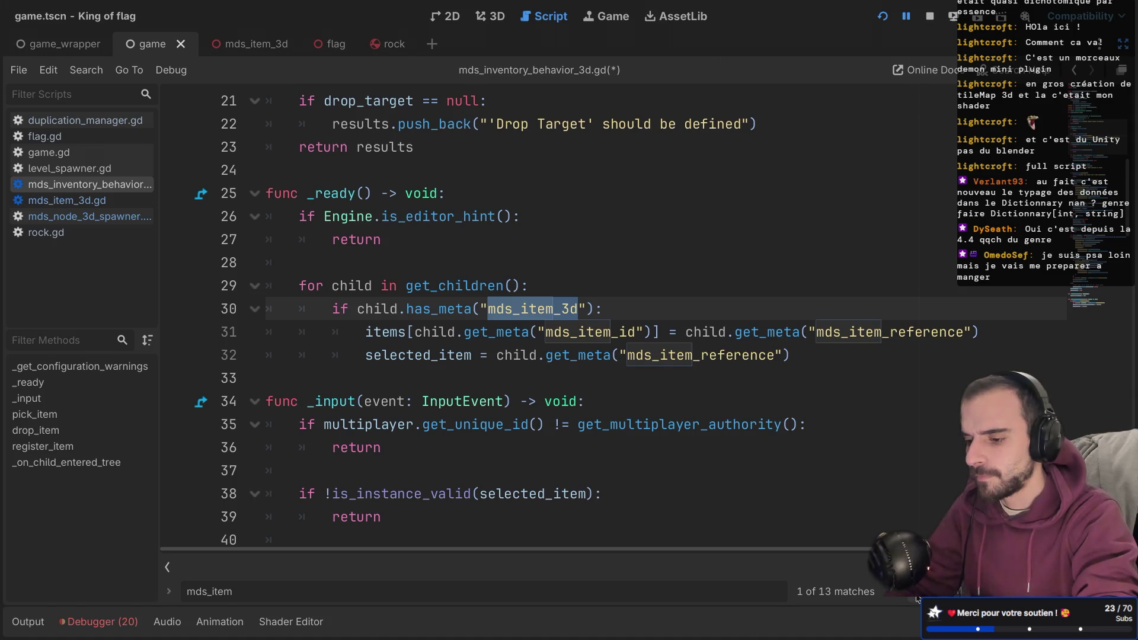
key("Return")
key("Return")
key("Return")
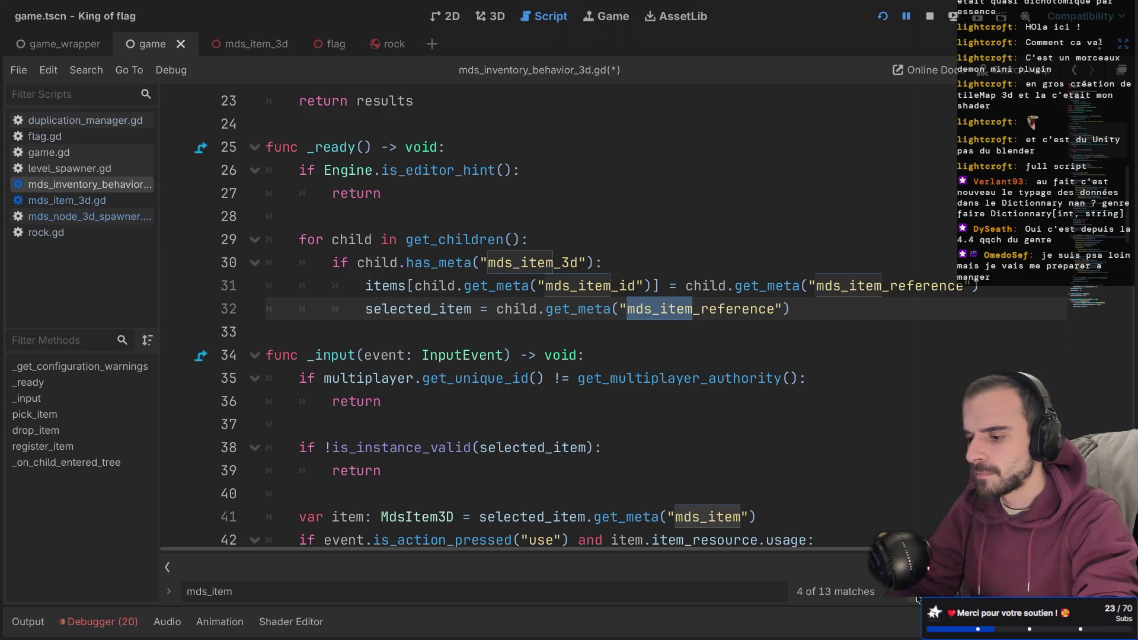
- Append _3d to the mds_item matches on lines 41, 51 and 55
left_click(916, 599)
key("Right")
type("_3d")
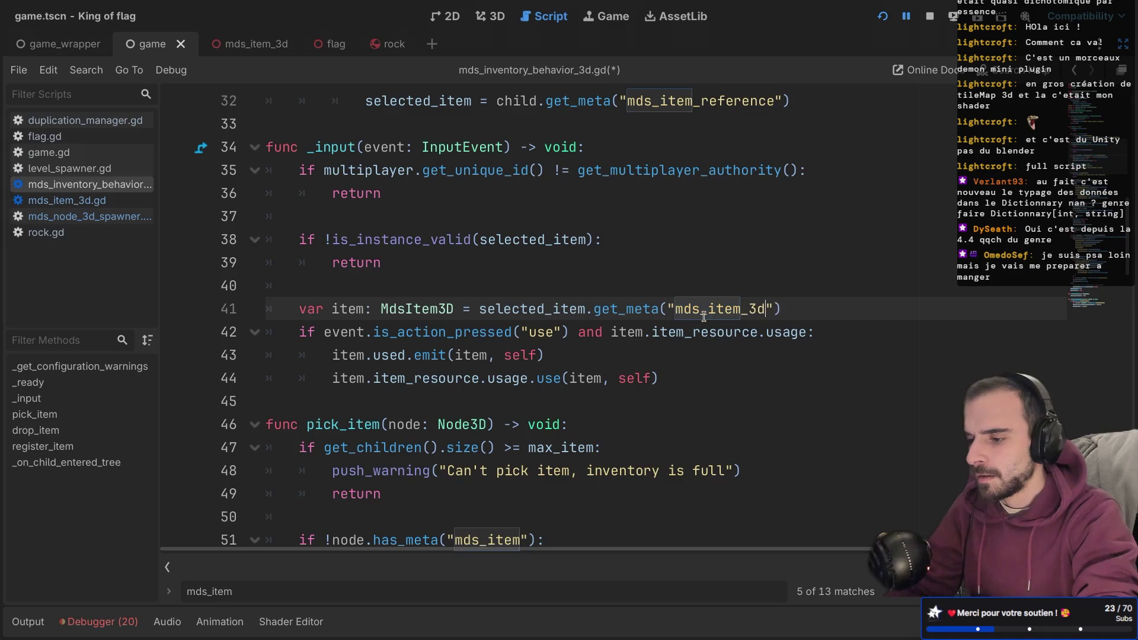
left_click(916, 599)
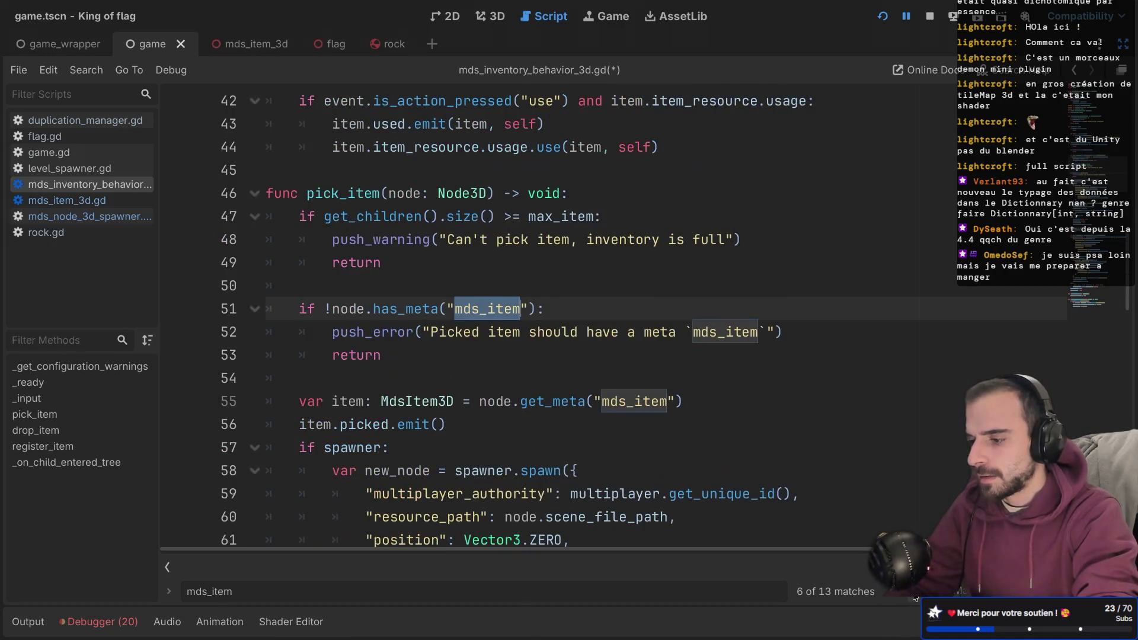
key("Right")
type("_3d")
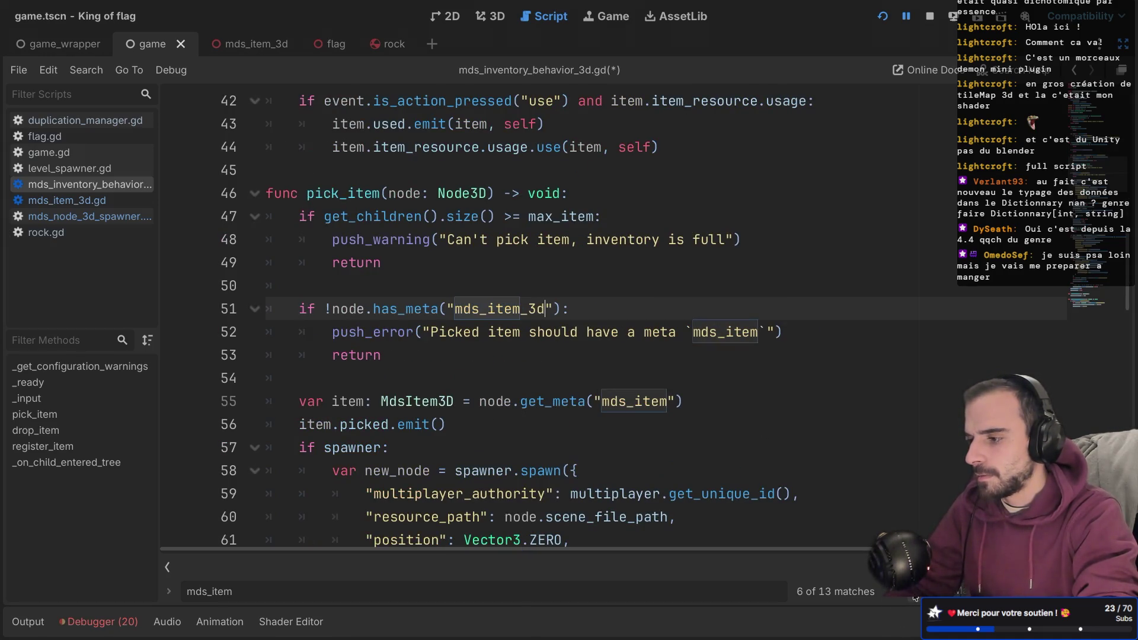
left_click(916, 599)
left_click(916, 599)
key("Right")
type("_3d")
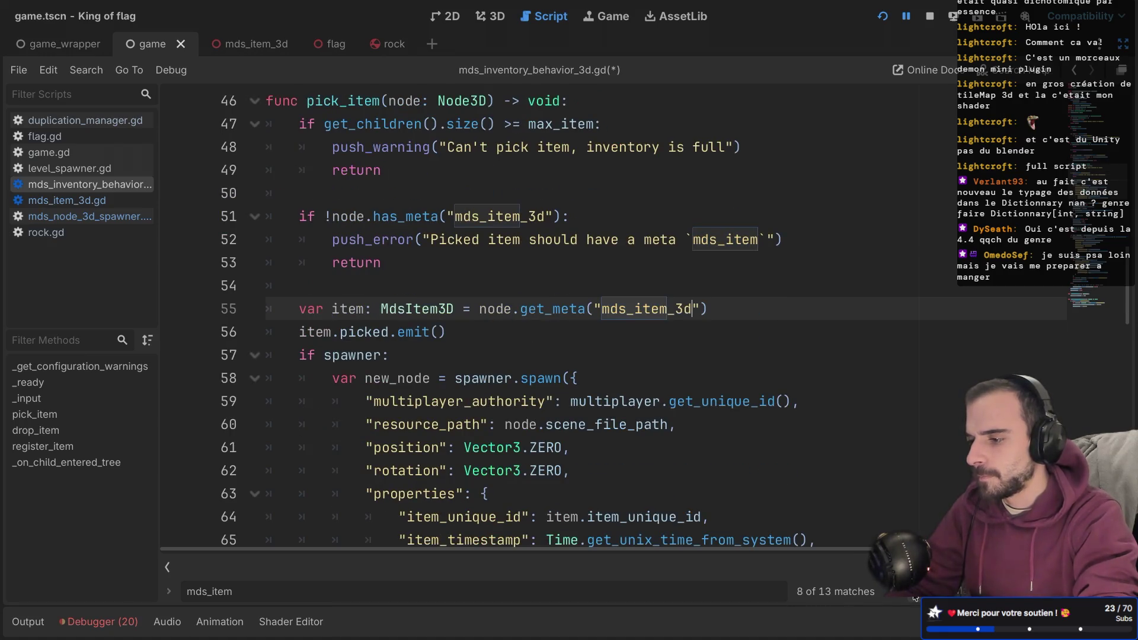
- Change mds_item to mds_item_3d in the pick_item error message on line 52
triple_click(729, 238)
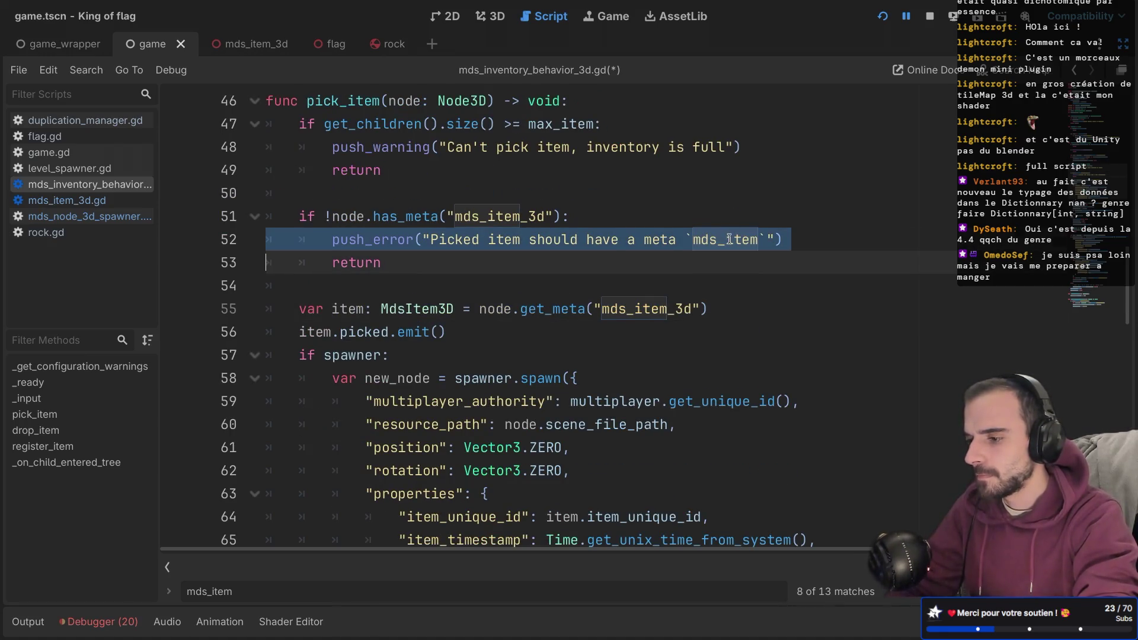
left_click(729, 239)
double_click(729, 238)
key("Right")
type("_3d")
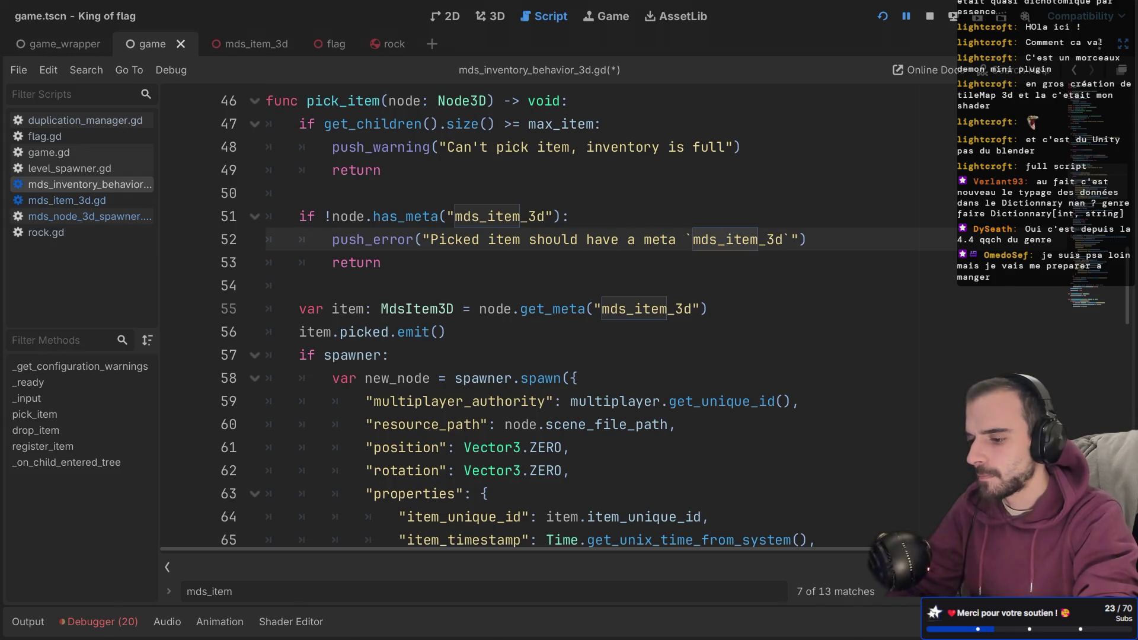
- Rename the line 68 match to mds_item_3d and step through the remaining occurrences to verify
left_click(916, 598)
left_click(916, 597)
key("Right")
type("_3d")
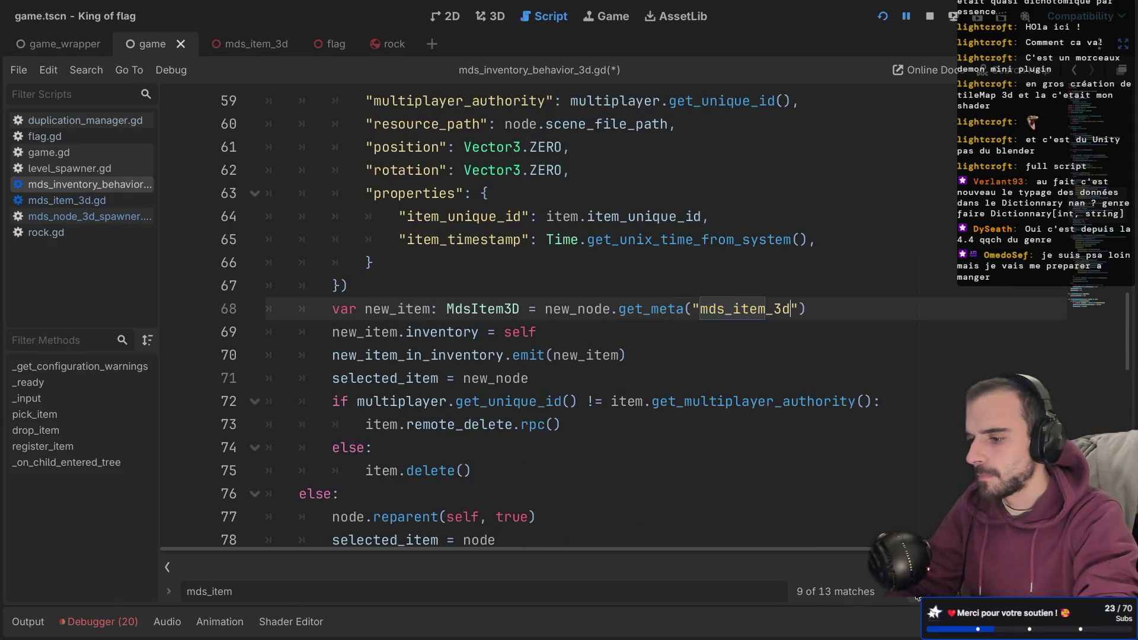
left_click(916, 598)
left_click(916, 598)
left_click(916, 598)
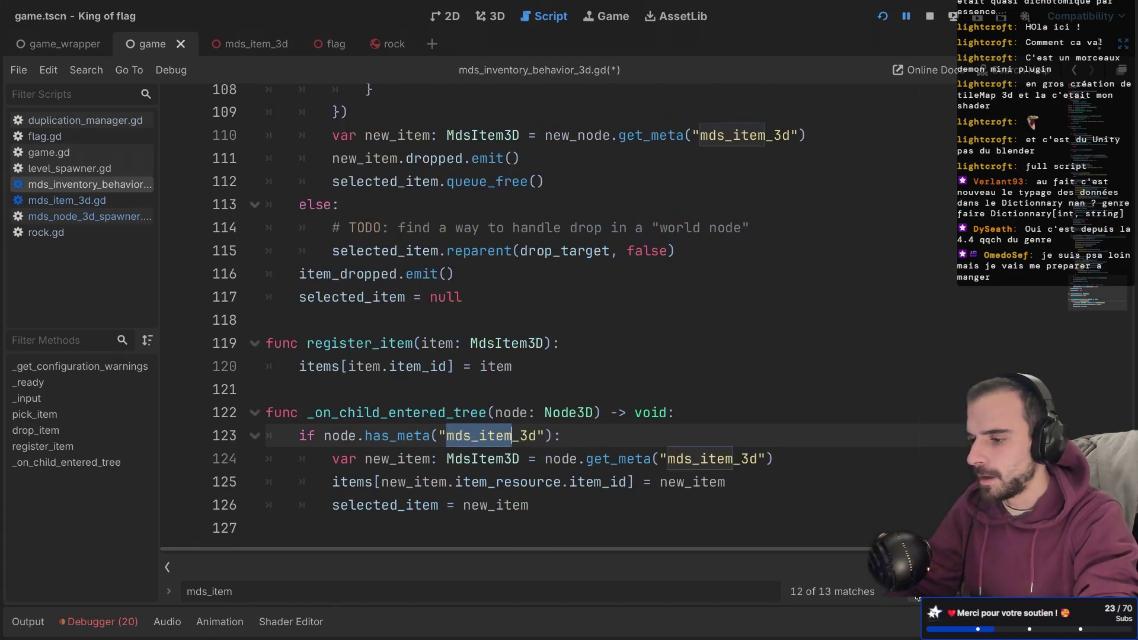
left_click(916, 598)
left_click(916, 598)
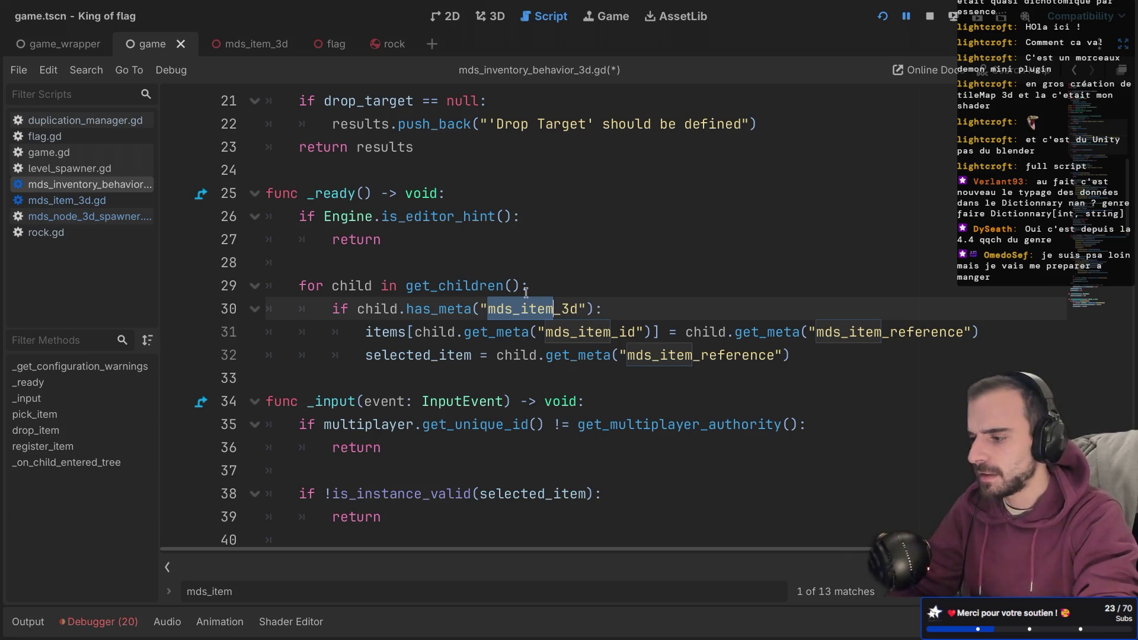
scroll(526, 293, "up", 1)
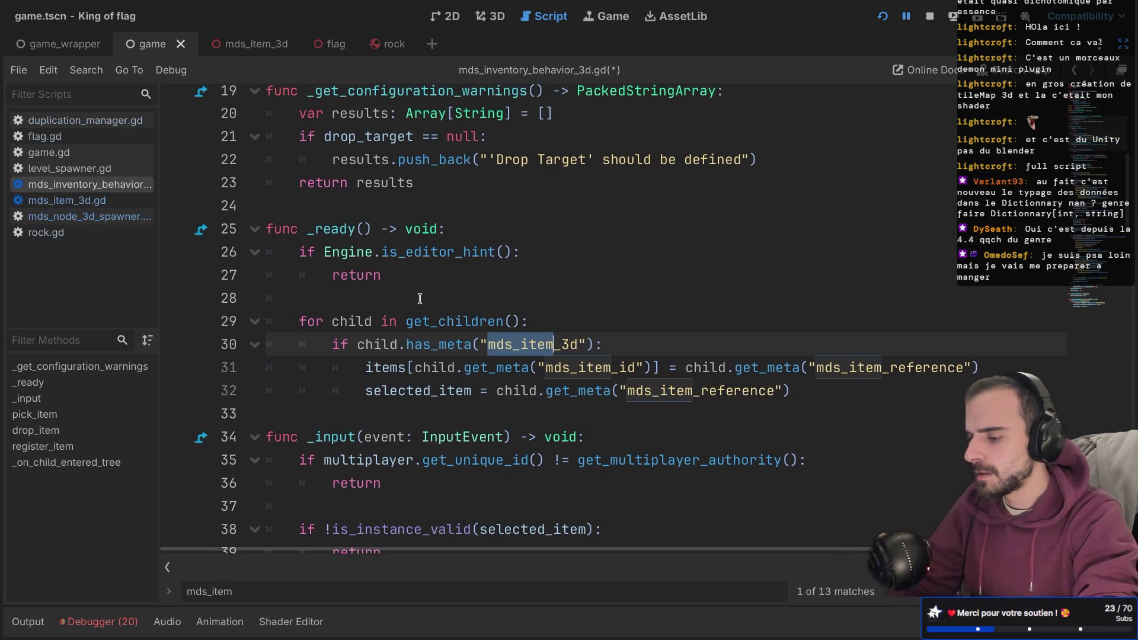
mouse_move(387, 345)
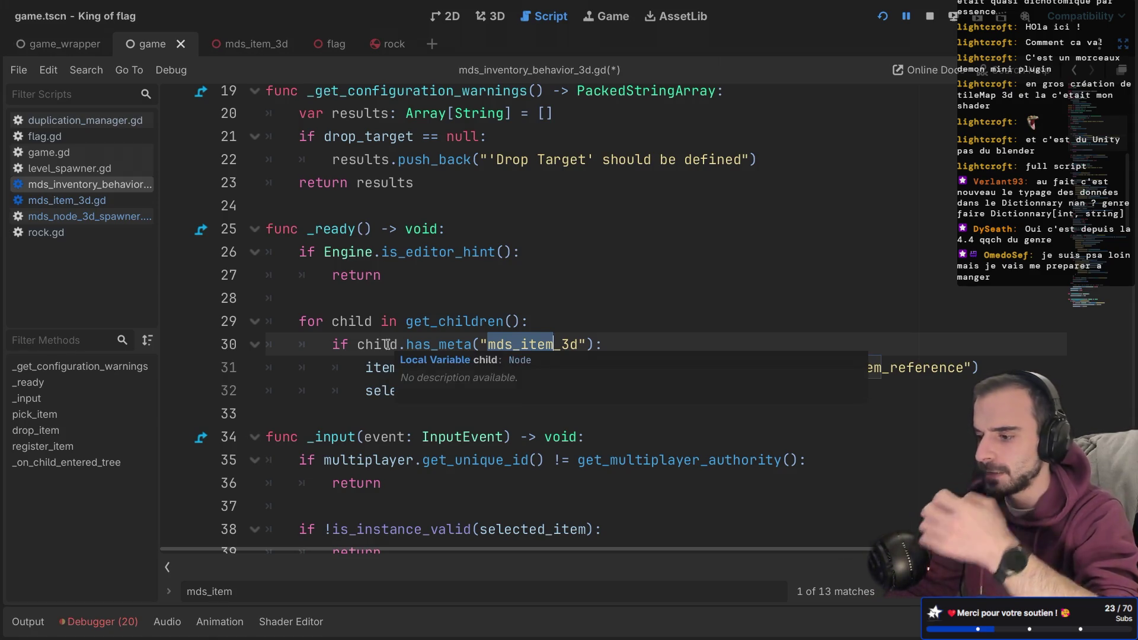
- Review the mds_item_3d.gd and mds_node_3d_spawner.gd scripts
left_click(88, 202)
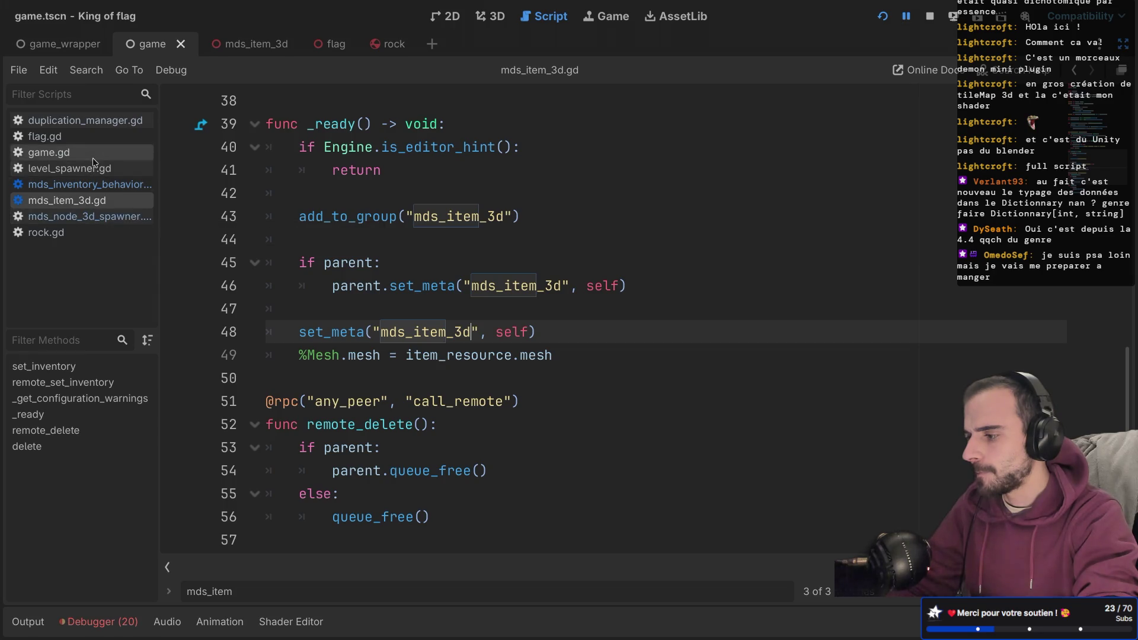
left_click(91, 217)
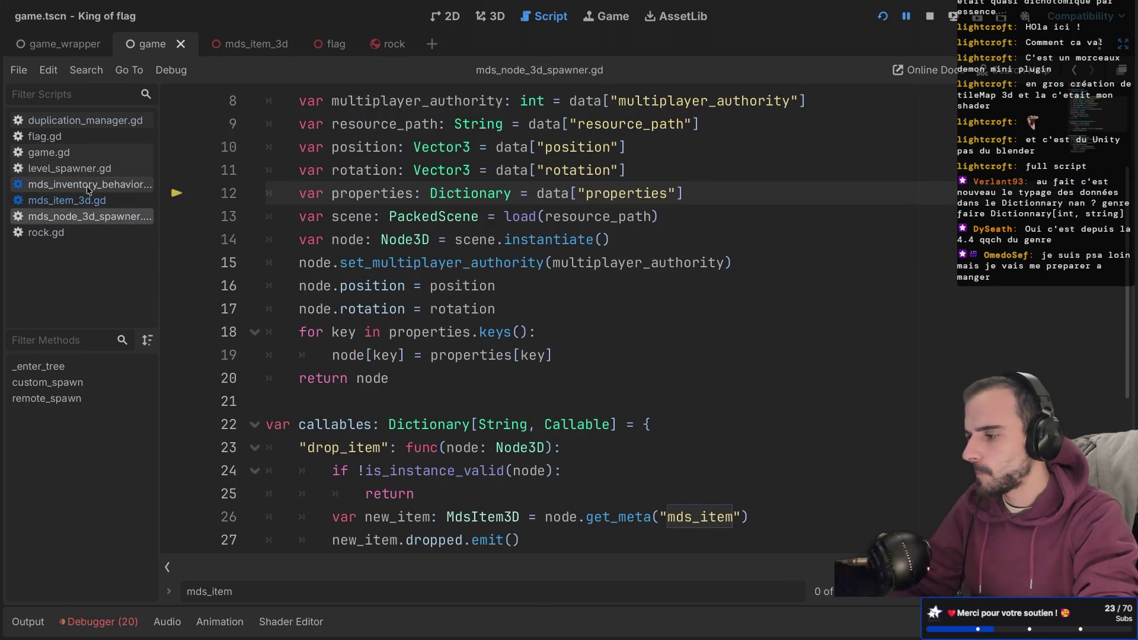
left_click(79, 200)
scroll(405, 288, "down", 2)
scroll(407, 288, "up", 5)
scroll(408, 437, "up", 6)
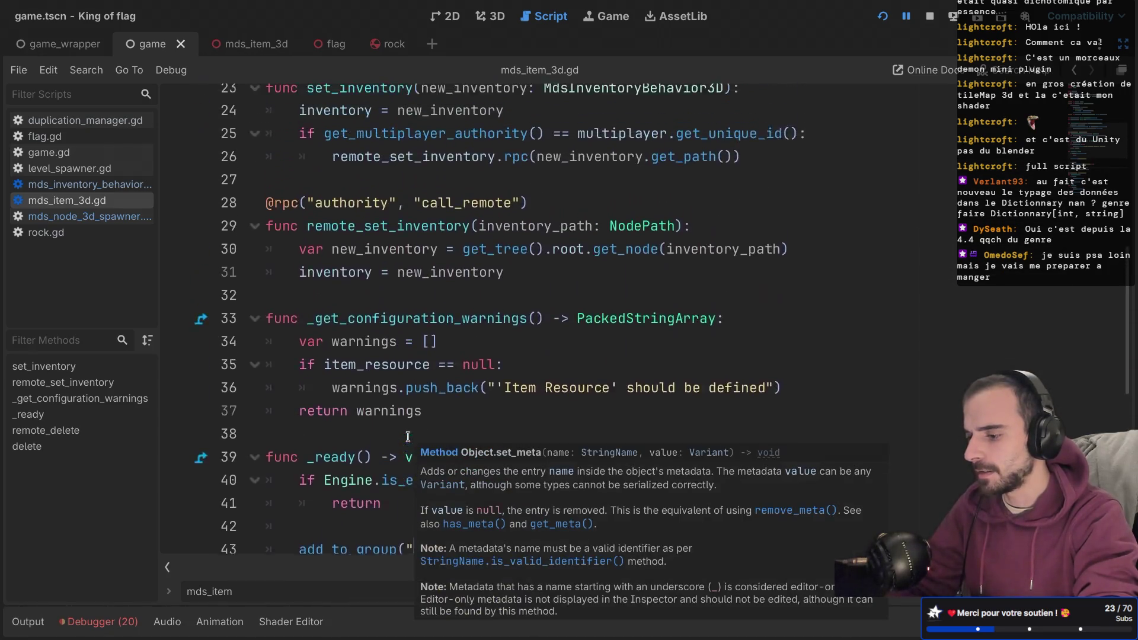
scroll(408, 437, "down", 10)
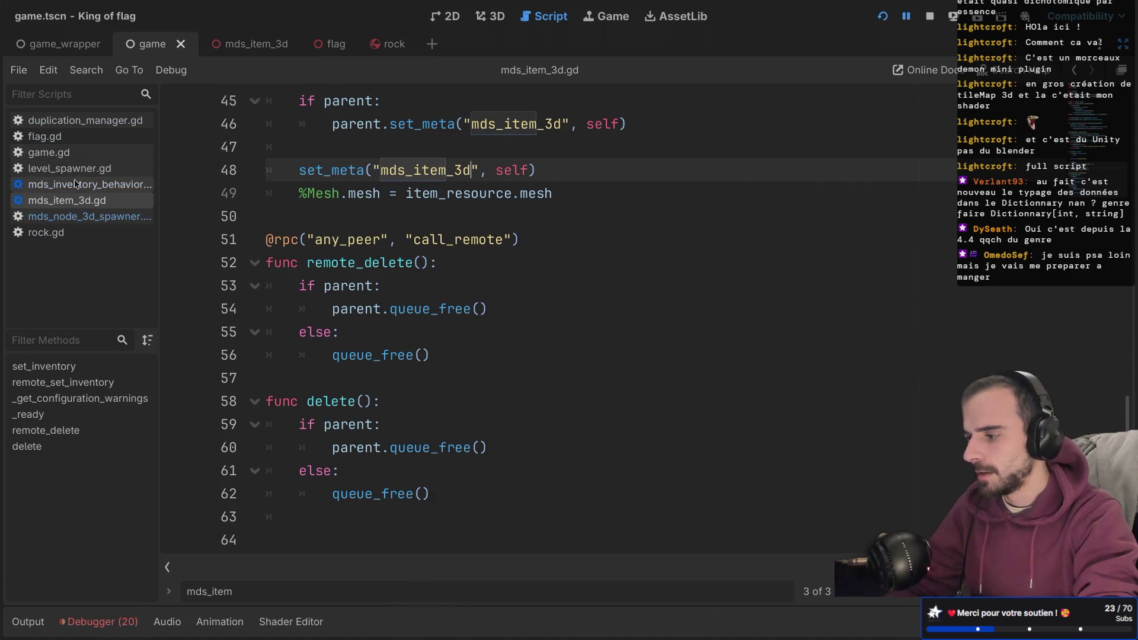
- Delete the for-child loop and _ready function from mds_inventory_behavior_3d.gd, save, and rerun the game
left_click(89, 185)
left_click_drag(297, 406, 274, 314)
key("BackSpace")
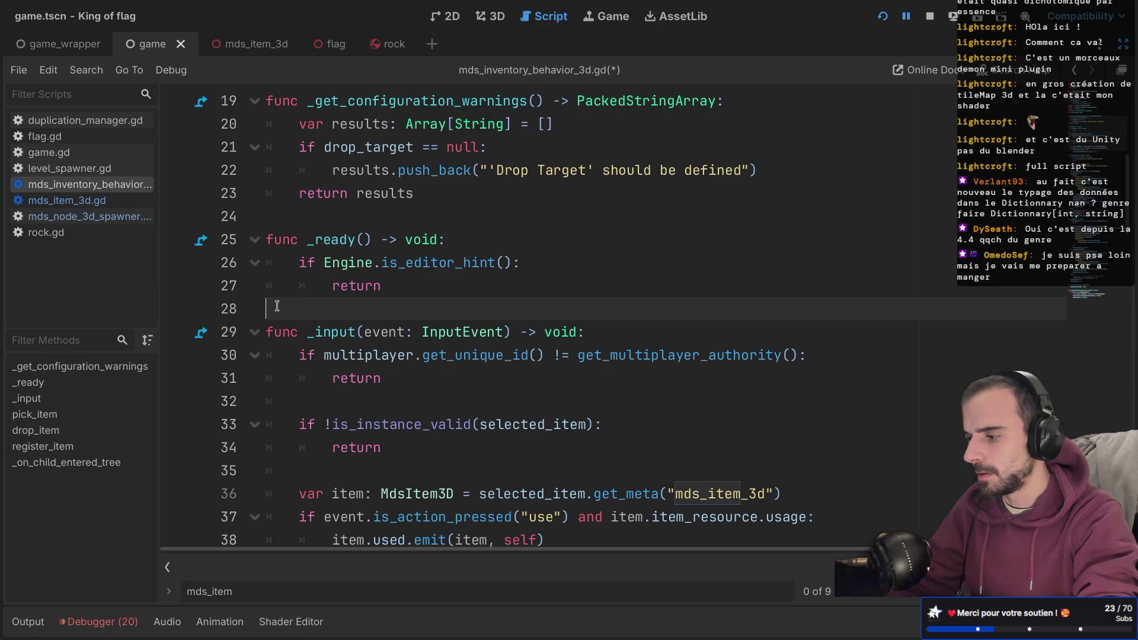
left_click_drag(277, 306, 261, 237)
key("BackSpace")
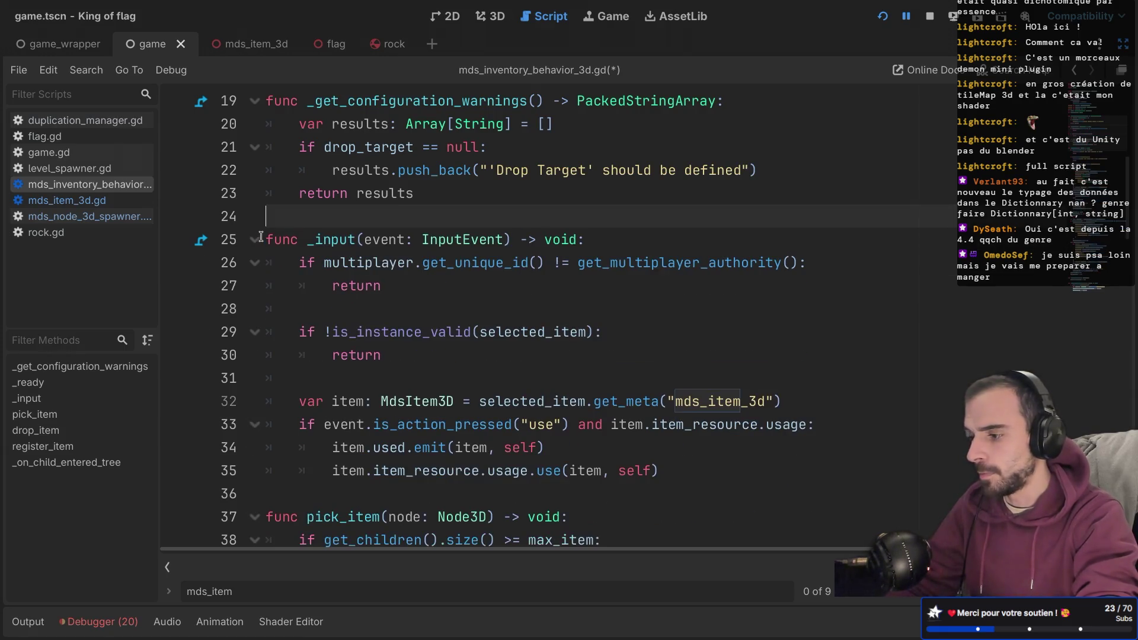
key("ctrl+s")
scroll(297, 255, "down", 1)
scroll(355, 253, "up", 7)
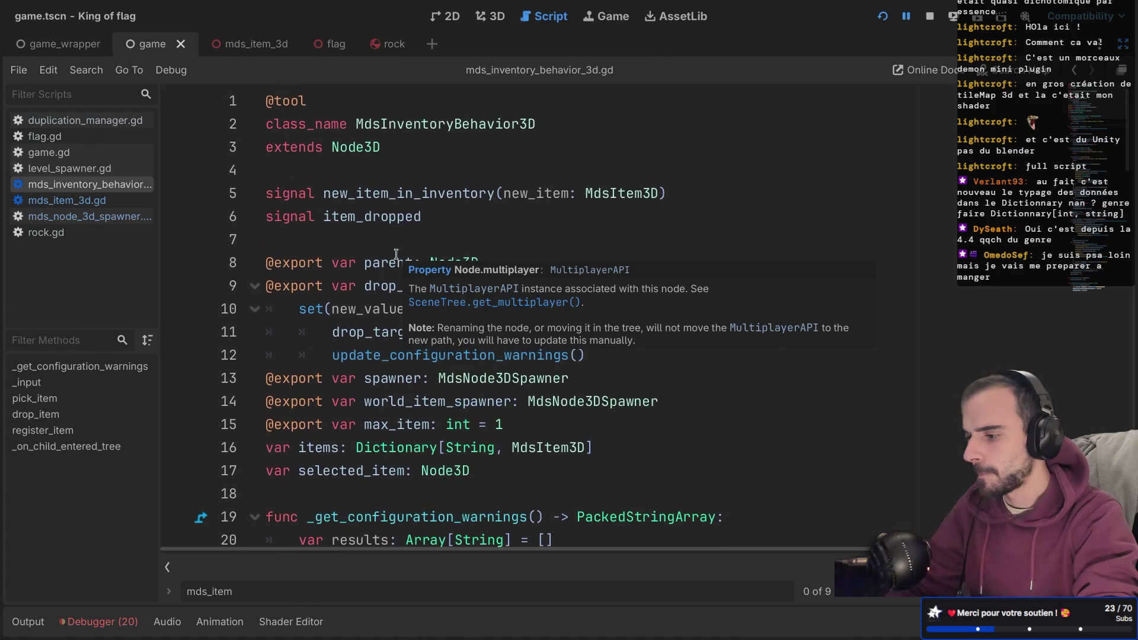
scroll(396, 253, "down", 20)
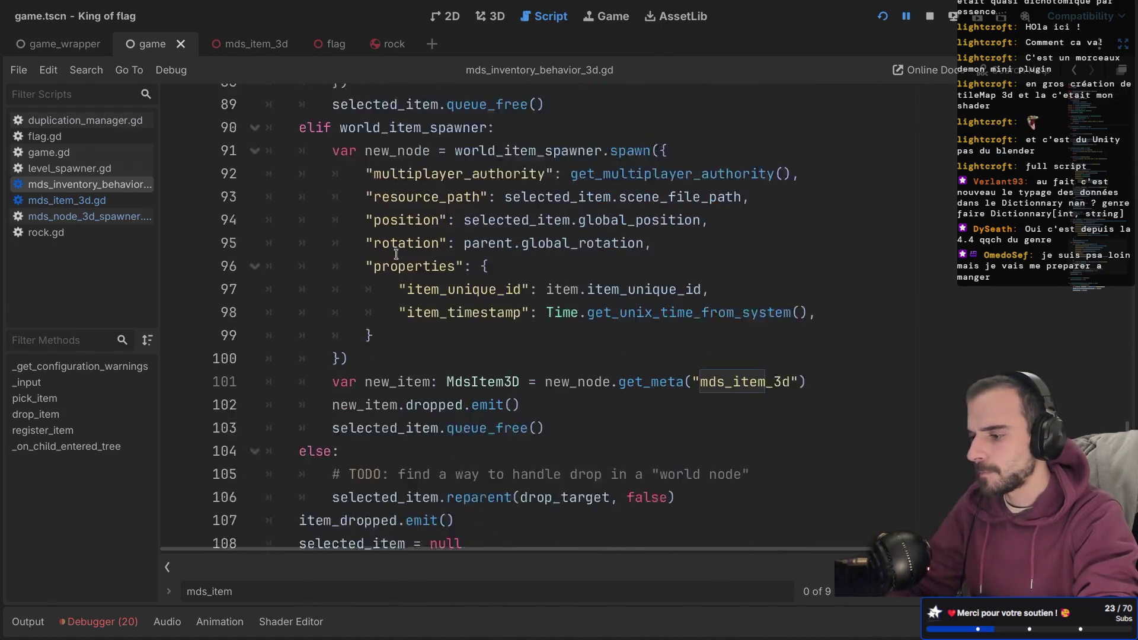
left_click(882, 16)
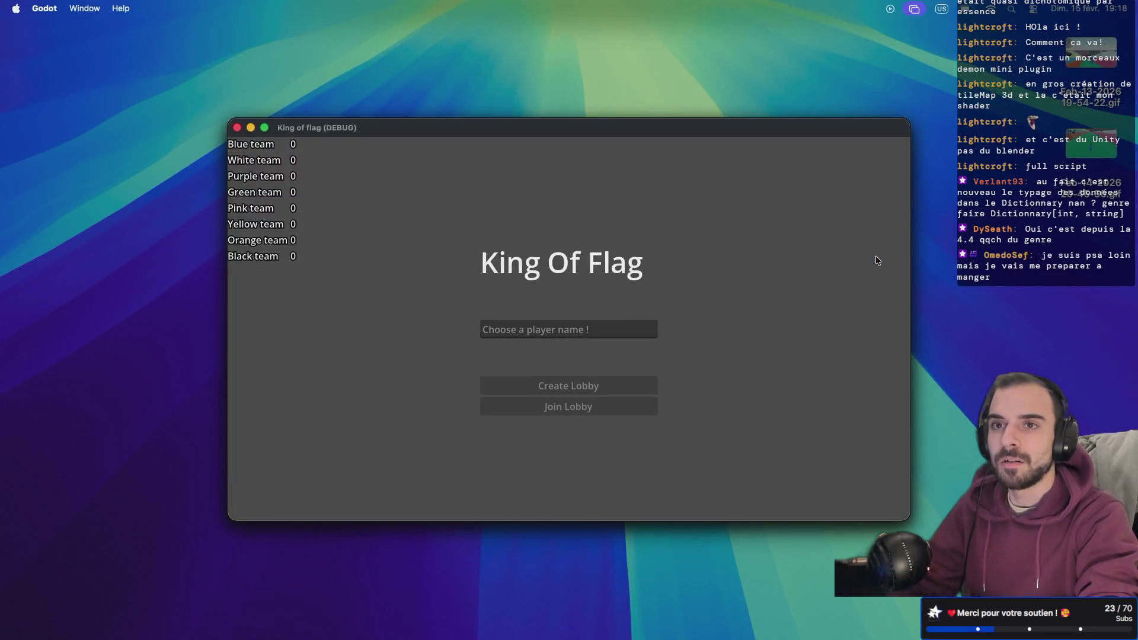
- In the host window, enter player name 1 and create a lobby
left_click_drag(819, 225, 888, 260)
left_click(740, 449)
type("1")
left_click(717, 505)
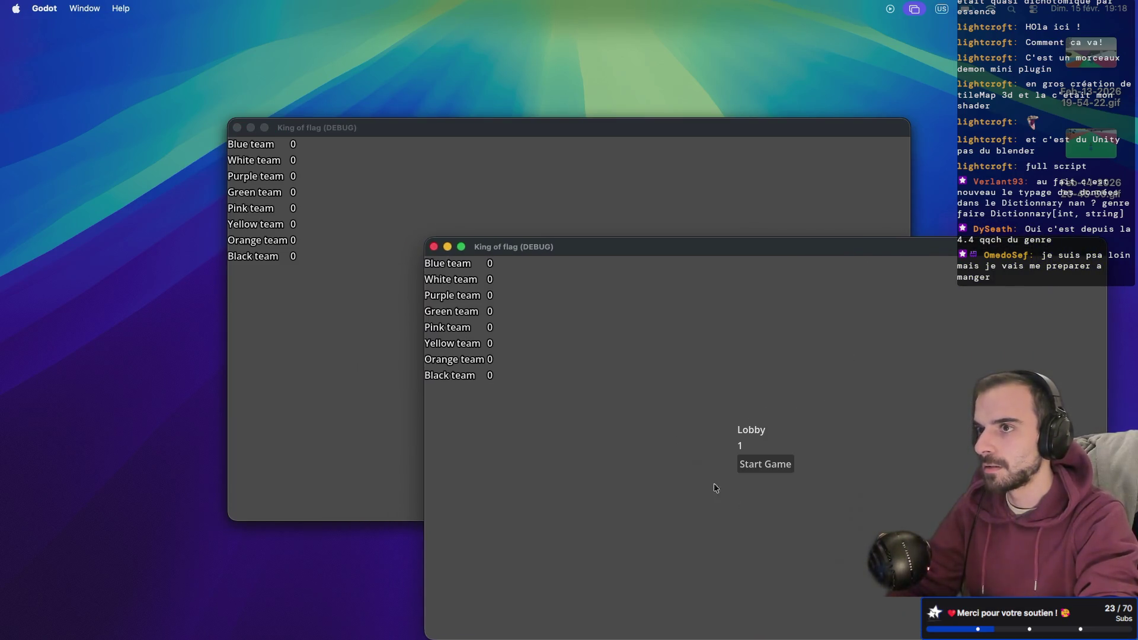
- In the other window, enter name 2 and join lobby 1
left_click(545, 212)
left_click(522, 329)
type("2")
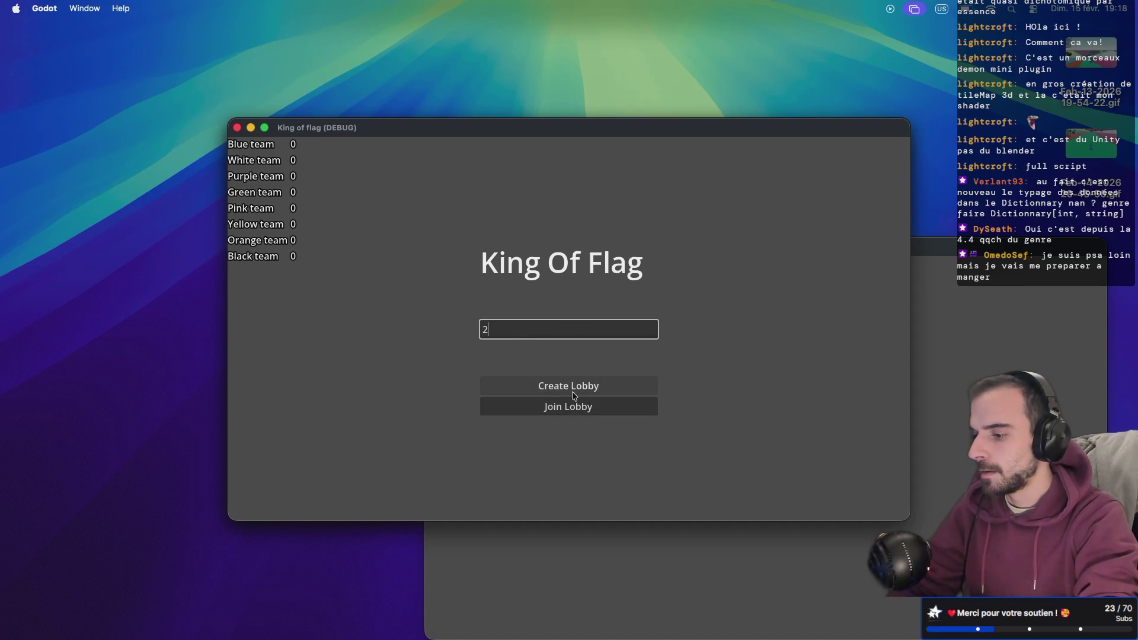
left_click(576, 408)
left_click(573, 315)
- Rearrange the windows and start the match from the host
left_click_drag(669, 129, 516, 23)
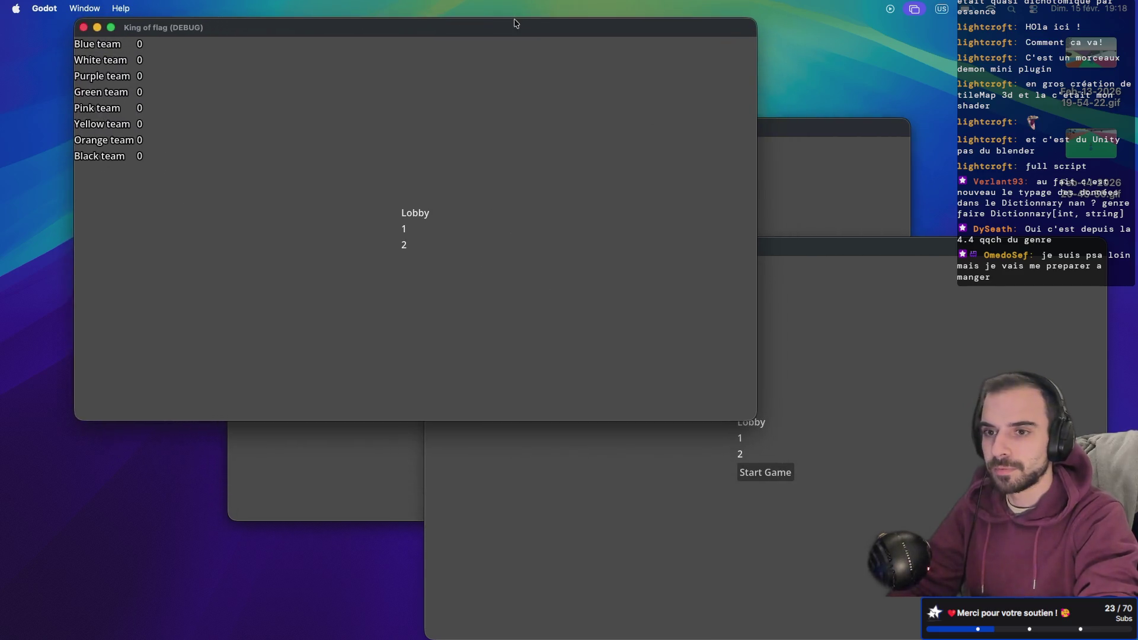
left_click(887, 354)
left_click(765, 472)
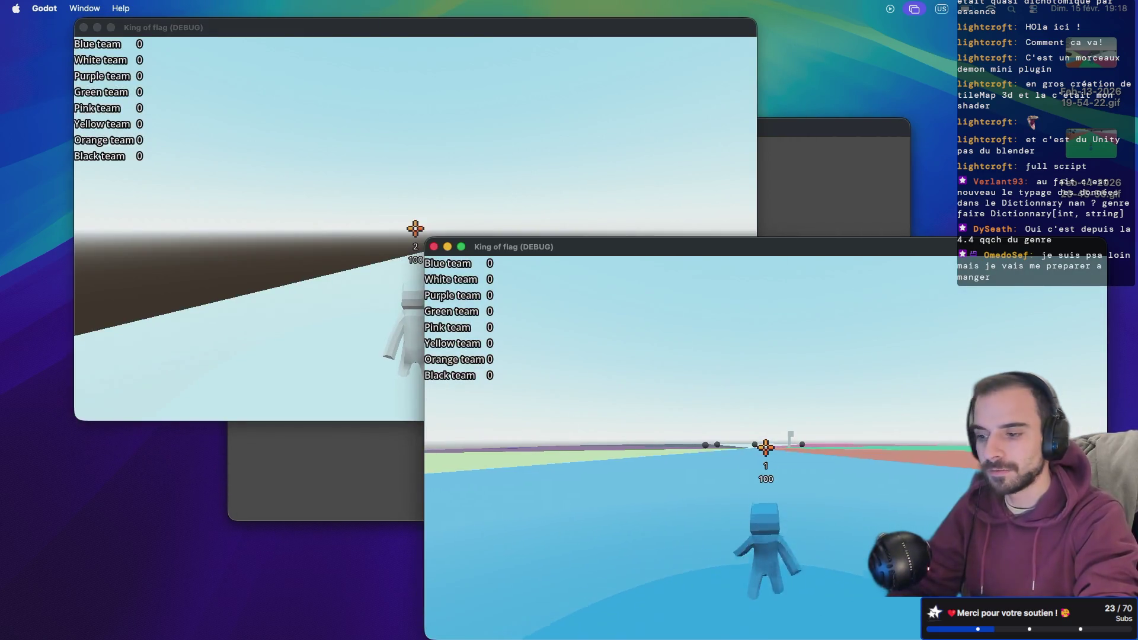
- Walk the blue player onto the flag until Blue team reaches 16, then move the white player
key("w")
key("w")
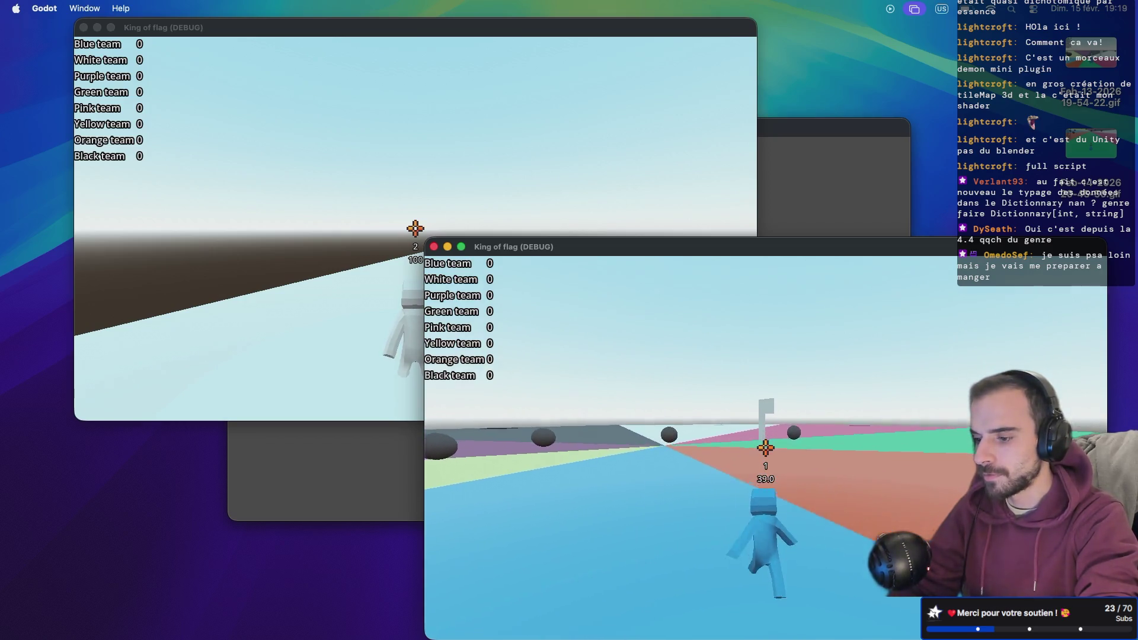
key("w")
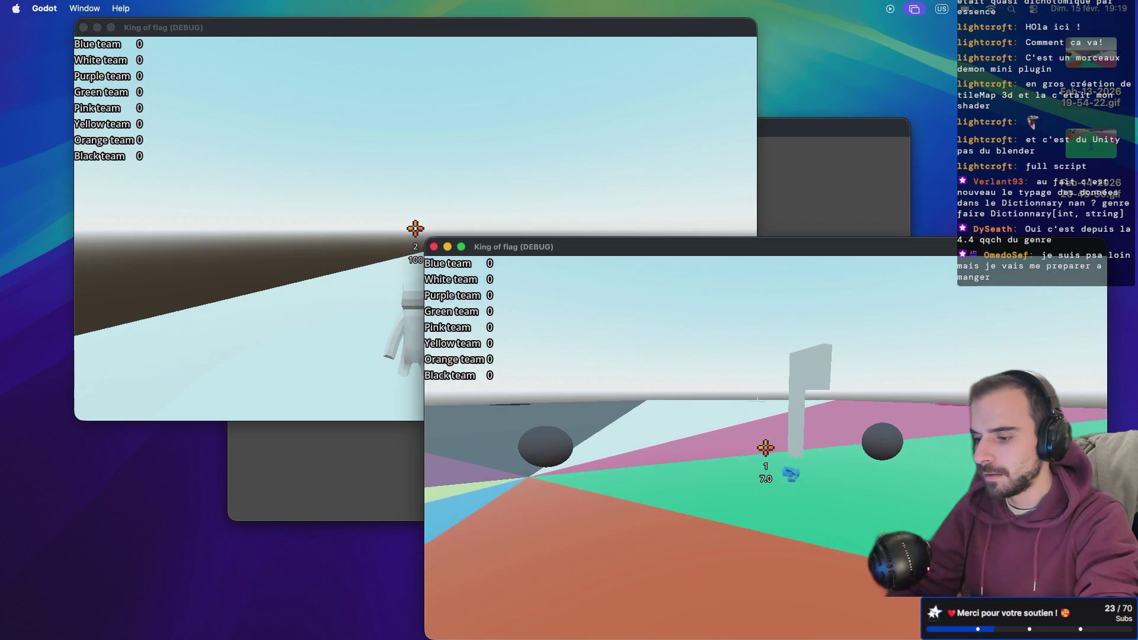
key("w")
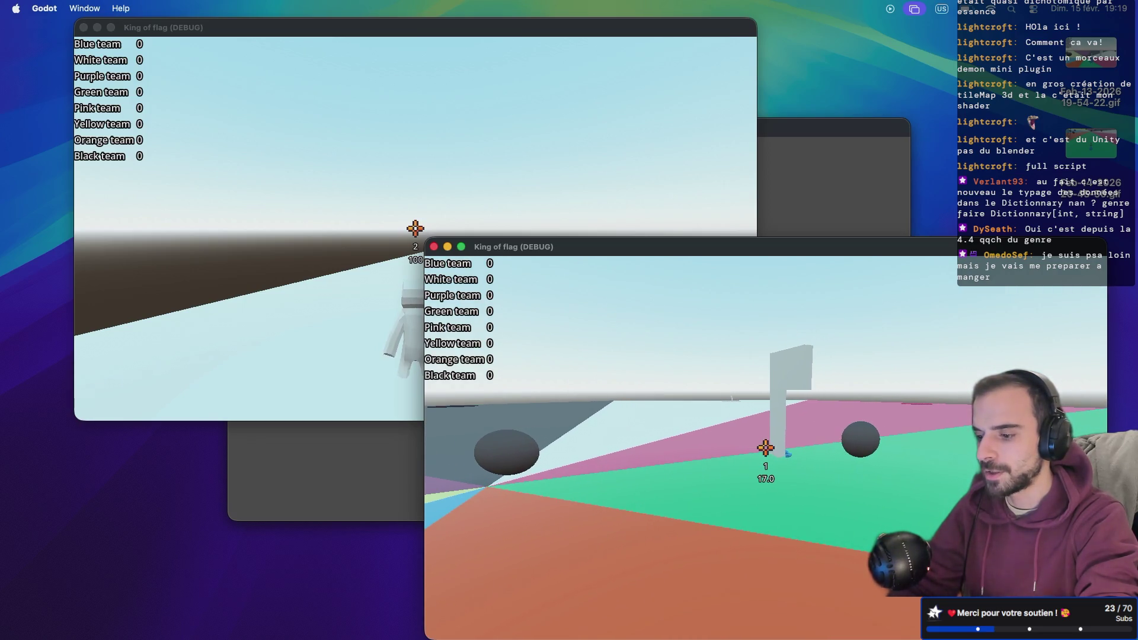
key("w")
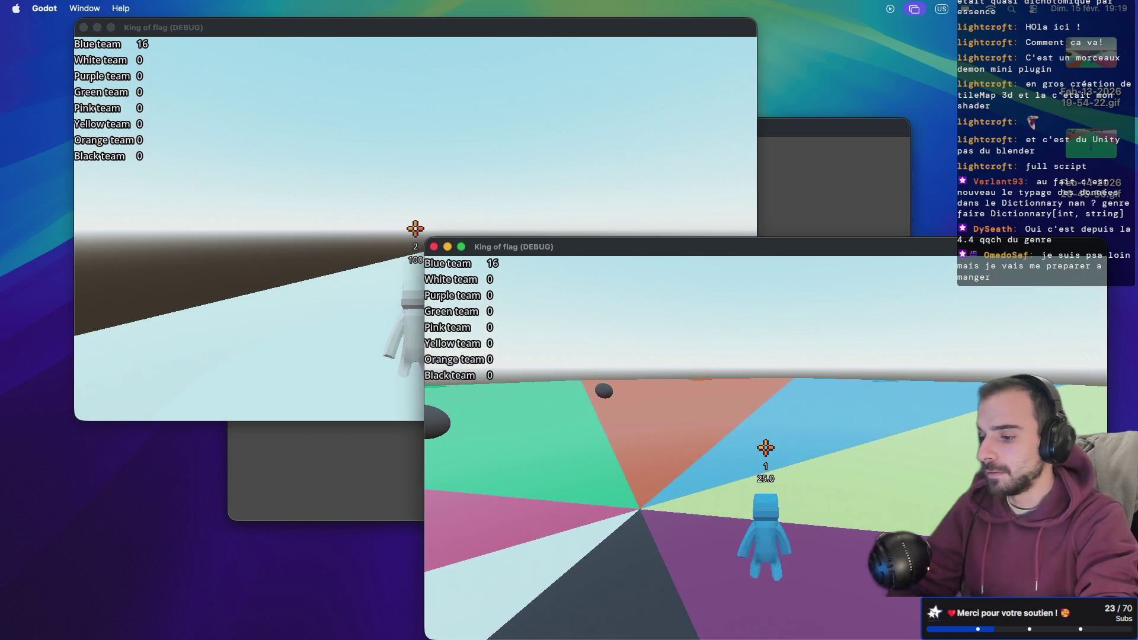
key("super+grave")
key("w")
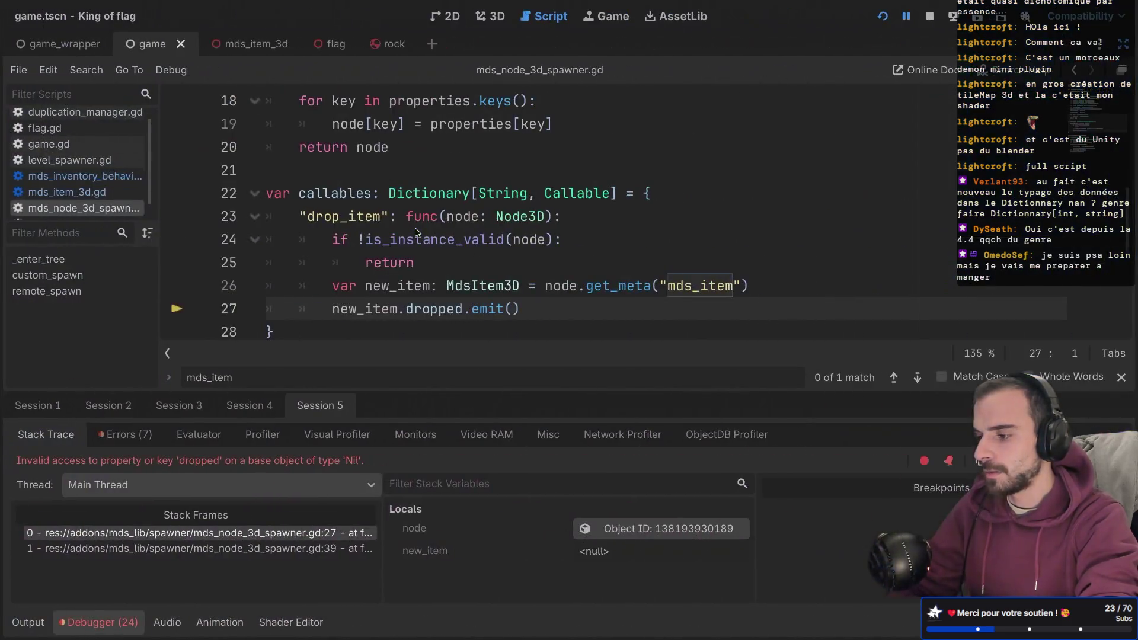
- Append _3d so line 26's get_meta key reads 'mds_item_3d', then open mds_item_3d.gd
scroll(453, 258, "down", 3)
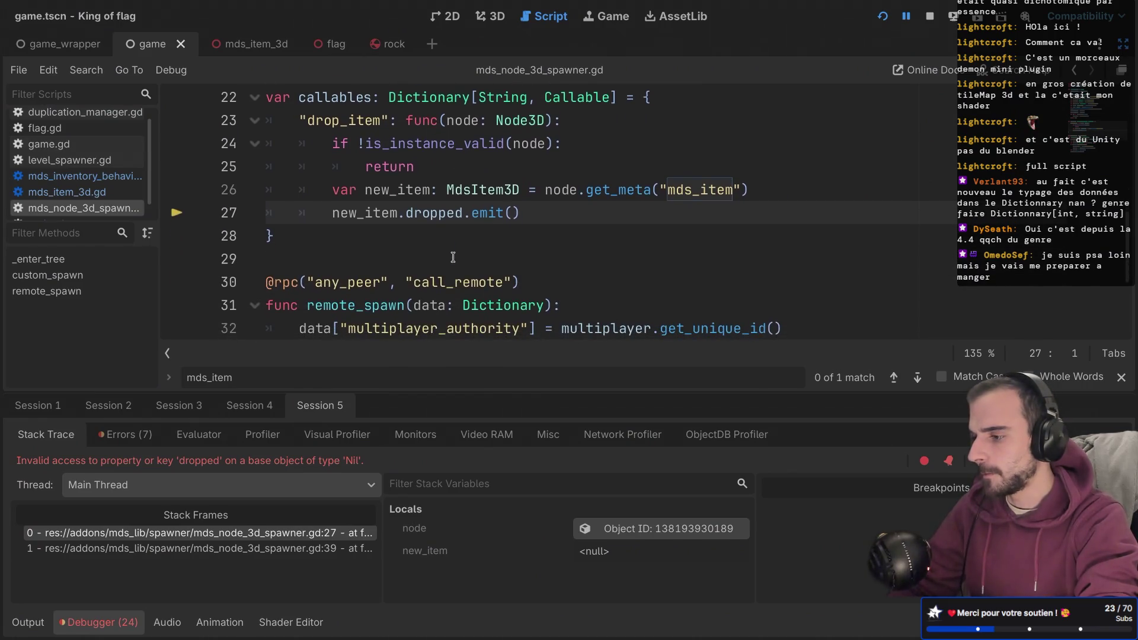
scroll(453, 257, "up", 1)
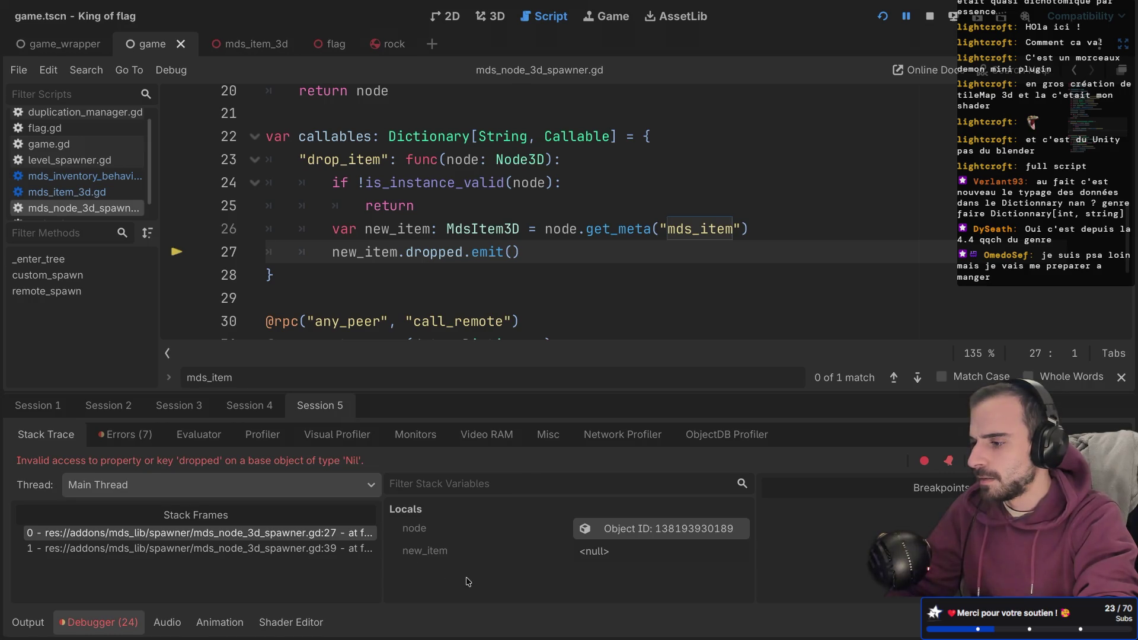
left_click(734, 230)
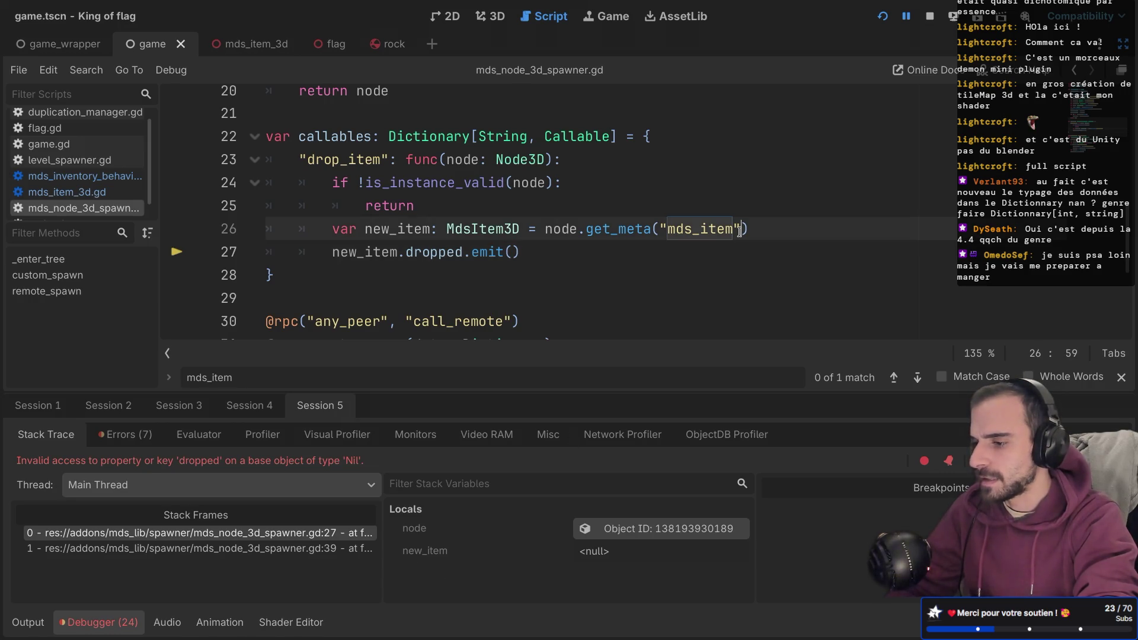
type("_3d")
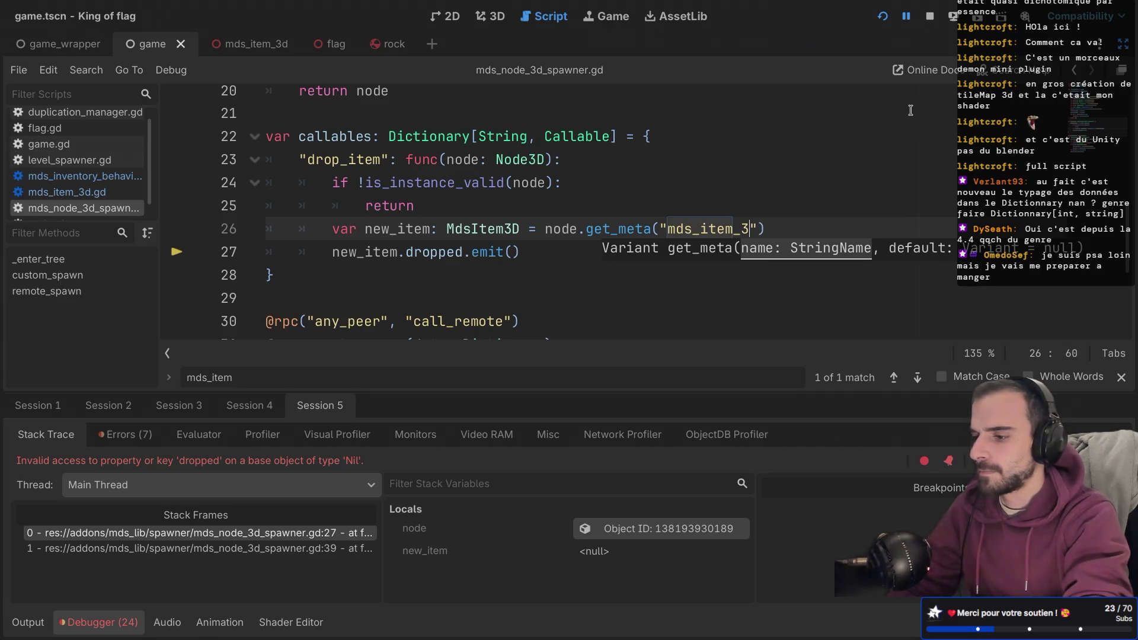
left_click(752, 169)
scroll(753, 170, "down", 1)
scroll(753, 170, "down", 3)
scroll(747, 170, "up", 2)
double_click(722, 172)
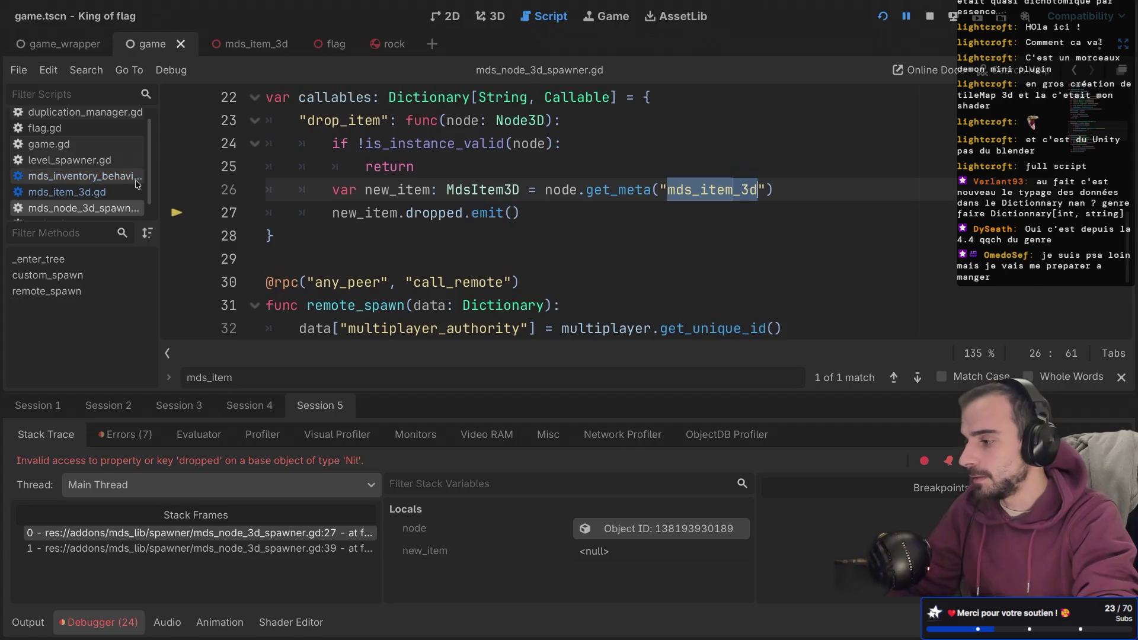
left_click(87, 196)
scroll(400, 219, "up", 12)
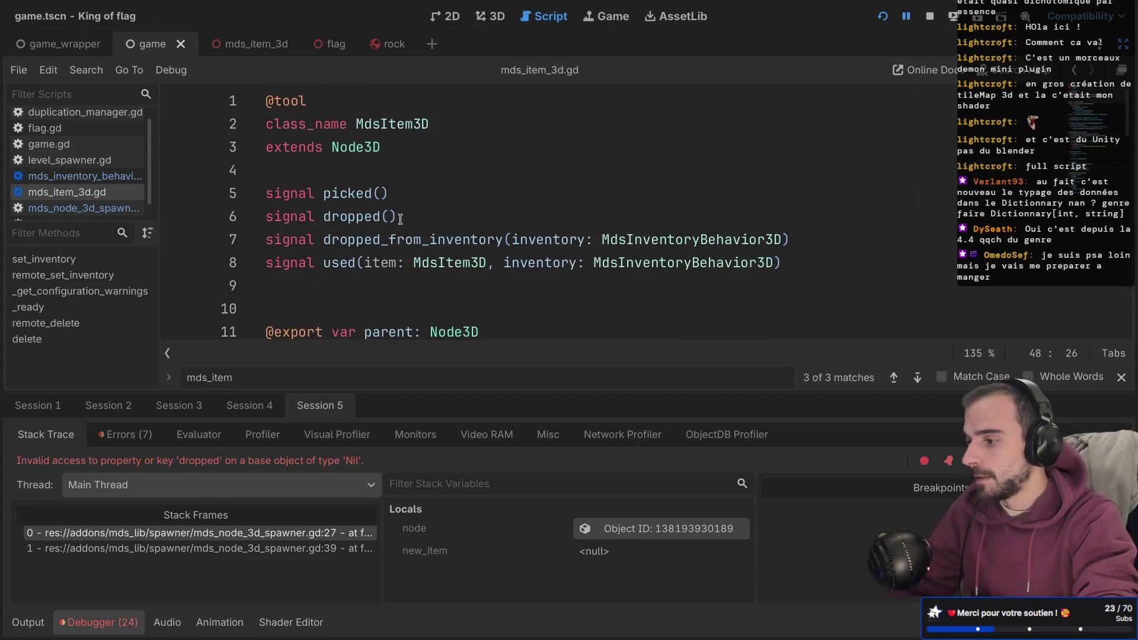
- Add var META = "mds_item_3d" below the signal declarations and save the script
left_click(304, 286)
key("Return")
type("var META = ")
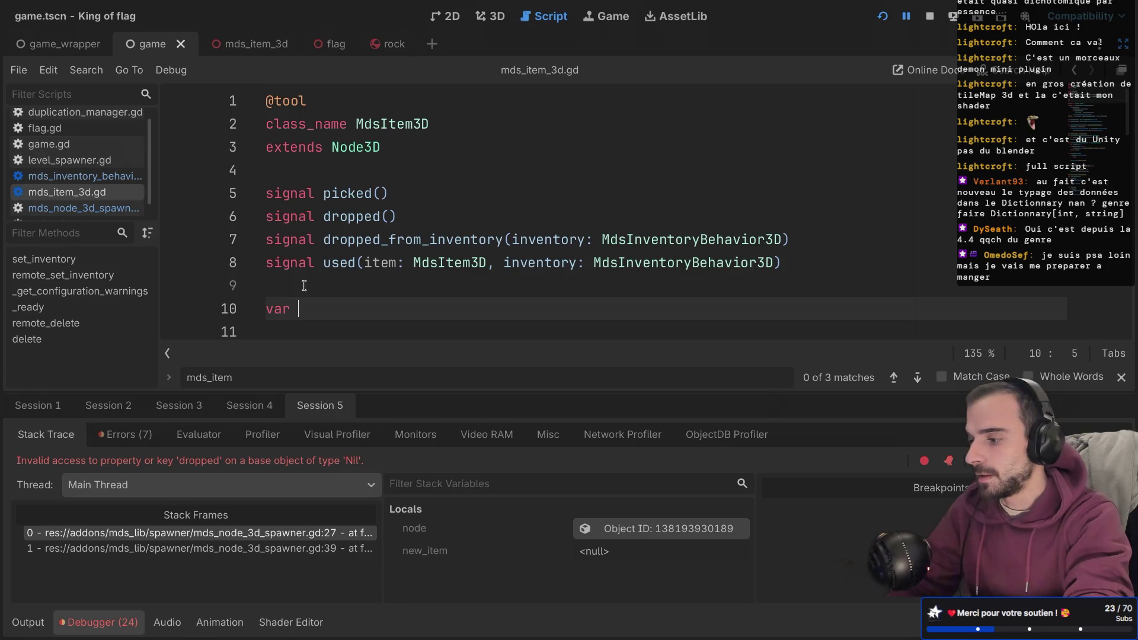
type("\"mds_")
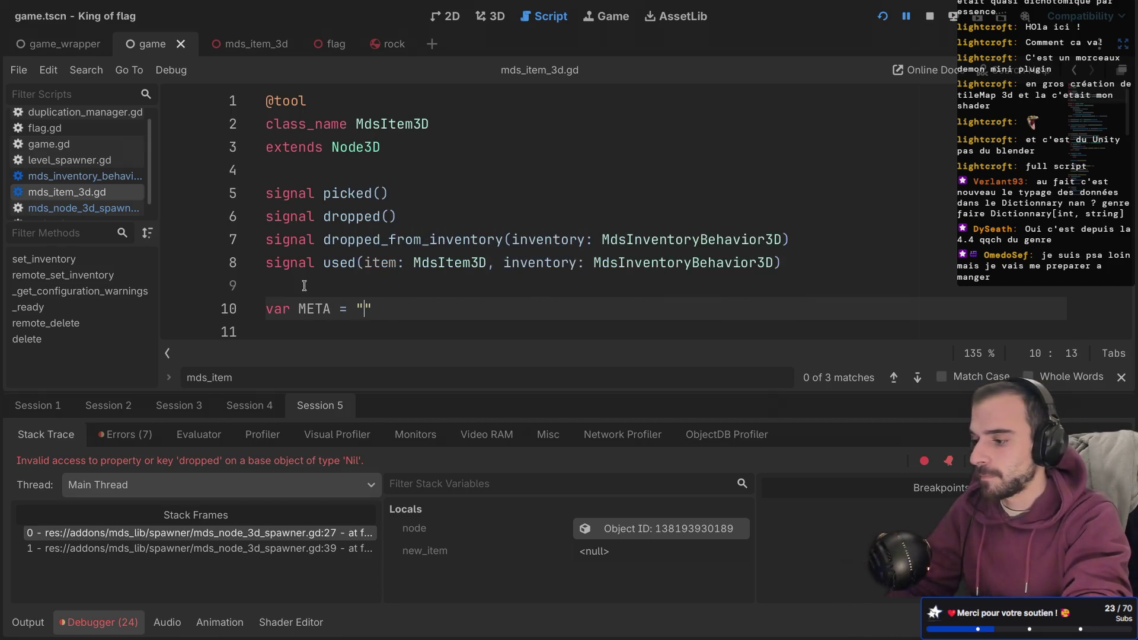
type("item_3d")
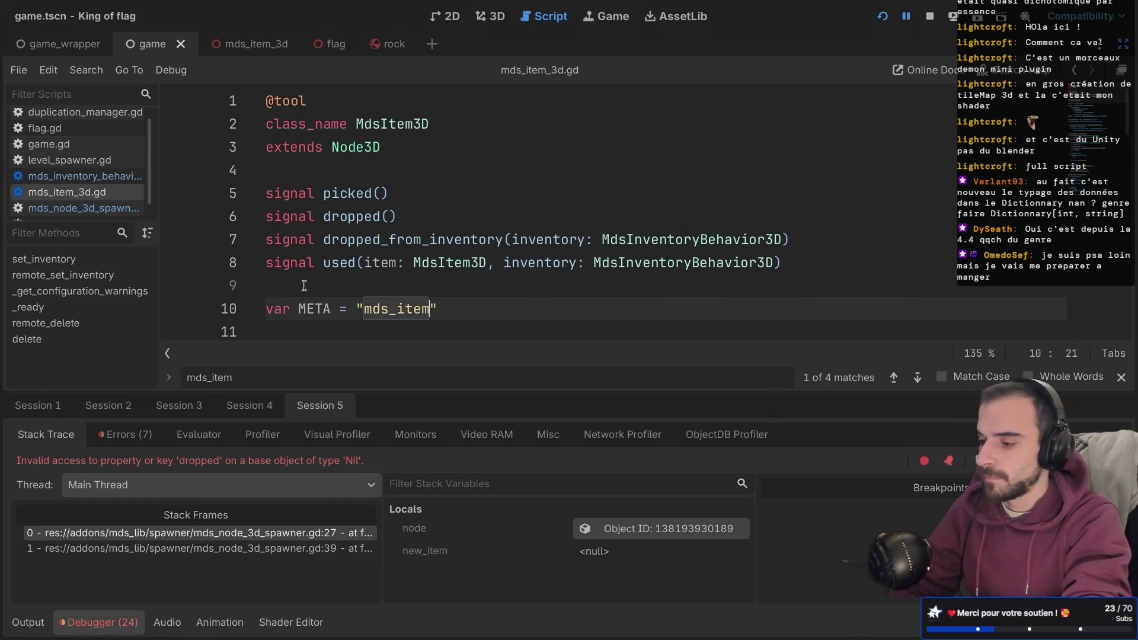
key("ctrl+s")
double_click(400, 309)
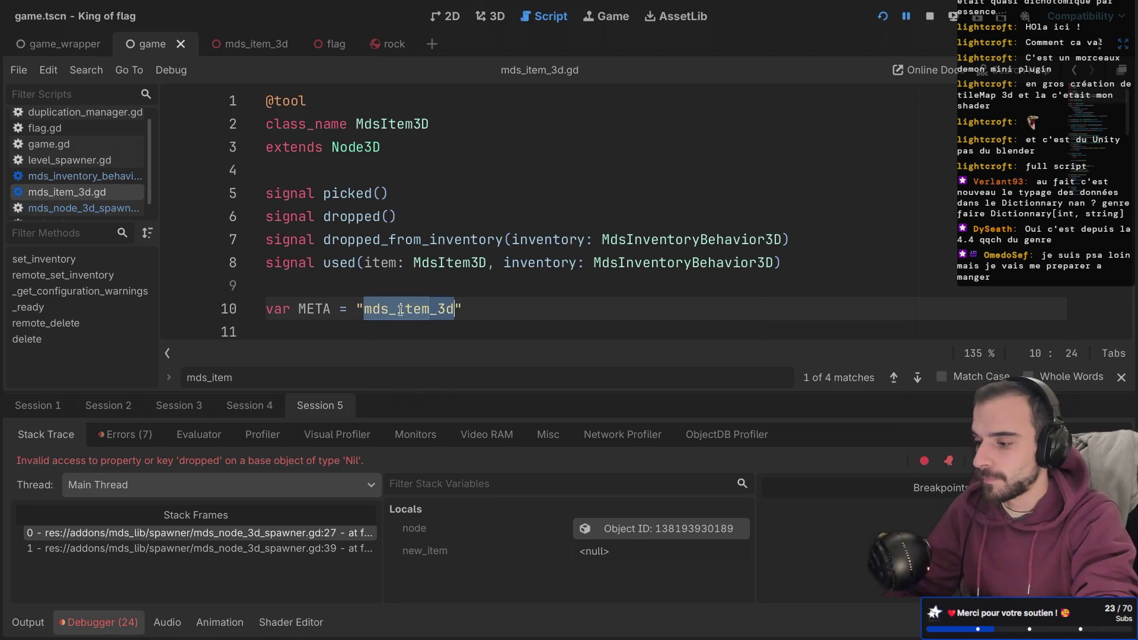
scroll(400, 310, "down", 2)
key("ctrl+f")
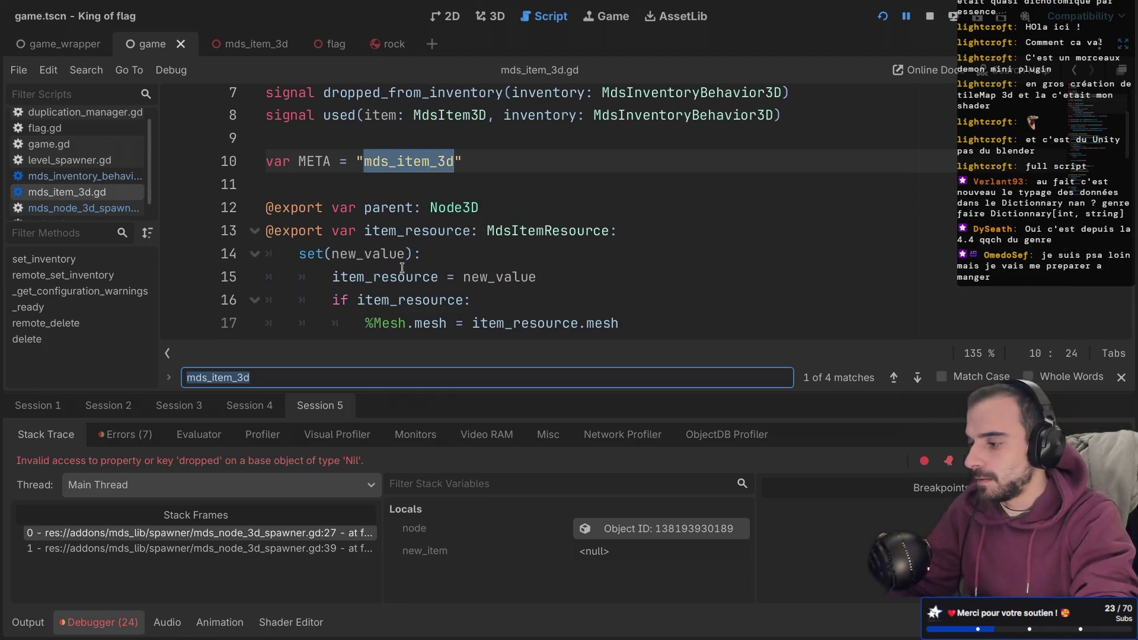
scroll(340, 171, "up", 2)
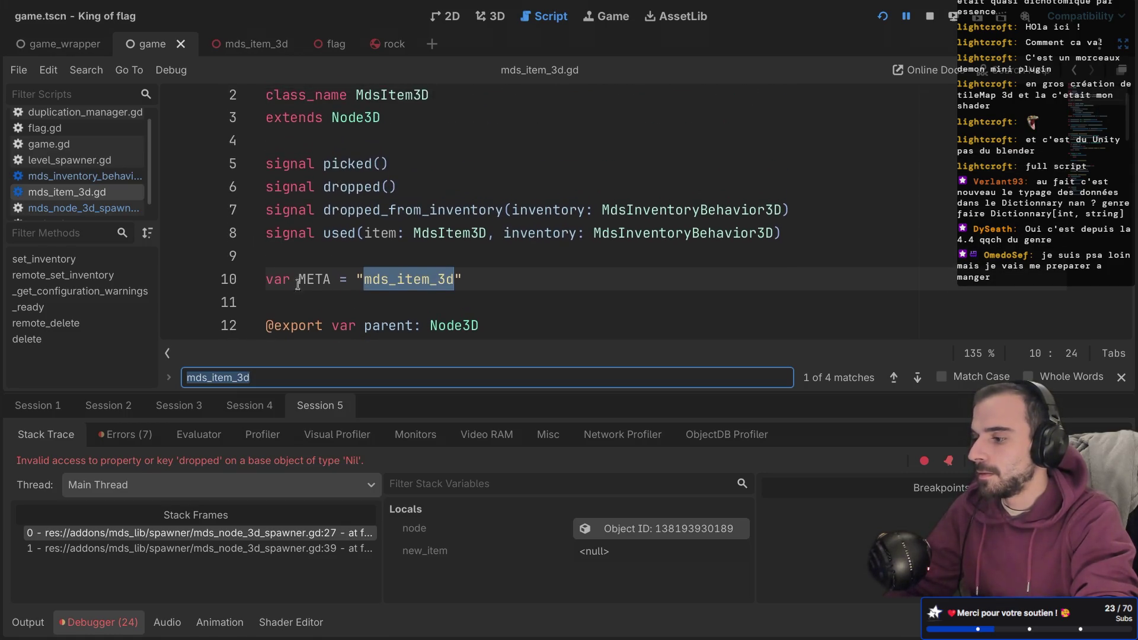
left_click(273, 283)
key("Up")
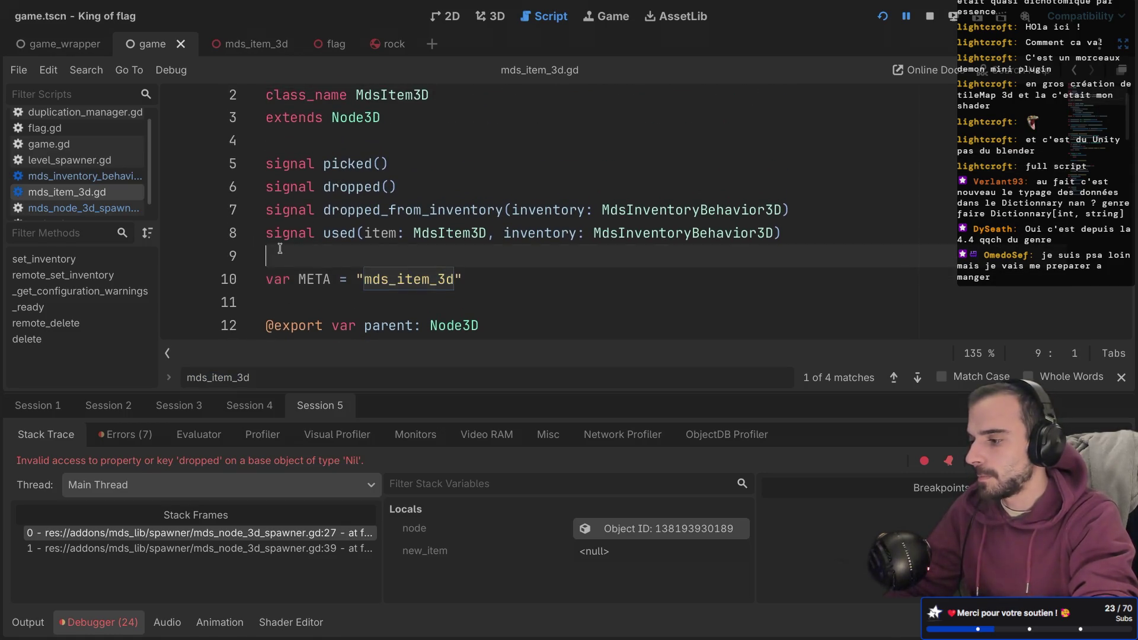
key("Return")
type("@stat")
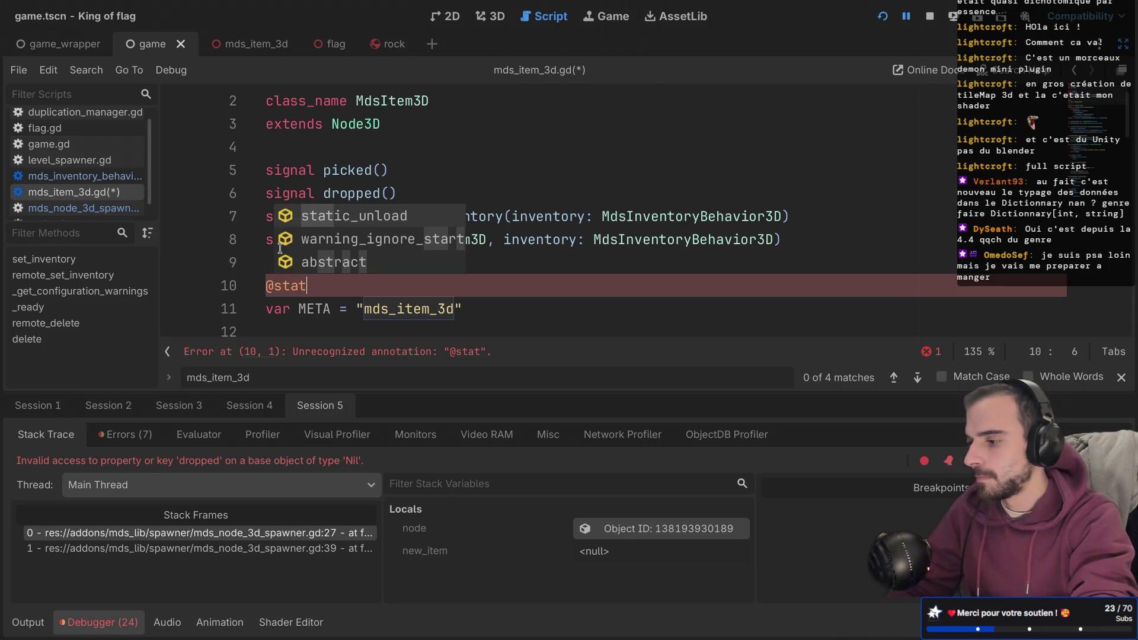
left_click(271, 305)
key("BackSpace")
type("ic")
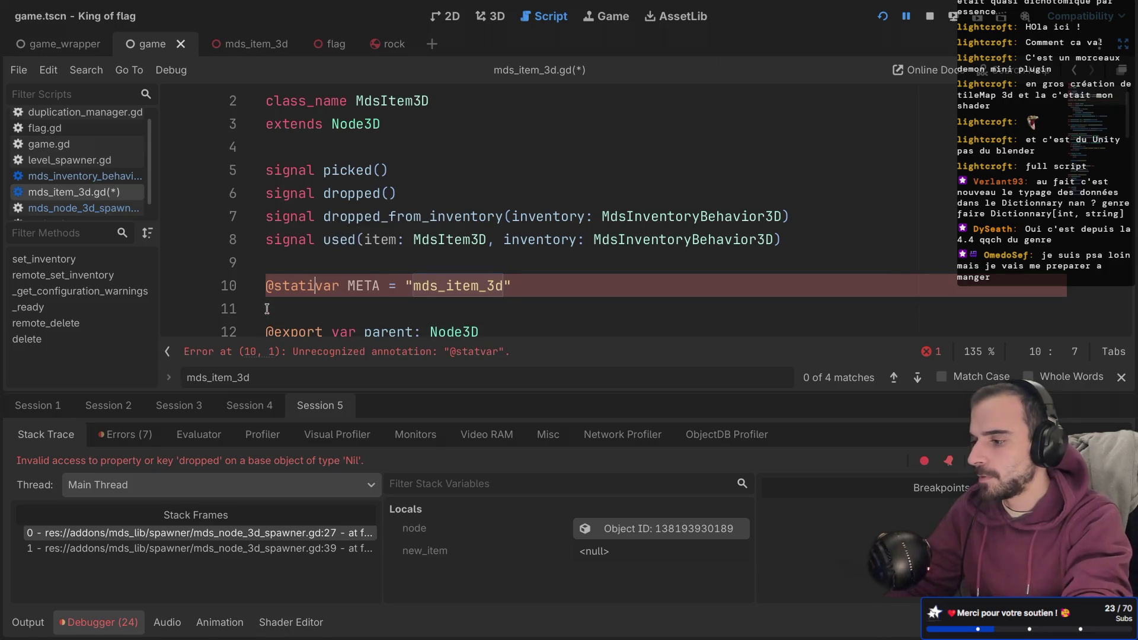
key("ctrl+Right")
key("ctrl+Right")
key("ctrl+Right")
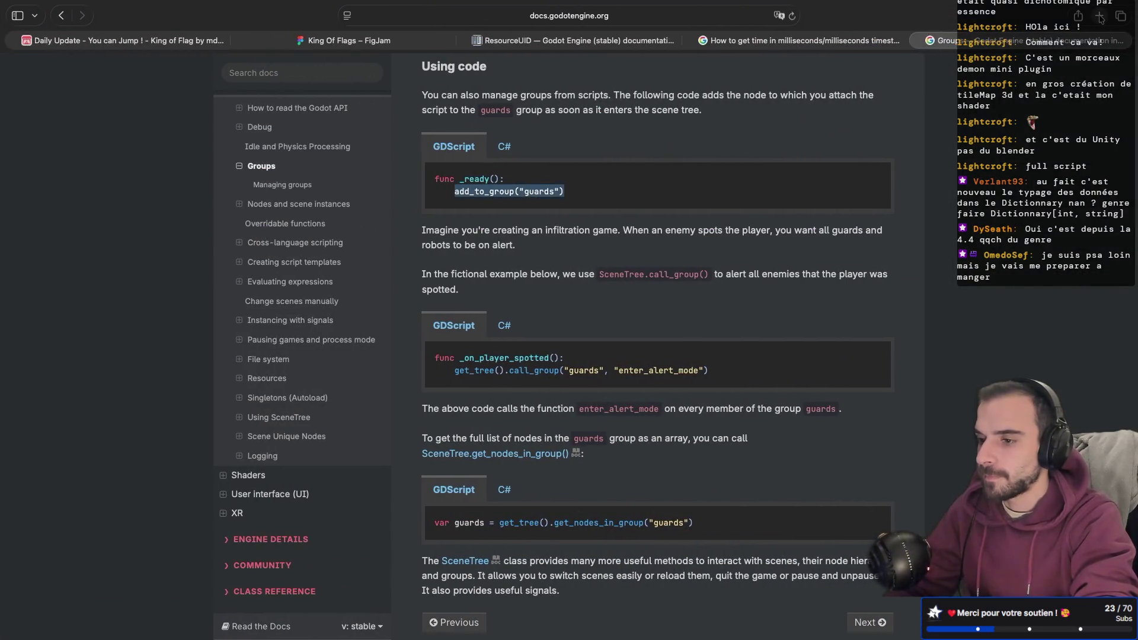
- Search 'variable static godot' in a new tab and read the forum thread 'How to use static variables?'
key("super+t")
type("variab")
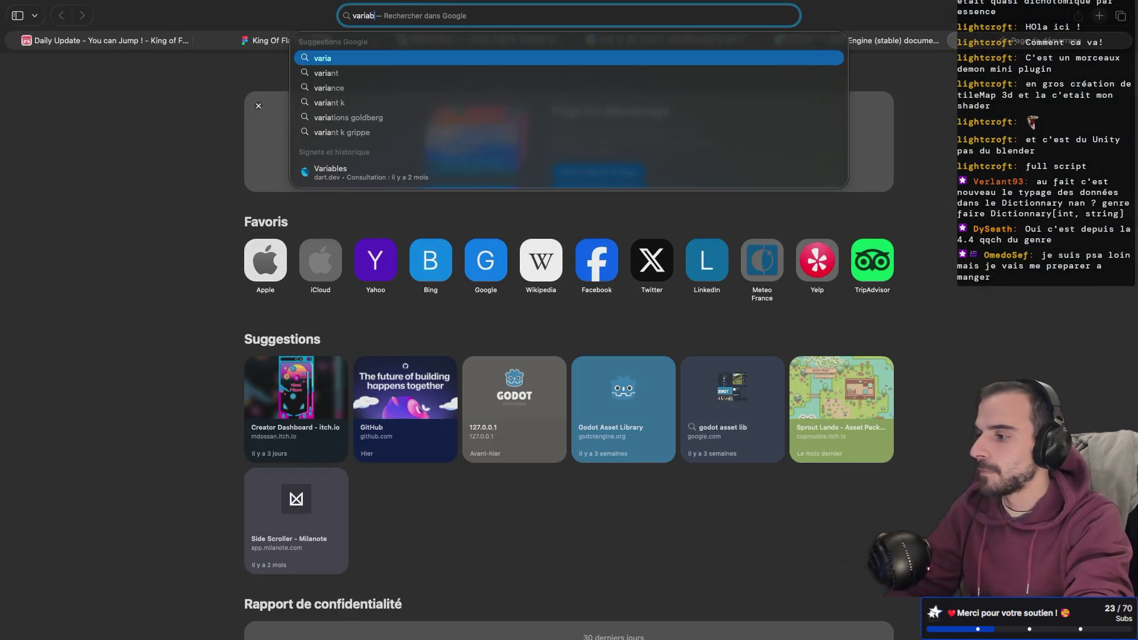
type("le static go")
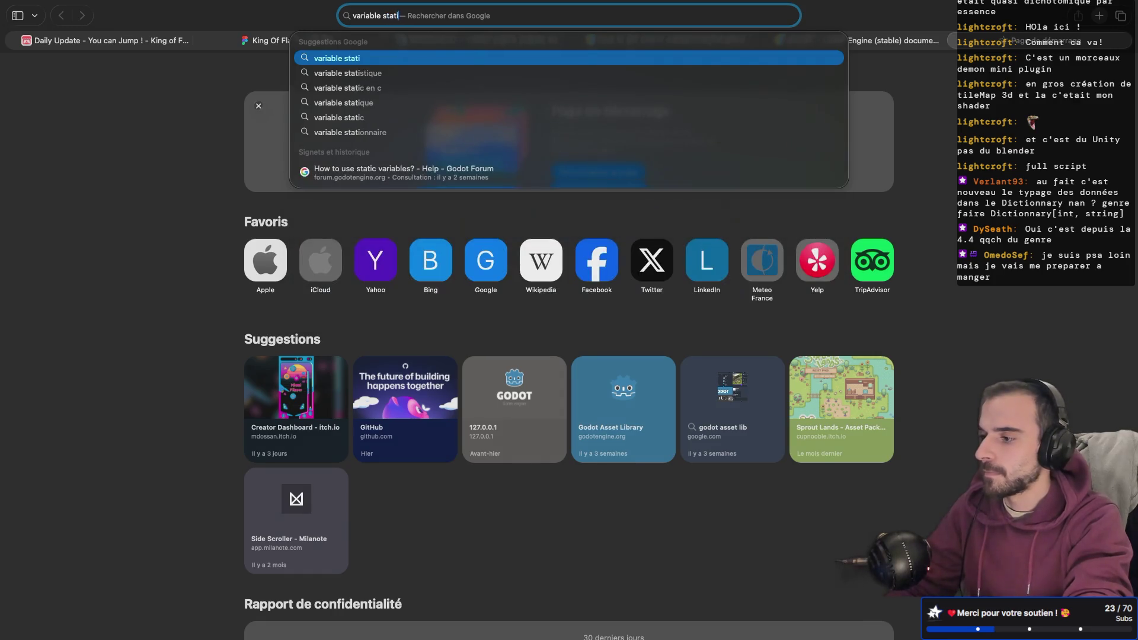
type("dot")
key("Return")
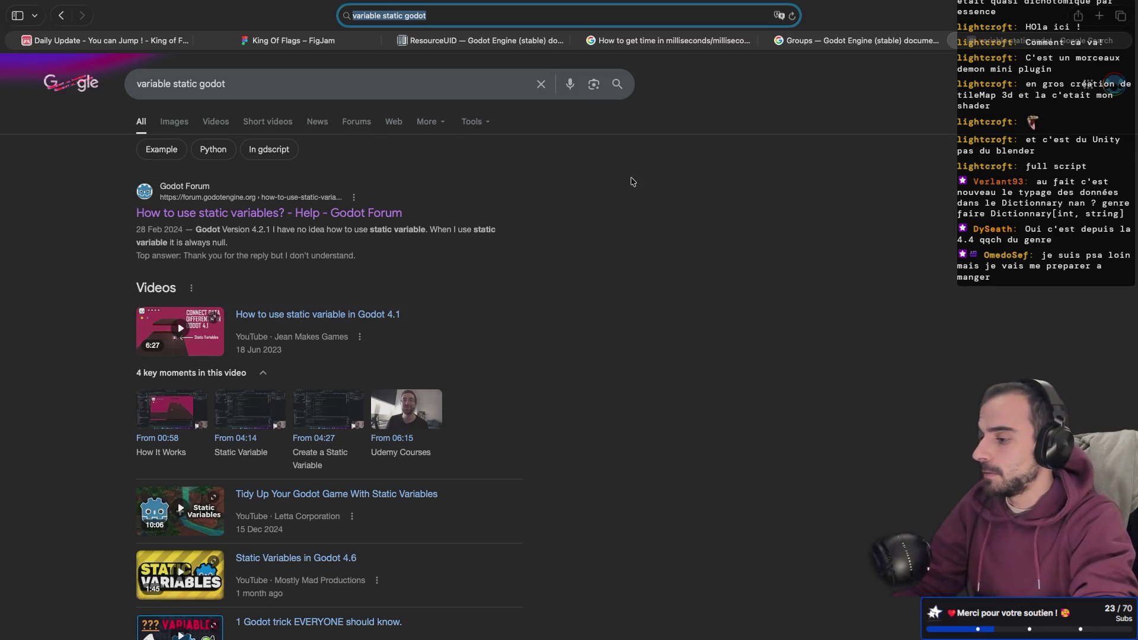
left_click(329, 210)
left_click(329, 211)
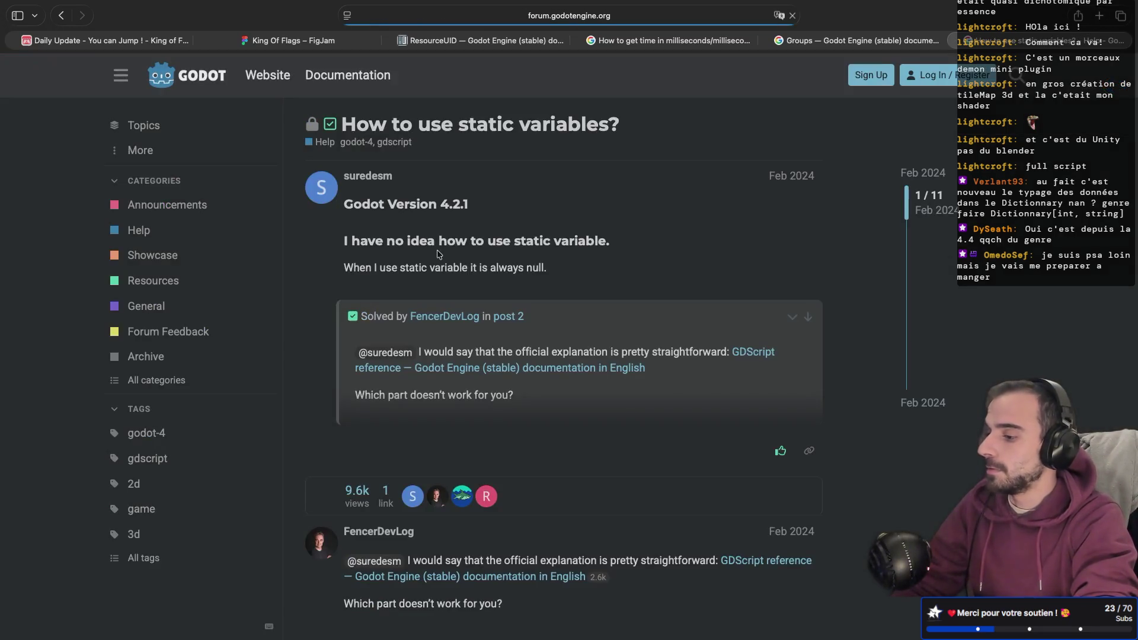
scroll(448, 300, "down", 3)
scroll(449, 300, "down", 4)
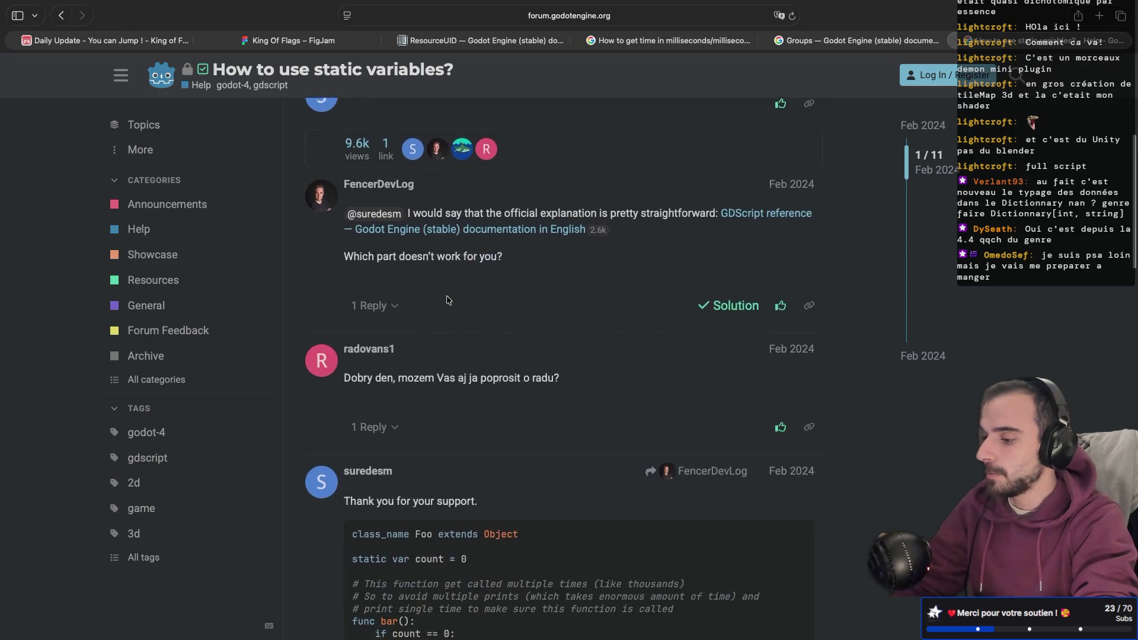
scroll(449, 300, "down", 2)
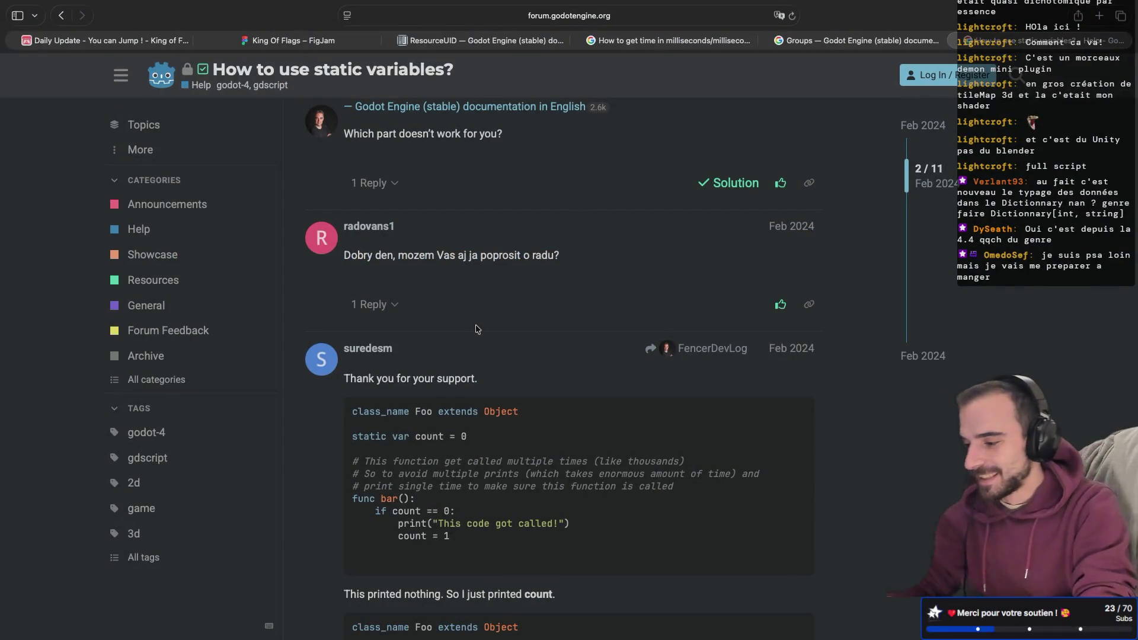
scroll(461, 355, "down", 2)
- Cycle through the desktops past the terminal log back to the Godot script editor
key("ctrl+Left")
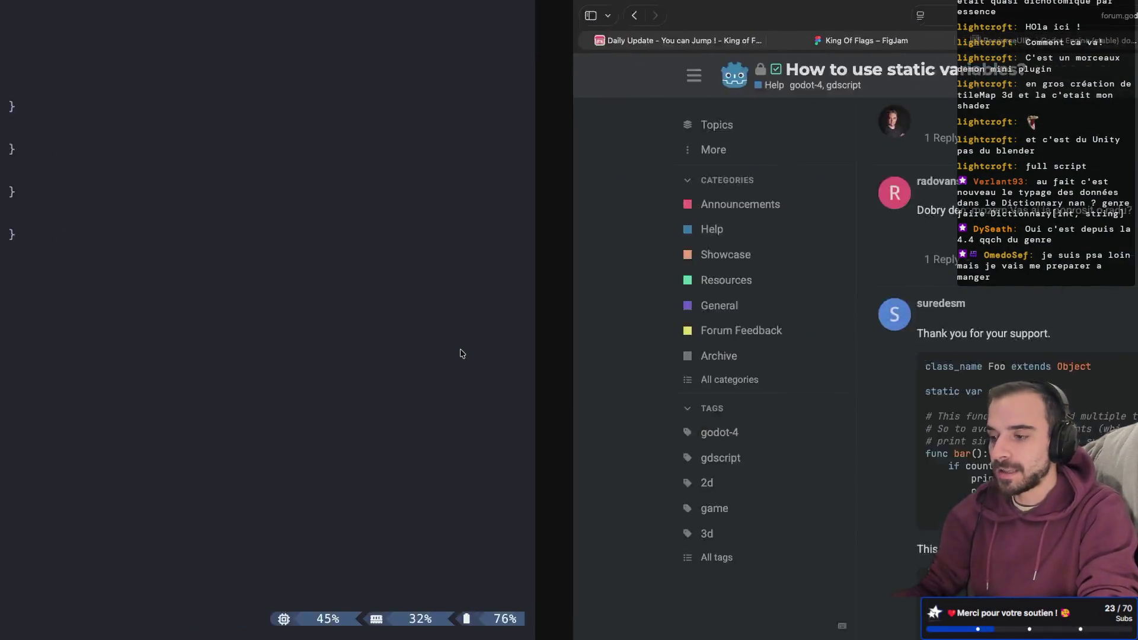
key("ctrl+Left")
key("ctrl+Left")
key("ctrl+Right")
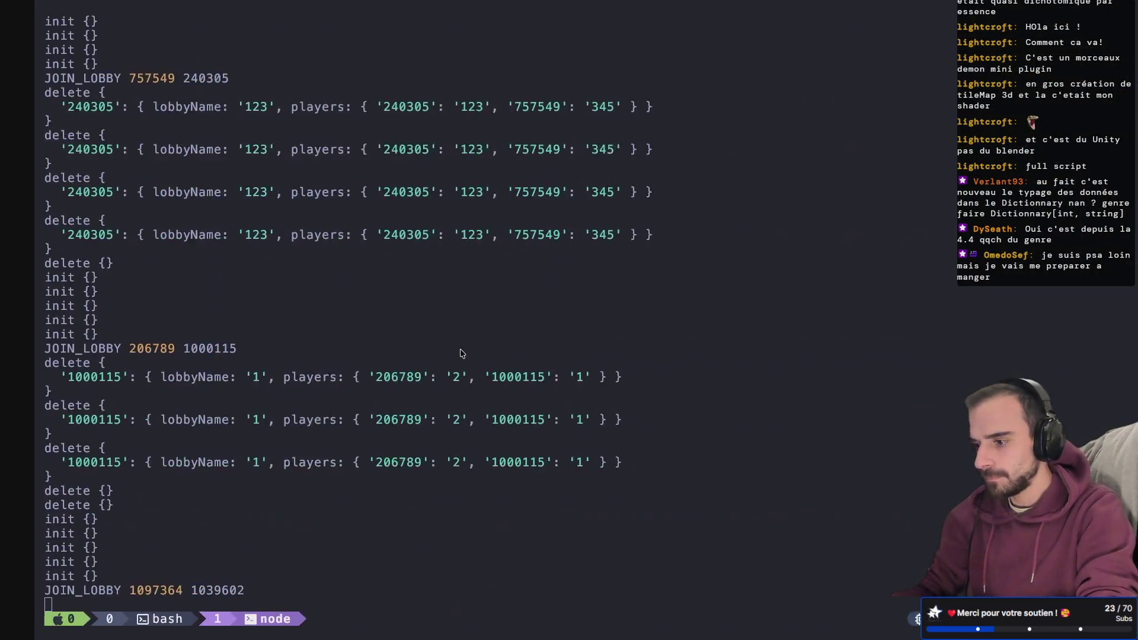
key("ctrl+Left")
key("ctrl+Left")
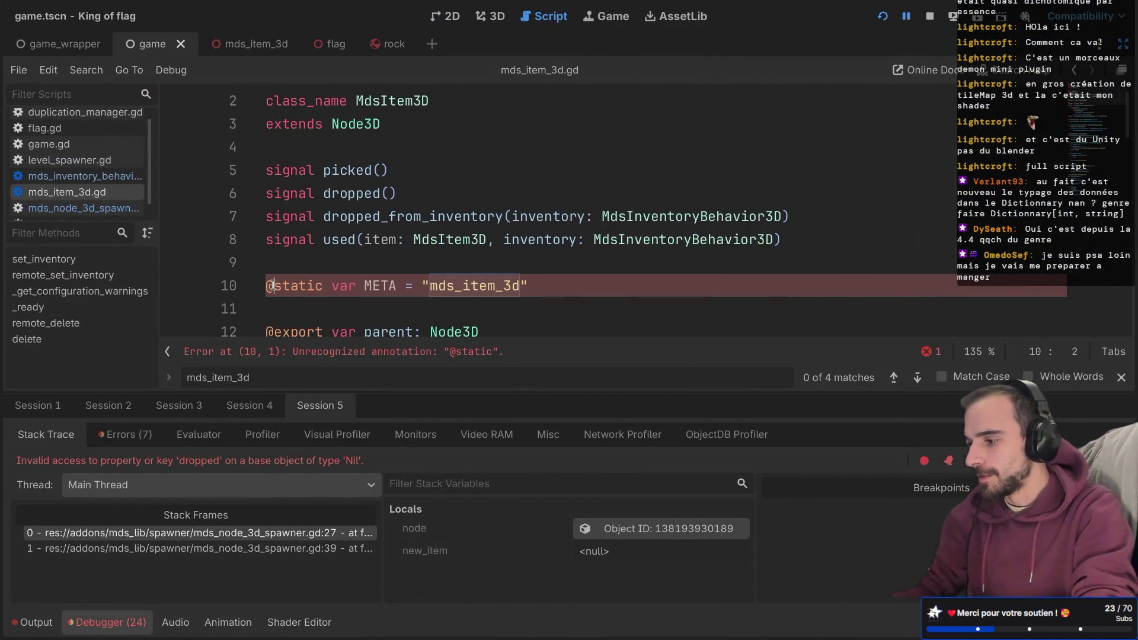
- Turn the declaration into 'static var META' and move it below extends Node3D
key("BackSpace")
scroll(521, 272, "down", 2)
scroll(521, 272, "up", 2)
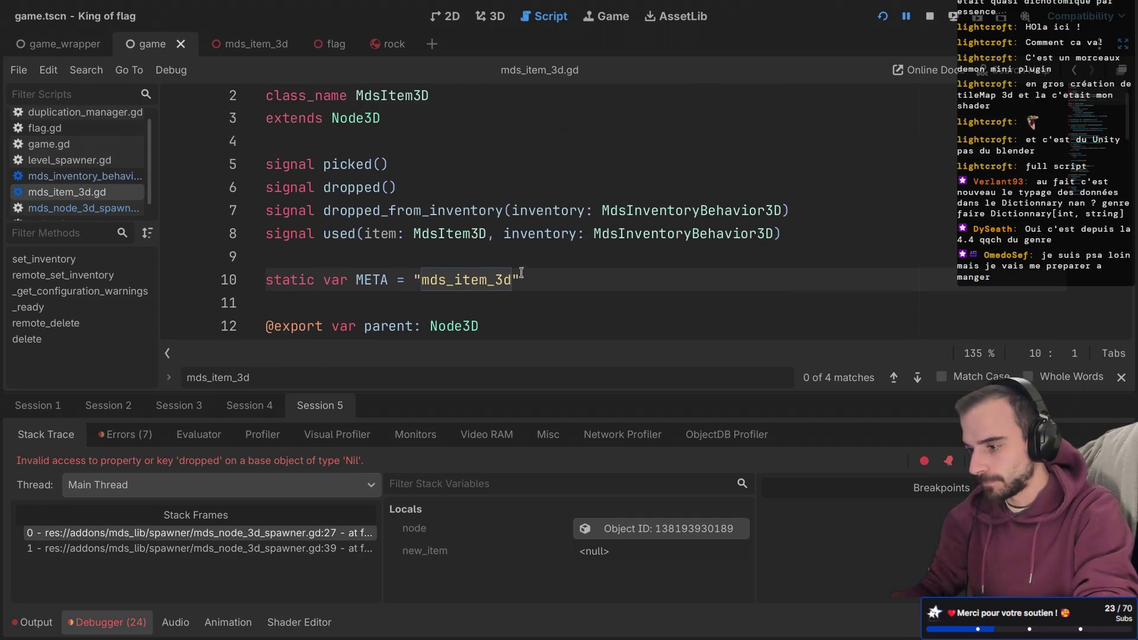
left_click_drag(521, 273, 512, 254)
key("ctrl+x")
left_click(459, 118)
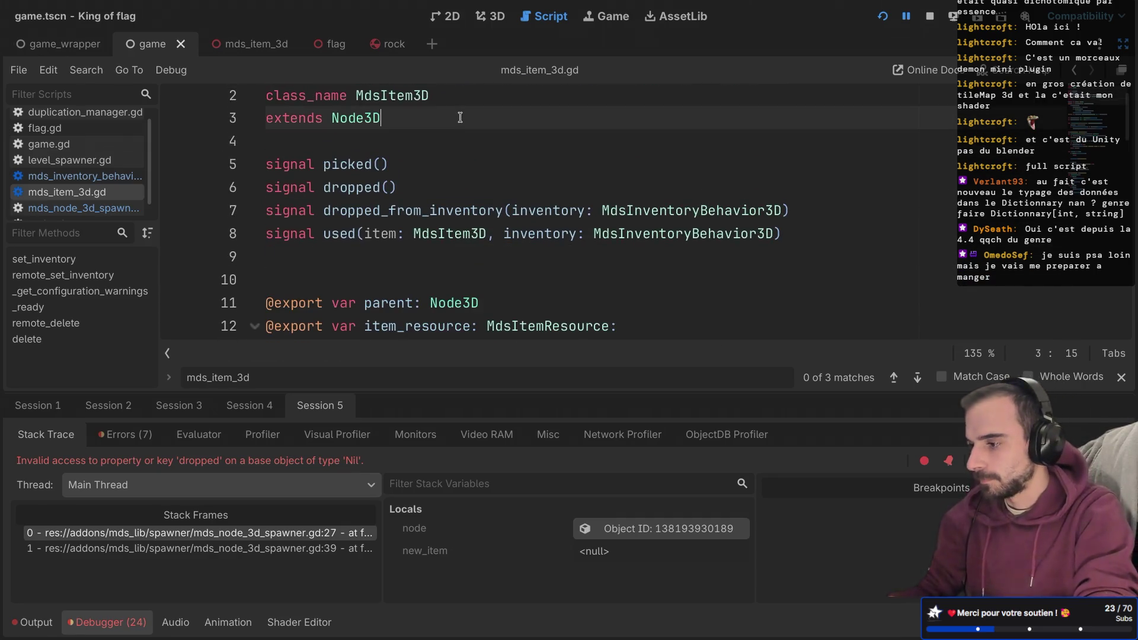
key("Return")
key("Down")
key("ctrl+v")
- Remove the leftover blank lines around the moved META declaration and after the signals
left_click(308, 218)
left_click(283, 157)
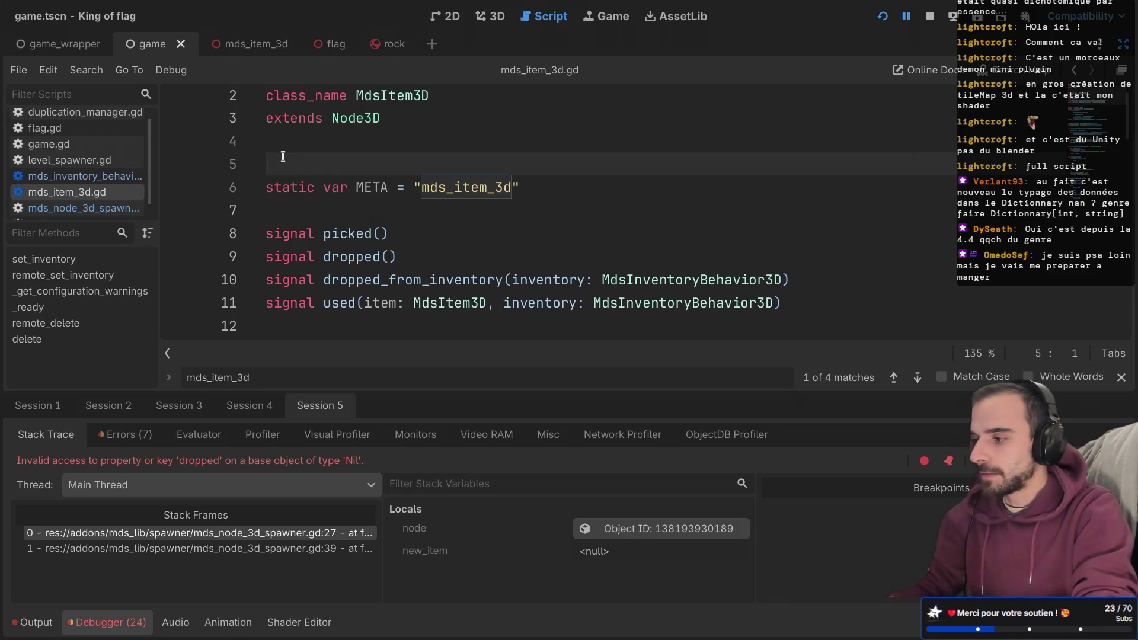
key("BackSpace")
left_click(354, 168)
scroll(326, 249, "down", 2)
left_click(309, 218)
key("BackSpace")
scroll(320, 219, "up", 3)
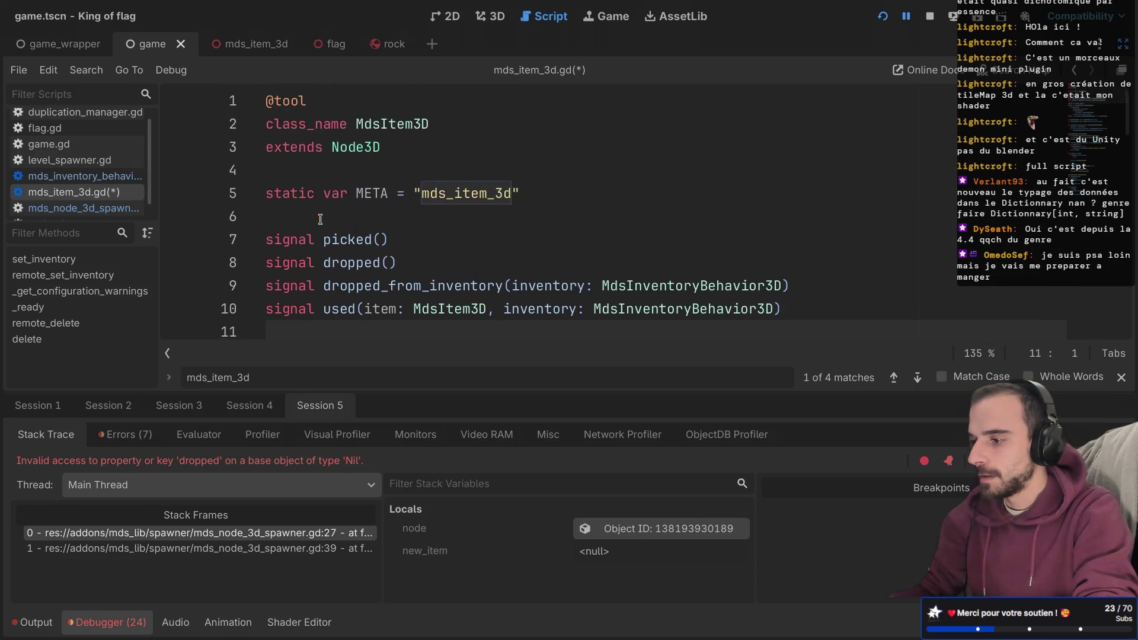
- Replace the hard-coded 'mds_item_3d' group name on line 44 and the line 47 string with META
double_click(441, 194)
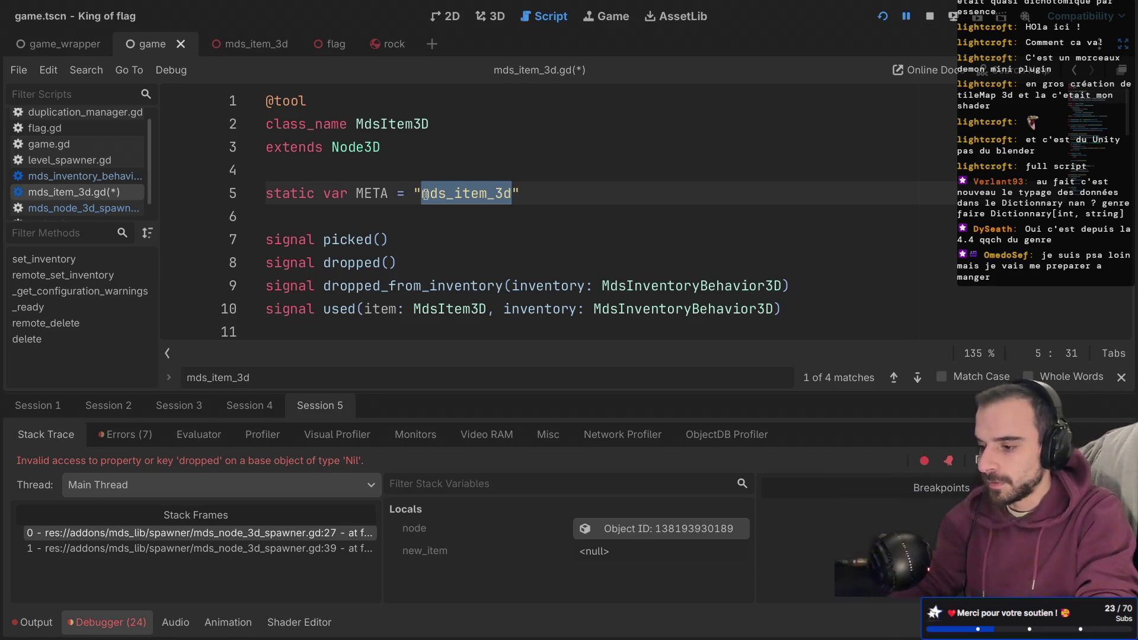
key("ctrl+f")
left_click(914, 378)
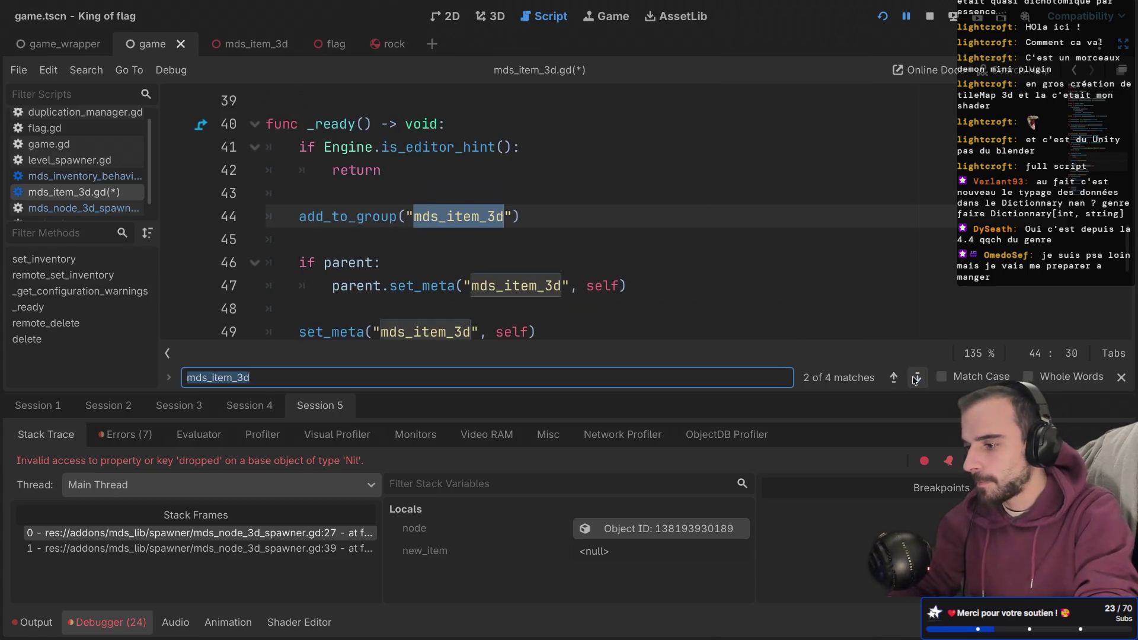
double_click(461, 225)
key("BackSpace")
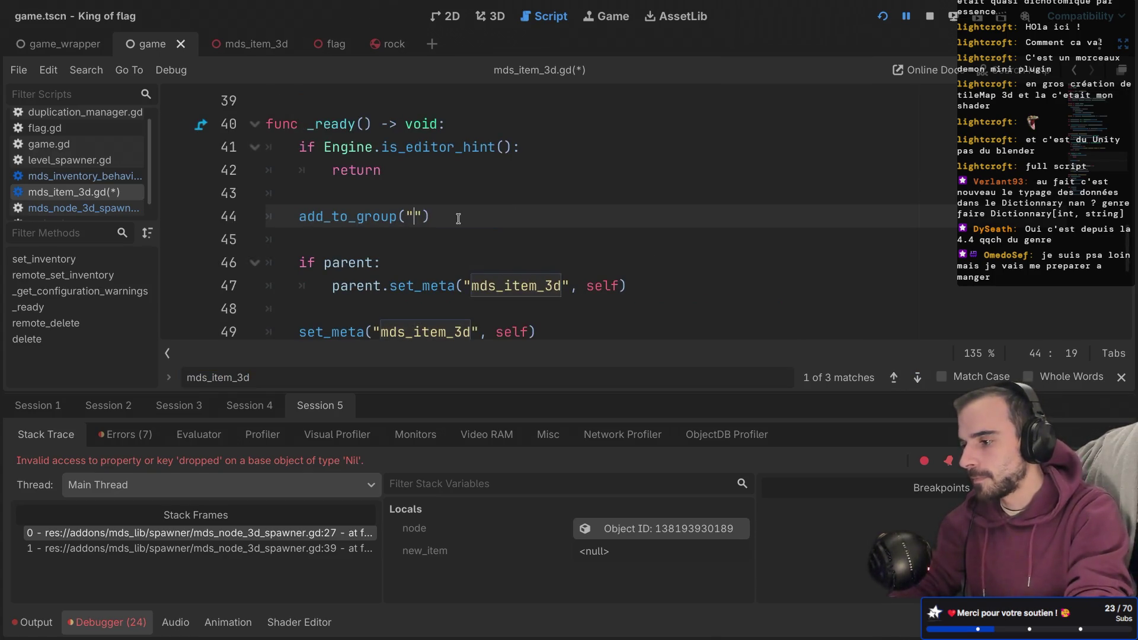
type("META")
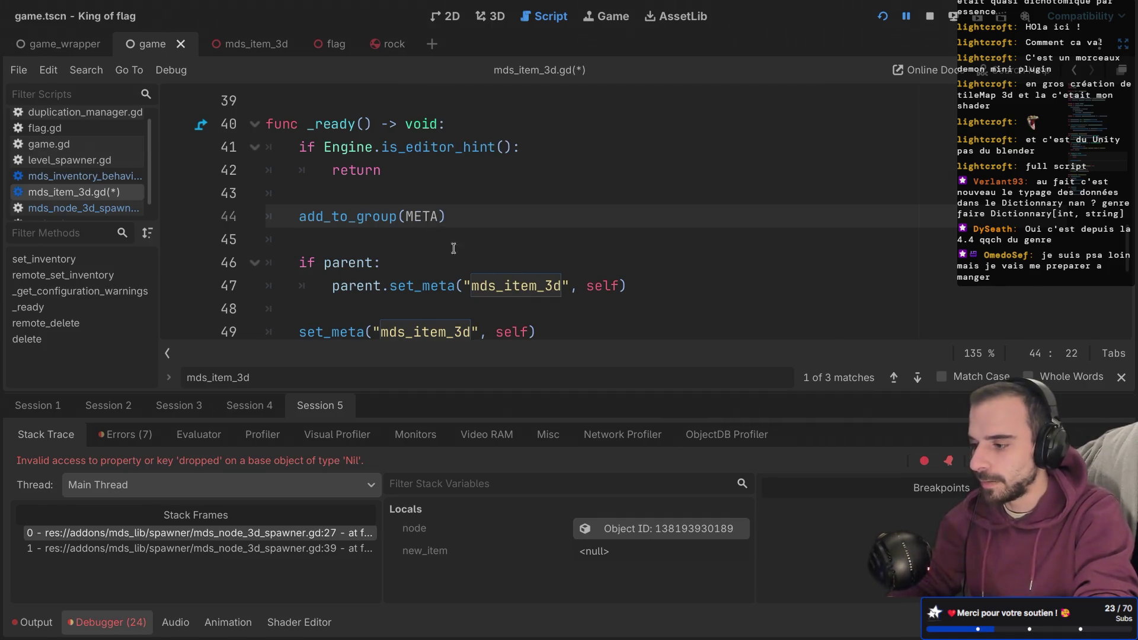
double_click(418, 216)
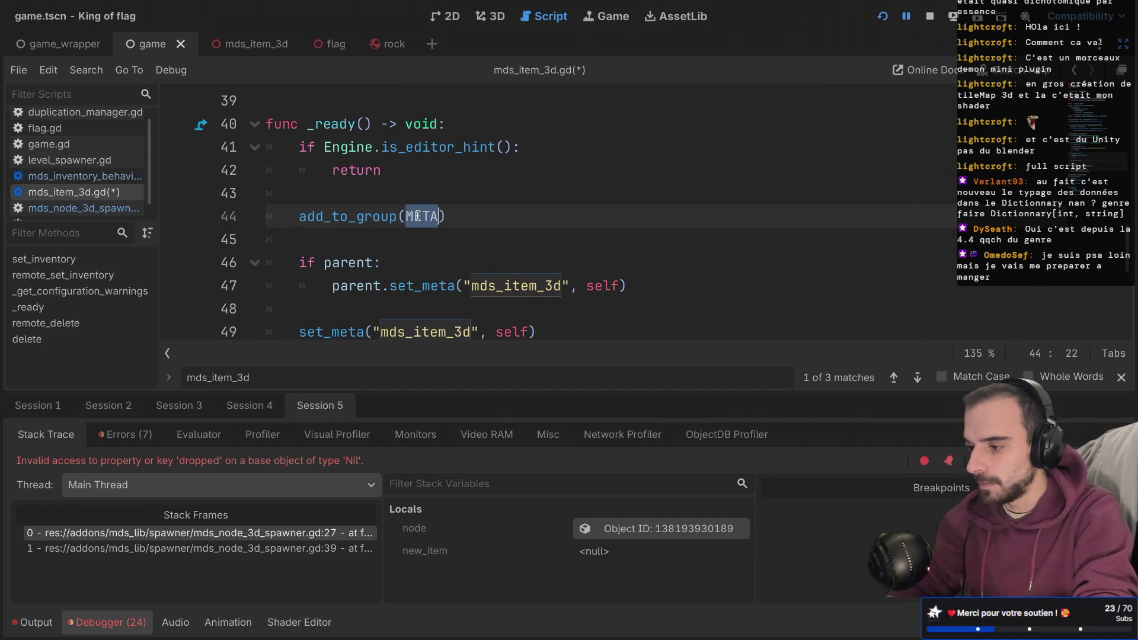
left_click(915, 377)
key("ctrl+v")
left_click(915, 377)
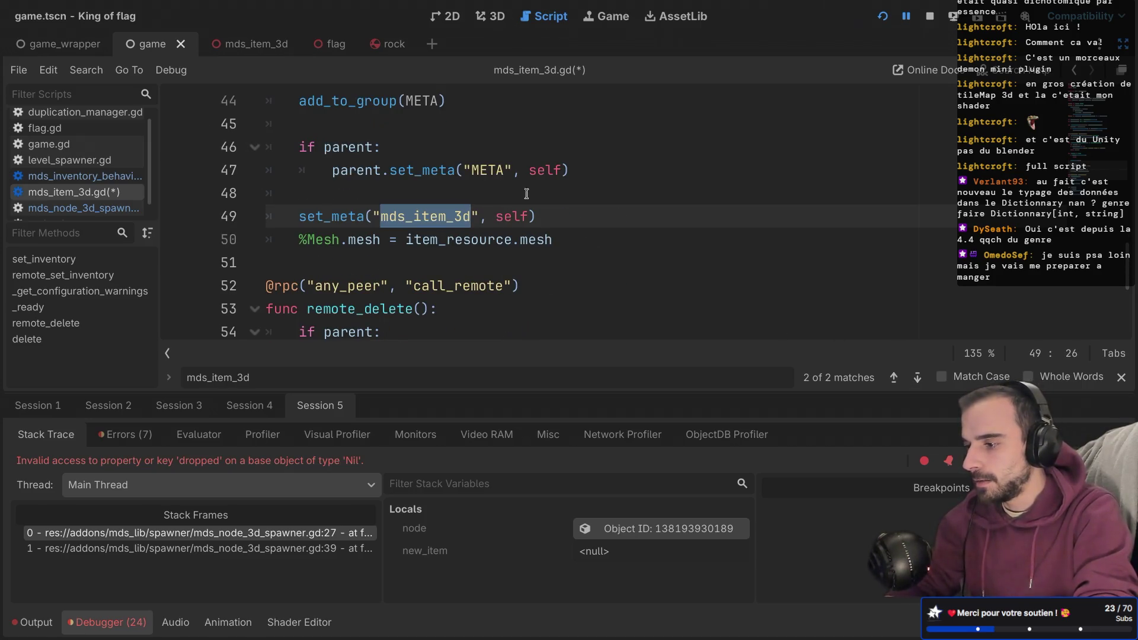
- Fix line 47 to pass the META variable instead of the quoted "META" text
left_click_drag(514, 170, 463, 170)
key("ctrl+c")
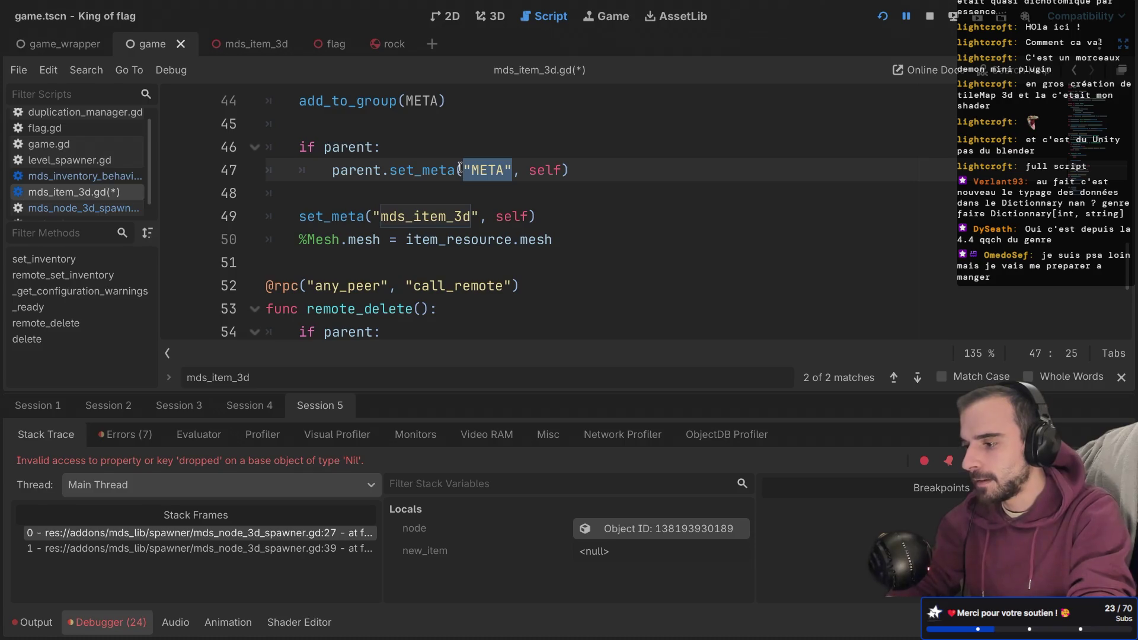
key("BackSpace")
type("M")
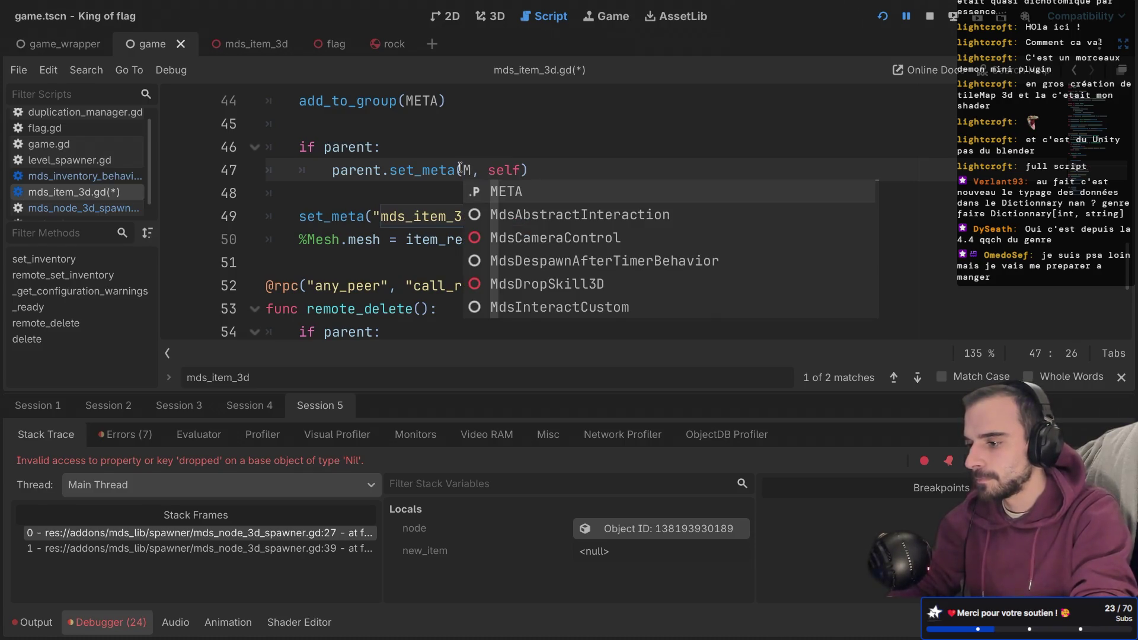
key("Return")
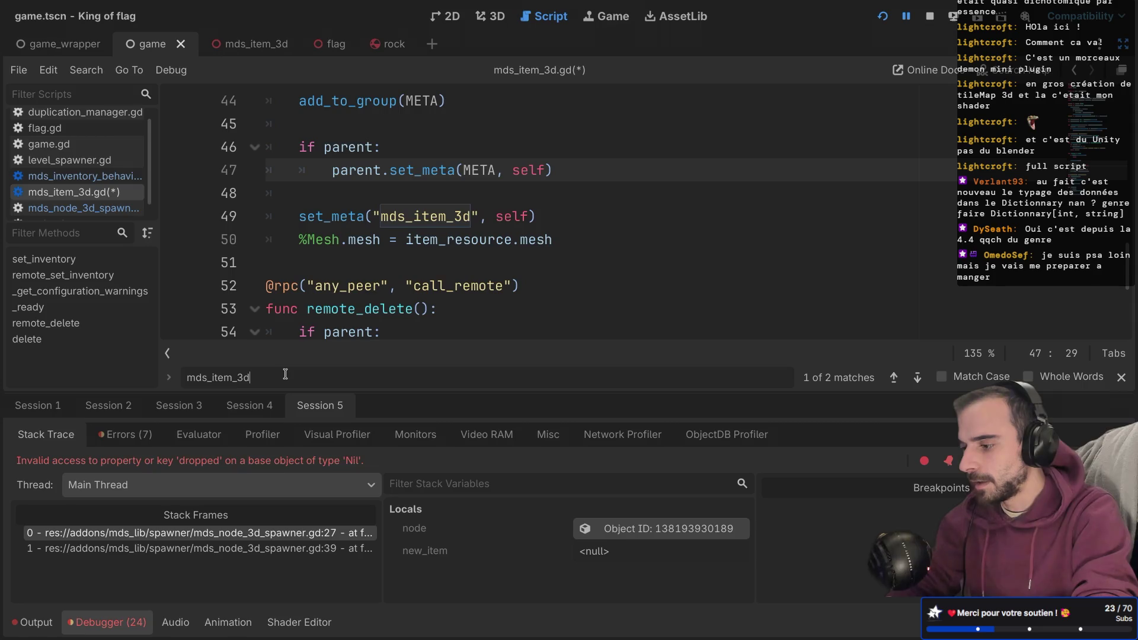
type("\"")
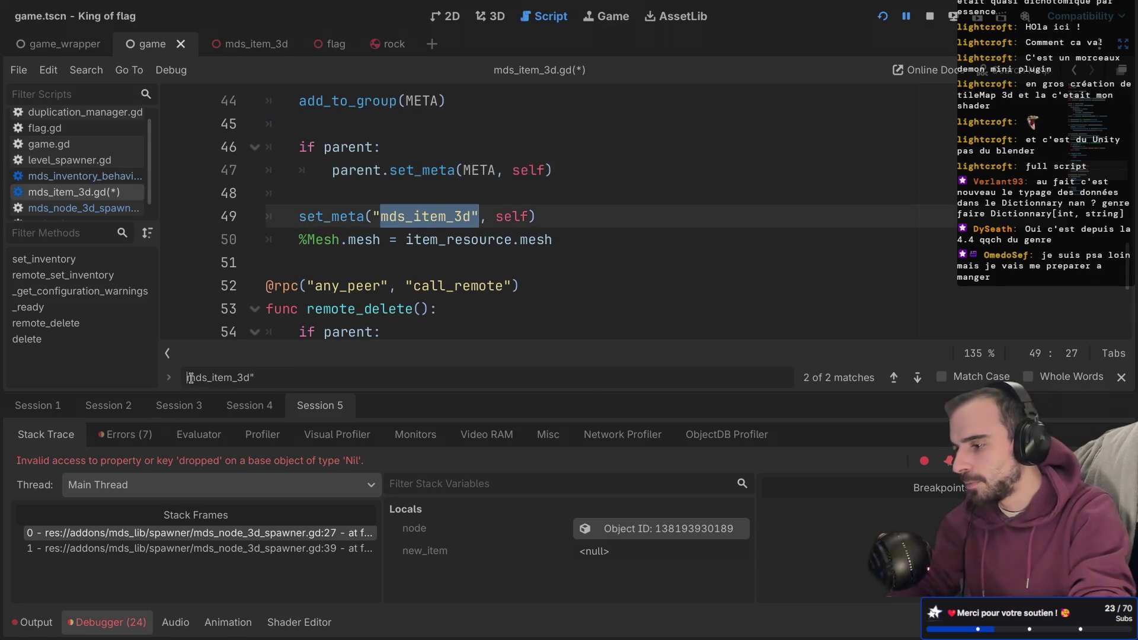
key("Return")
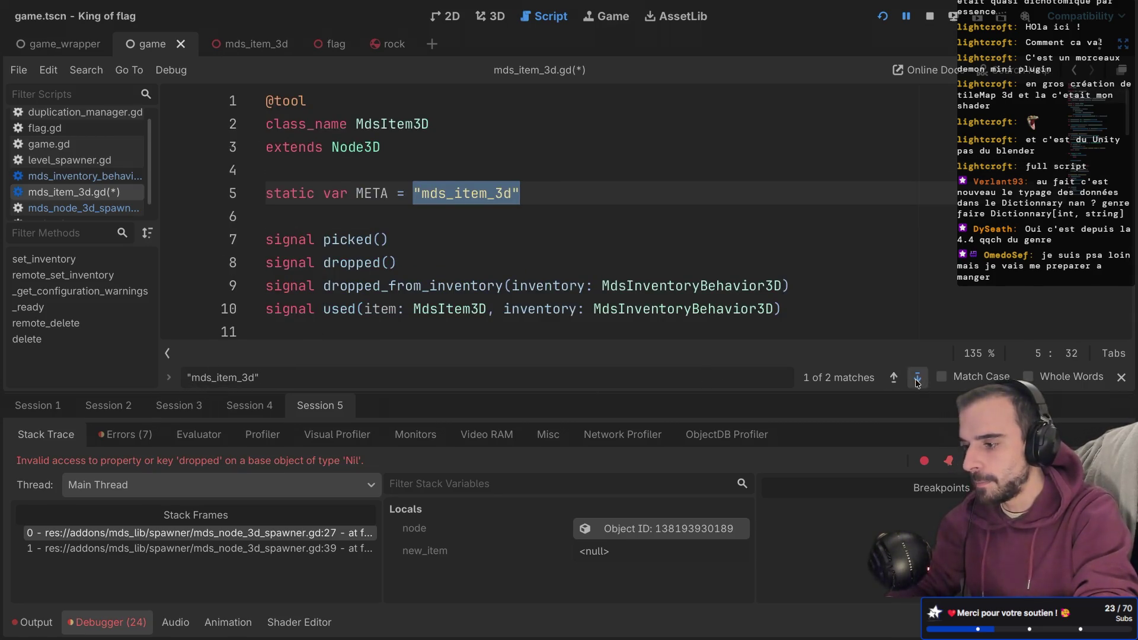
- Replace the 'mds_item_3d' string on line 49 with META and save mds_item_3d.gd
left_click(917, 379)
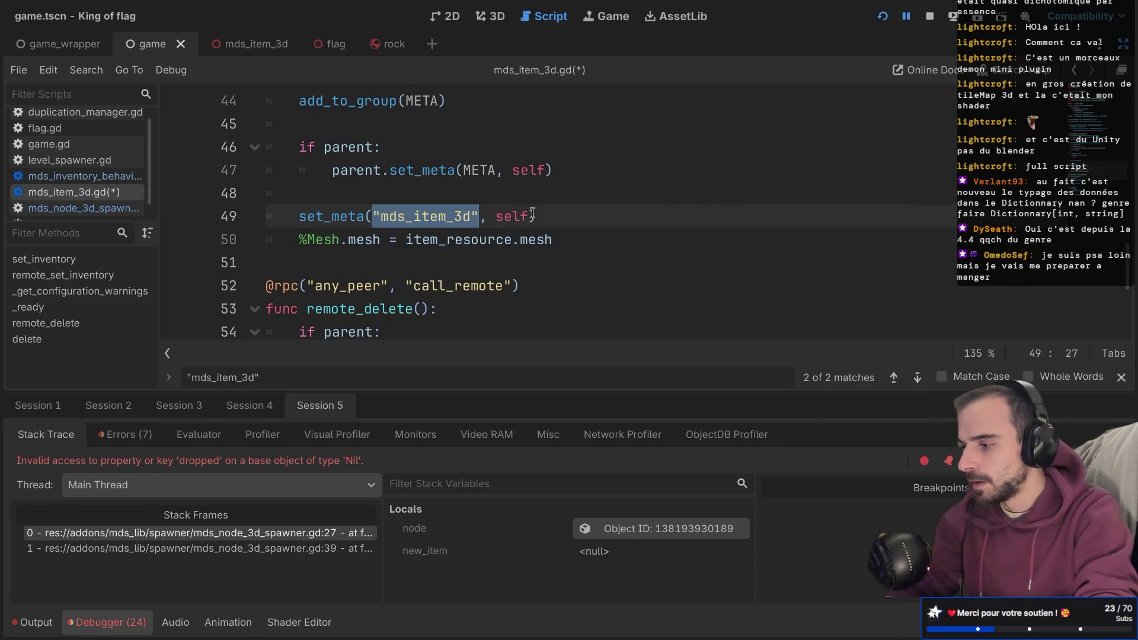
left_click(460, 215)
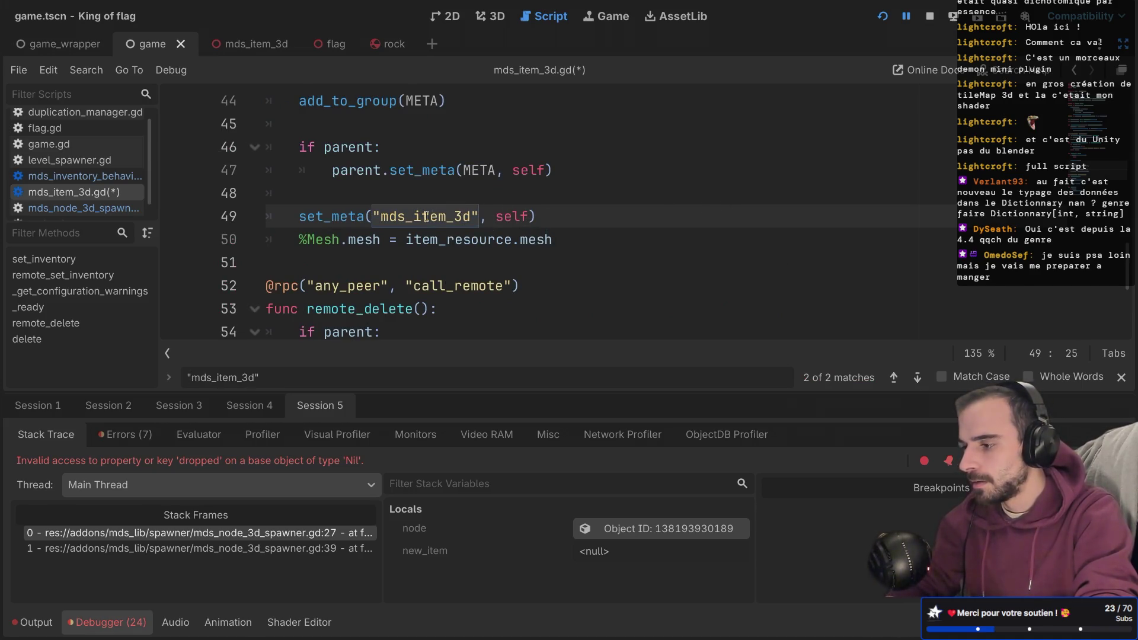
left_click_drag(373, 216, 477, 216)
type("META")
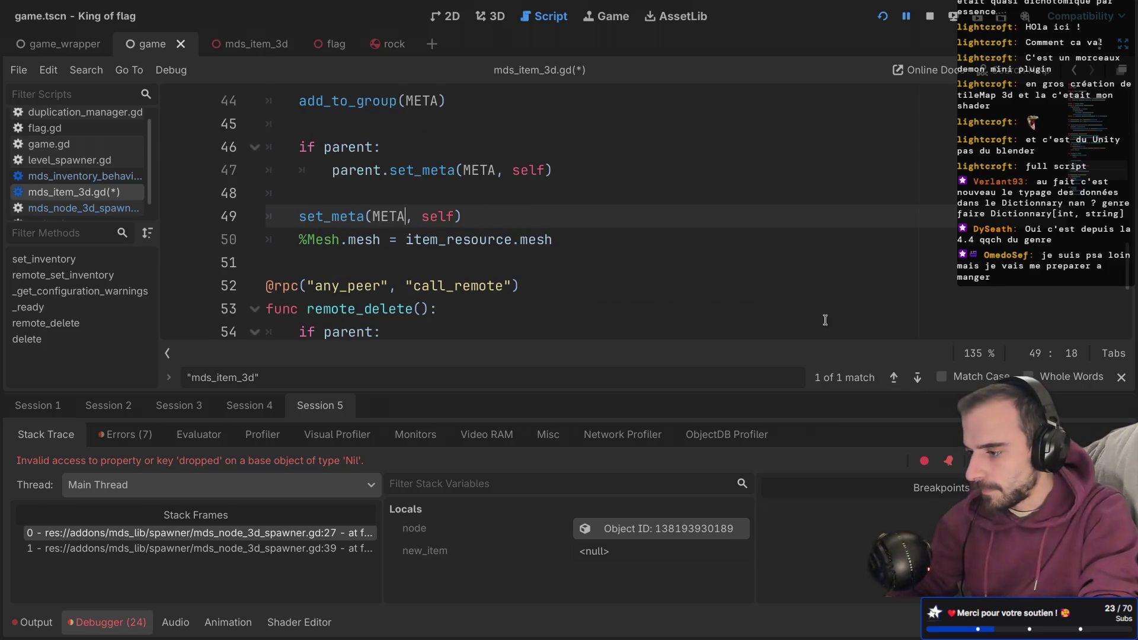
key("ctrl+s")
left_click(83, 176)
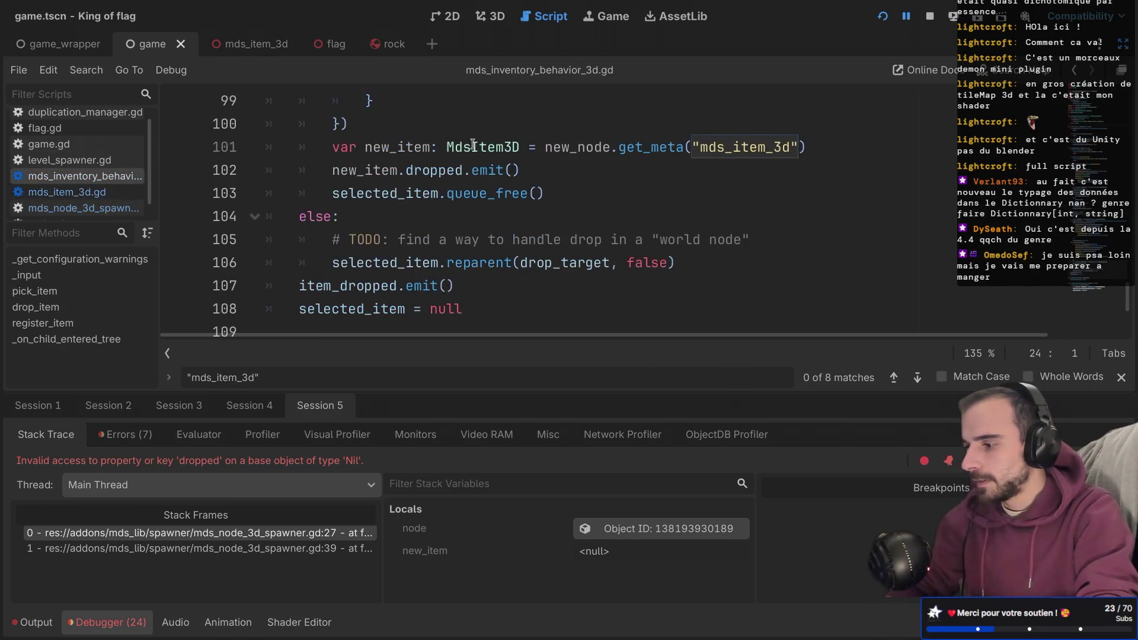
- Paste META over the first three 'mds_item_3d' matches found with Find Next
key("BackSpace")
key("BackSpace")
key("BackSpace")
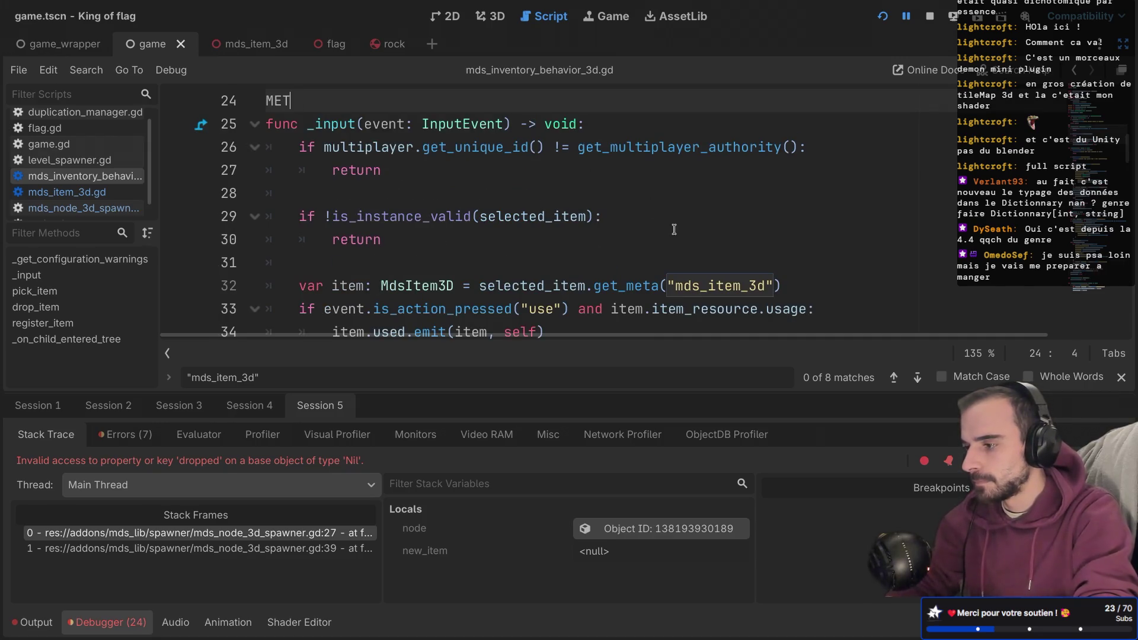
left_click(917, 377)
key("ctrl+v")
left_click(913, 378)
key("ctrl+v")
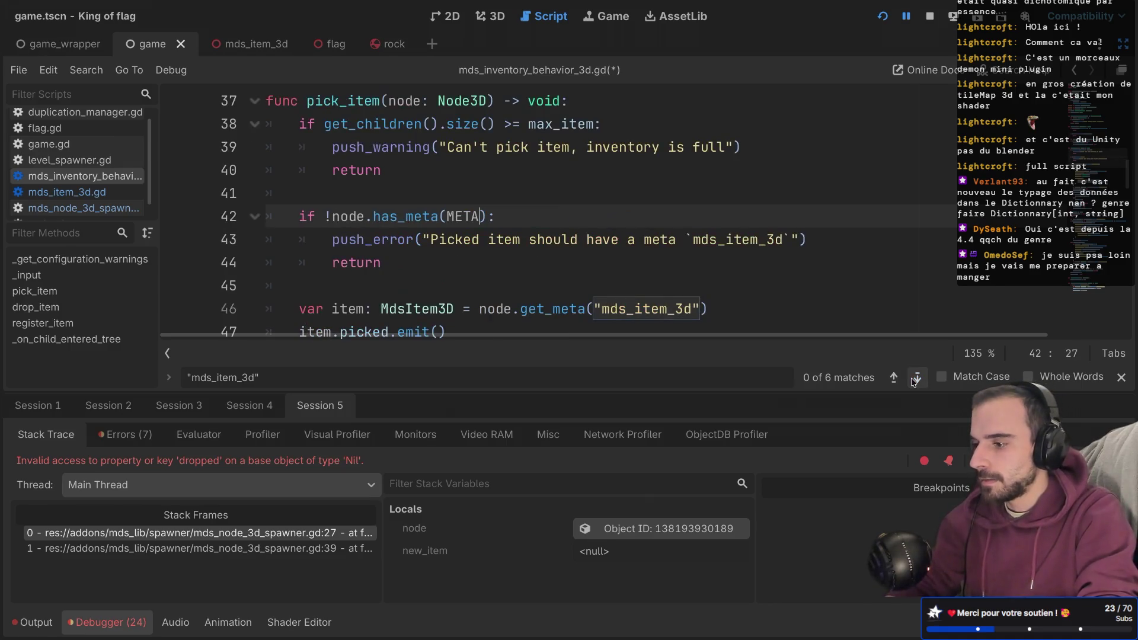
left_click(913, 378)
key("ctrl+v")
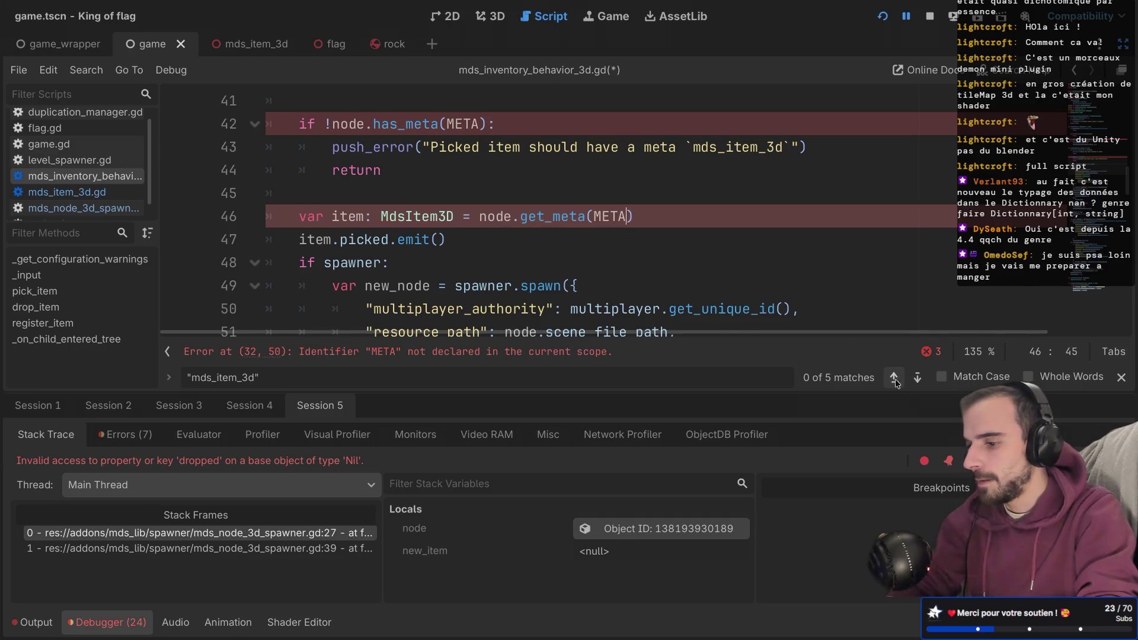
- Write MdsItem3D.META into the has_meta() call on line 114 and copy it
left_click(893, 379)
left_click(893, 379)
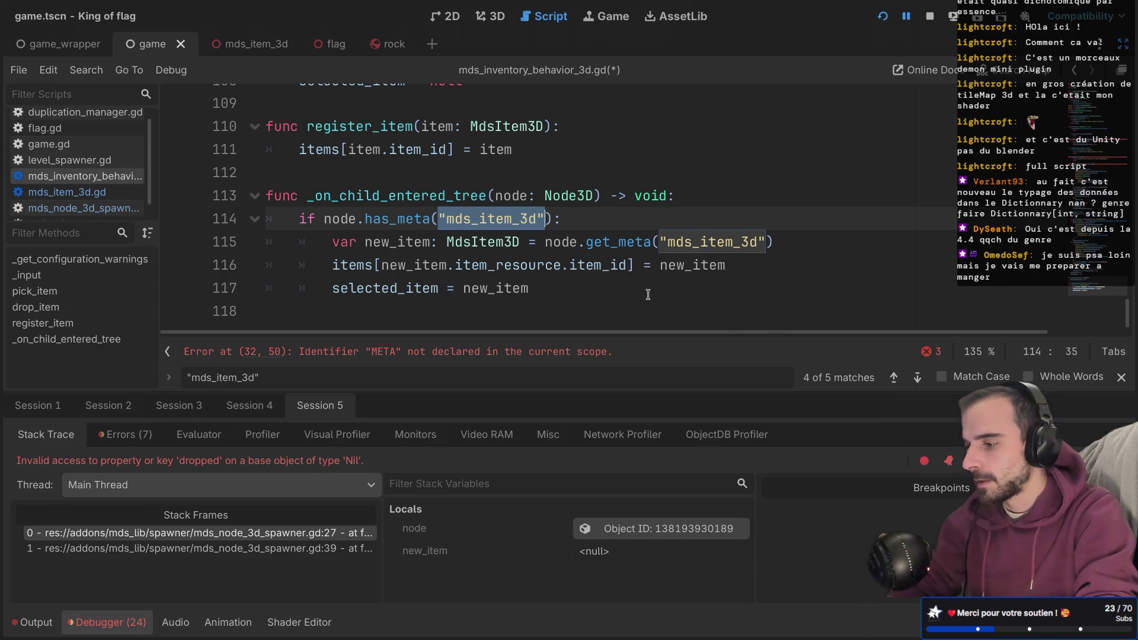
type("I")
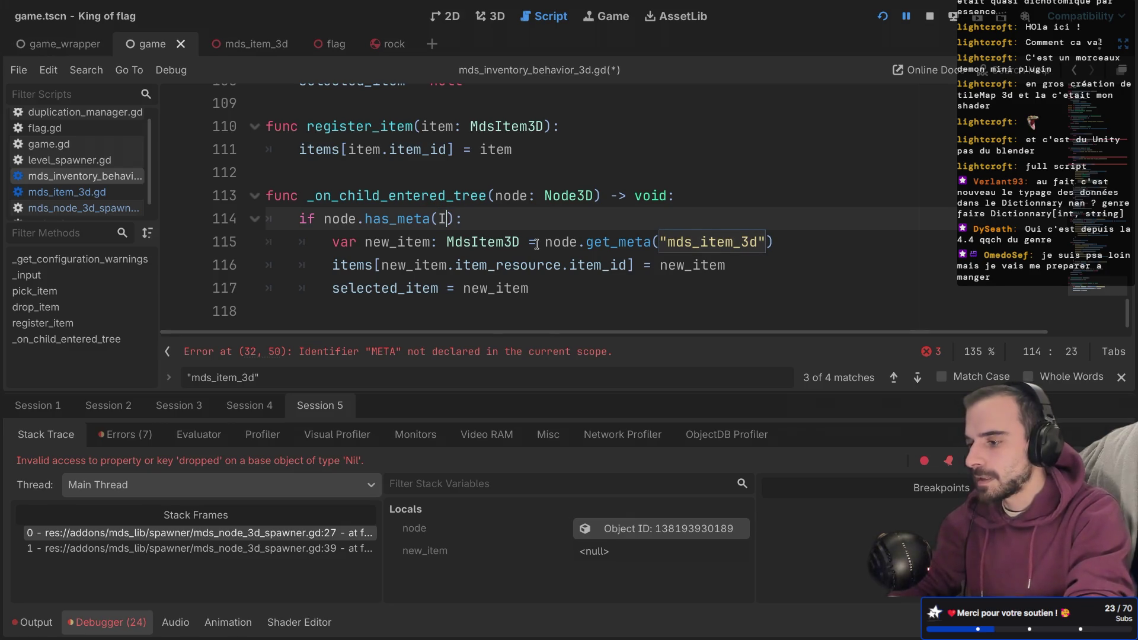
key("BackSpace")
key("BackSpace")
key("BackSpace")
type("Item3D.M")
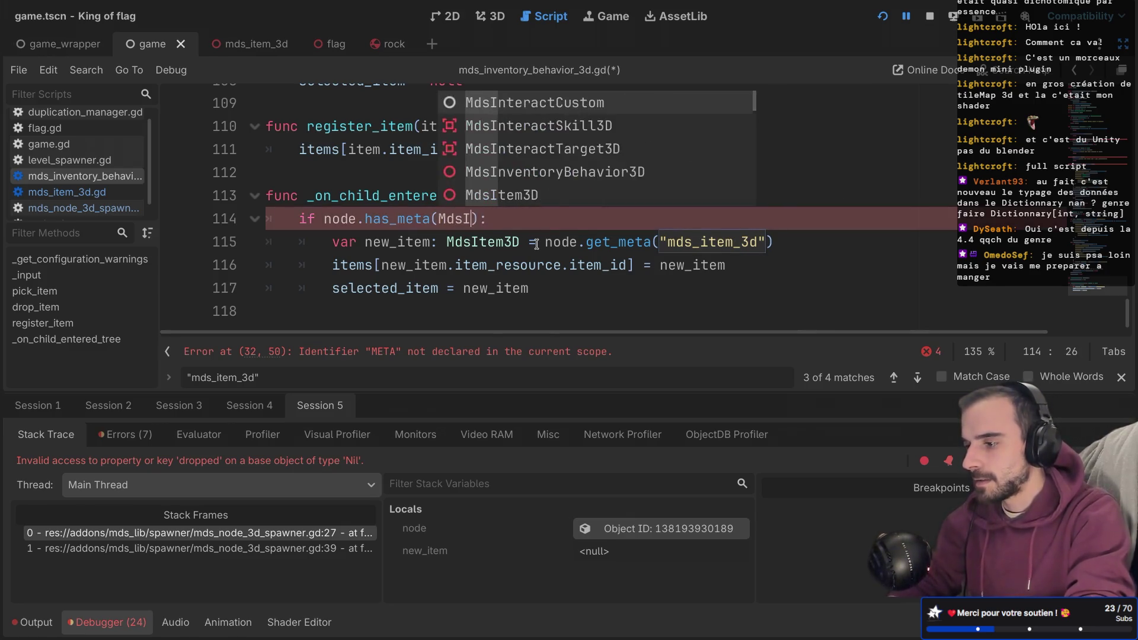
type("E")
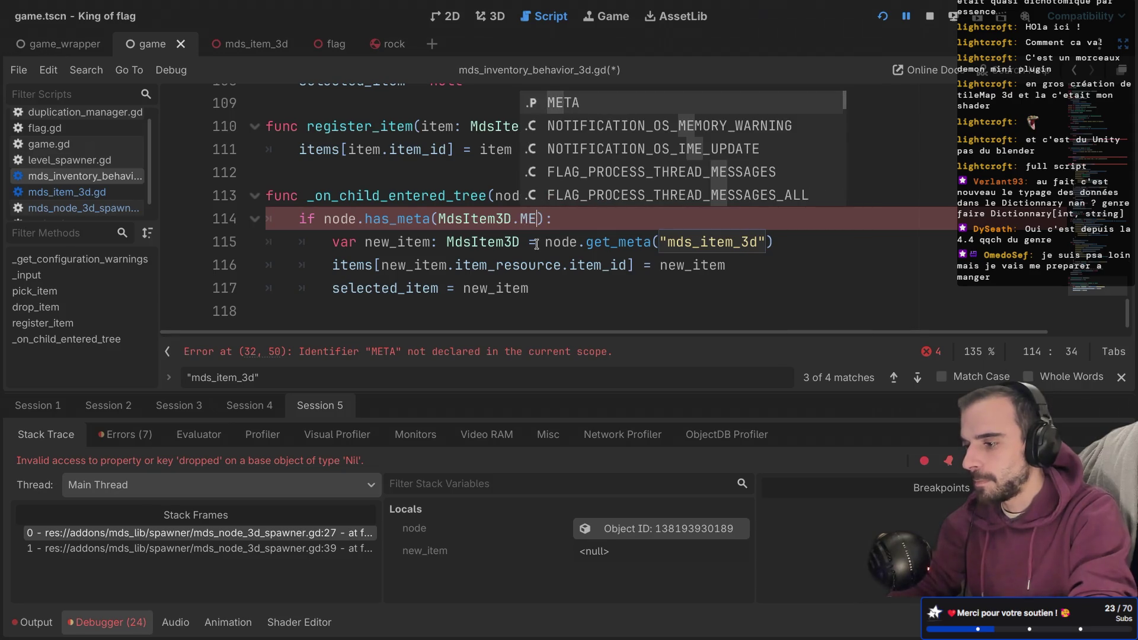
key("Return")
left_click_drag(437, 219, 551, 219)
key("ctrl+c")
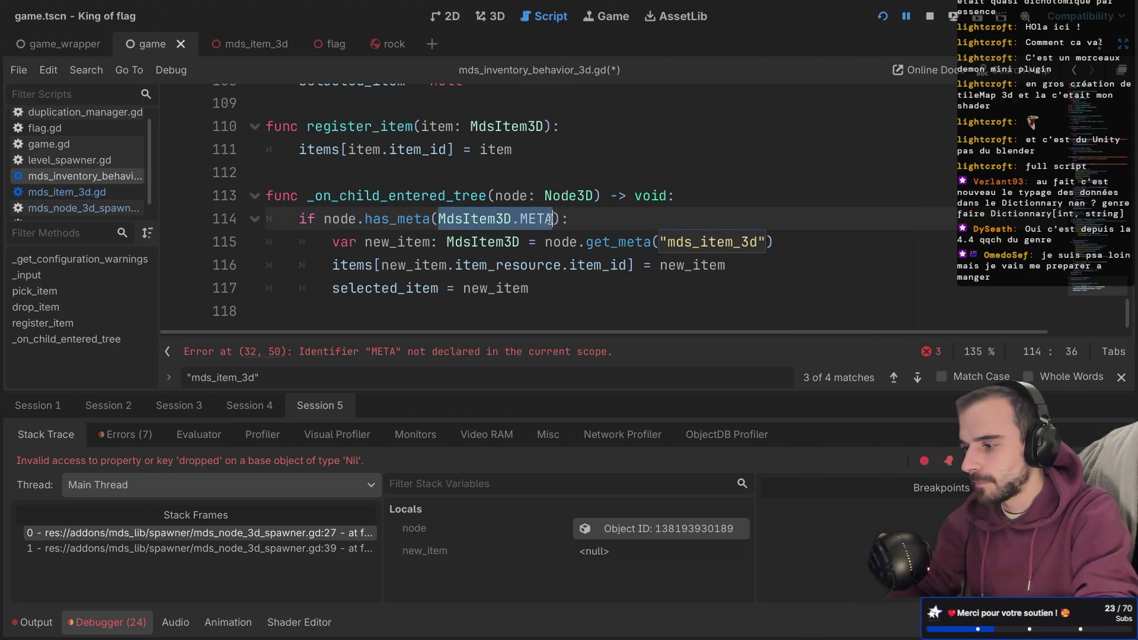
- Paste MdsItem3D.META over the 'mds_item_3d' matches on lines 115, 59, 77 and 101
left_click(917, 379)
key("ctrl+v")
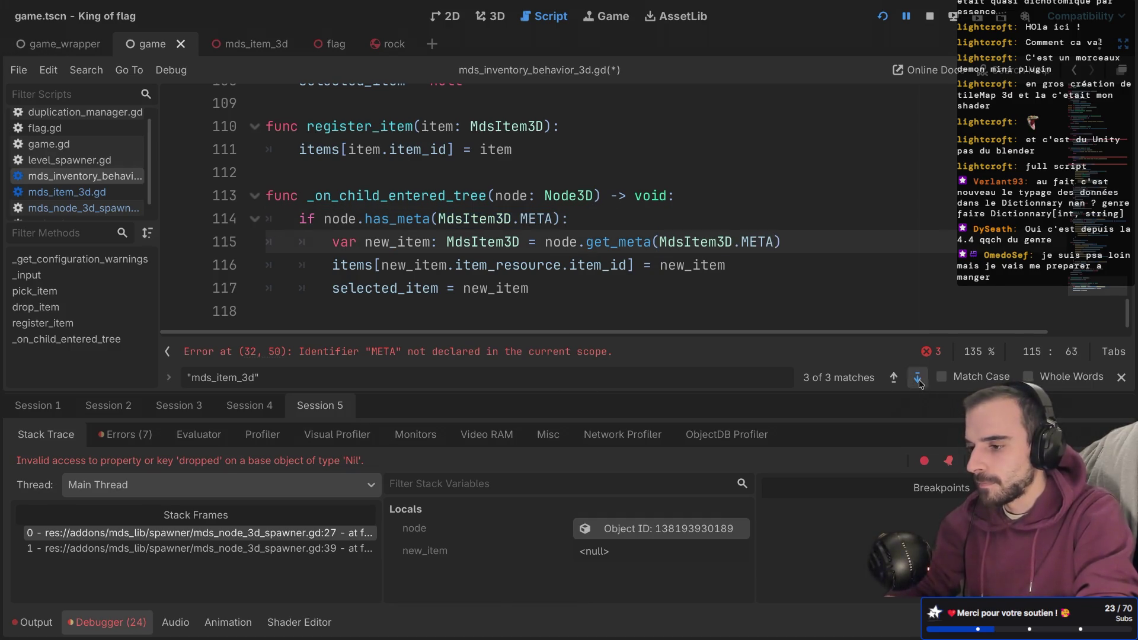
left_click(918, 379)
key("ctrl+v")
left_click(917, 380)
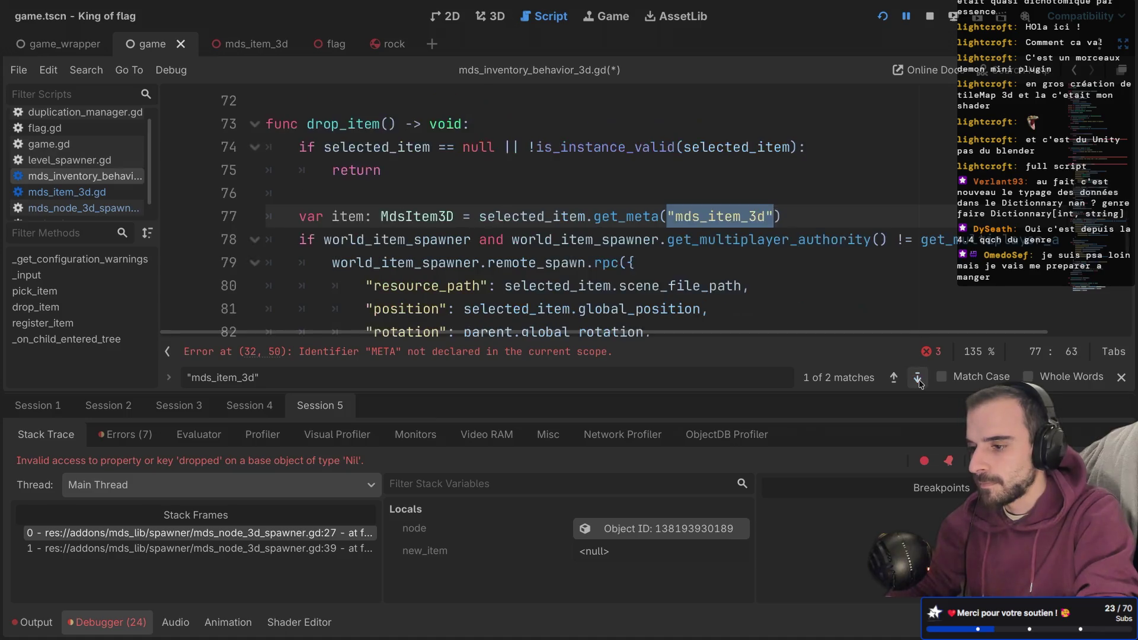
key("ctrl+v")
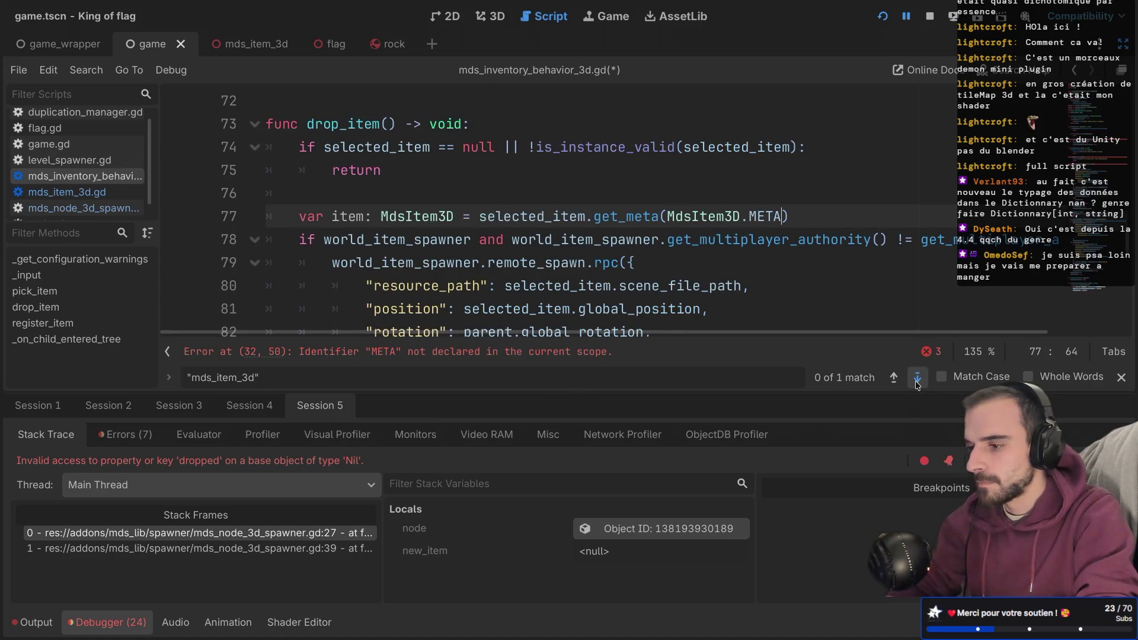
left_click(916, 381)
key("ctrl+v")
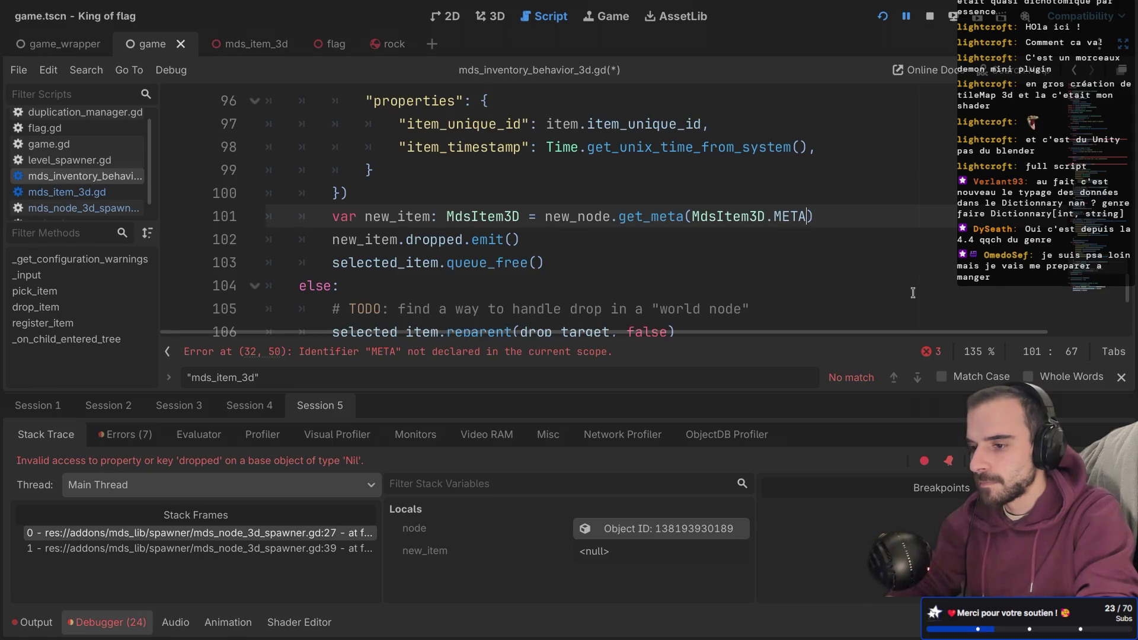
- Replace the bare META references on lines 32, 42 and 46 with MdsItem3D.META
scroll(913, 293, "up", 20)
scroll(913, 286, "down", 3)
double_click(692, 181)
key("ctrl+v")
scroll(717, 221, "down", 3)
double_click(466, 222)
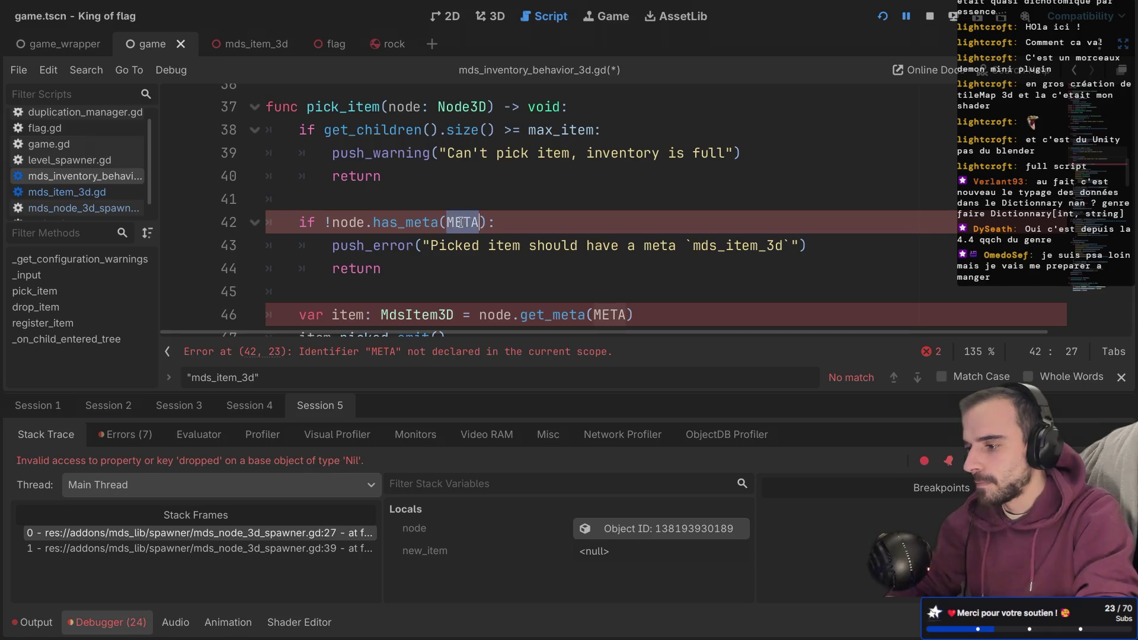
key("ctrl+v")
scroll(534, 196, "down", 2)
double_click(609, 143)
key("ctrl+v")
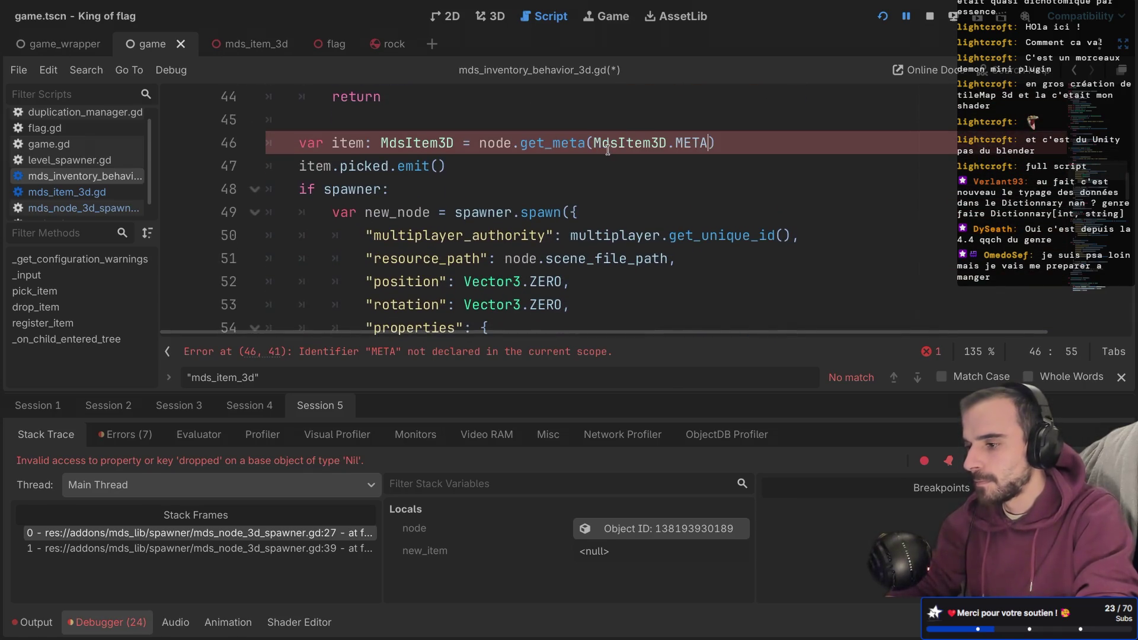
- Save mds_inventory_behavior_3d.gd and look over the edited meta lookups
key("ctrl+s")
scroll(608, 150, "up", 2)
scroll(607, 150, "down", 4)
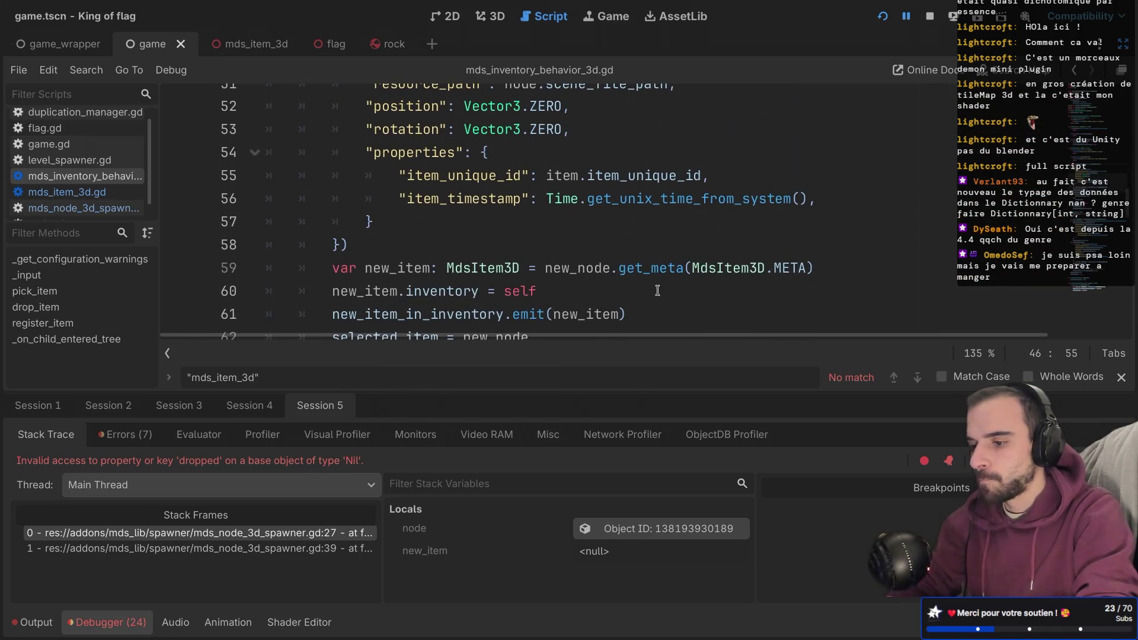
scroll(89, 192, "down", 1)
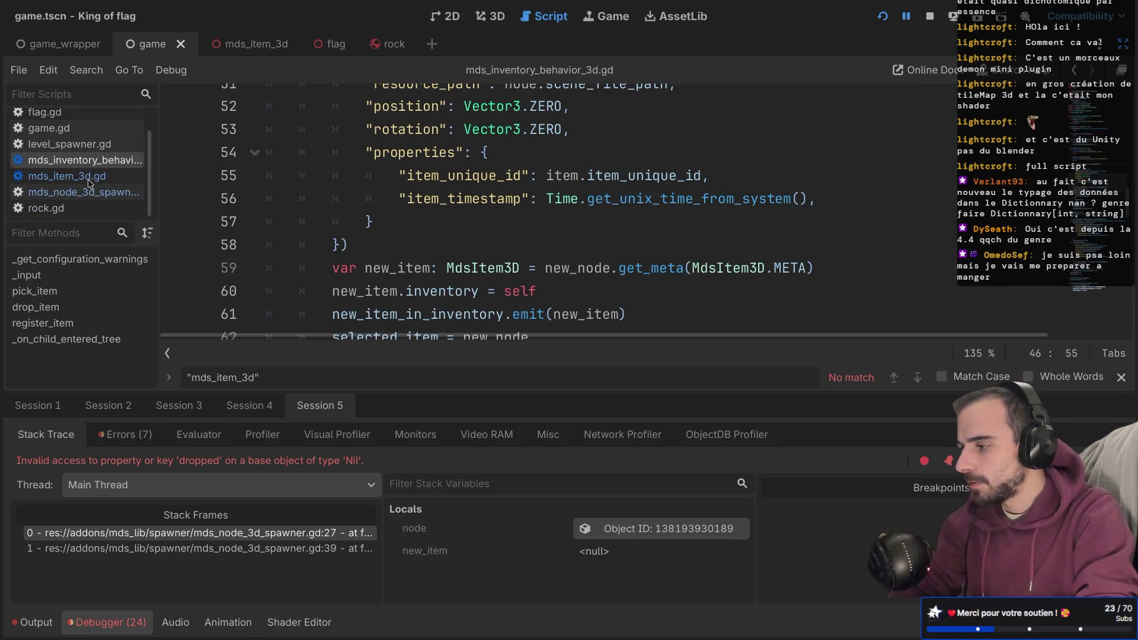
scroll(88, 192, "up", 2)
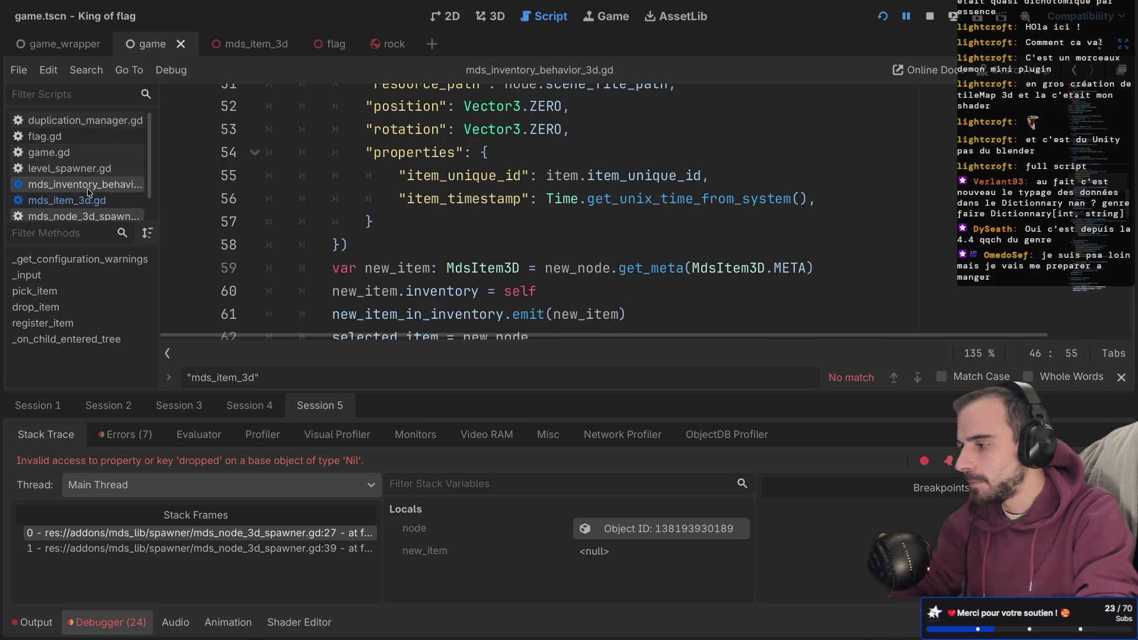
scroll(91, 148, "down", 1)
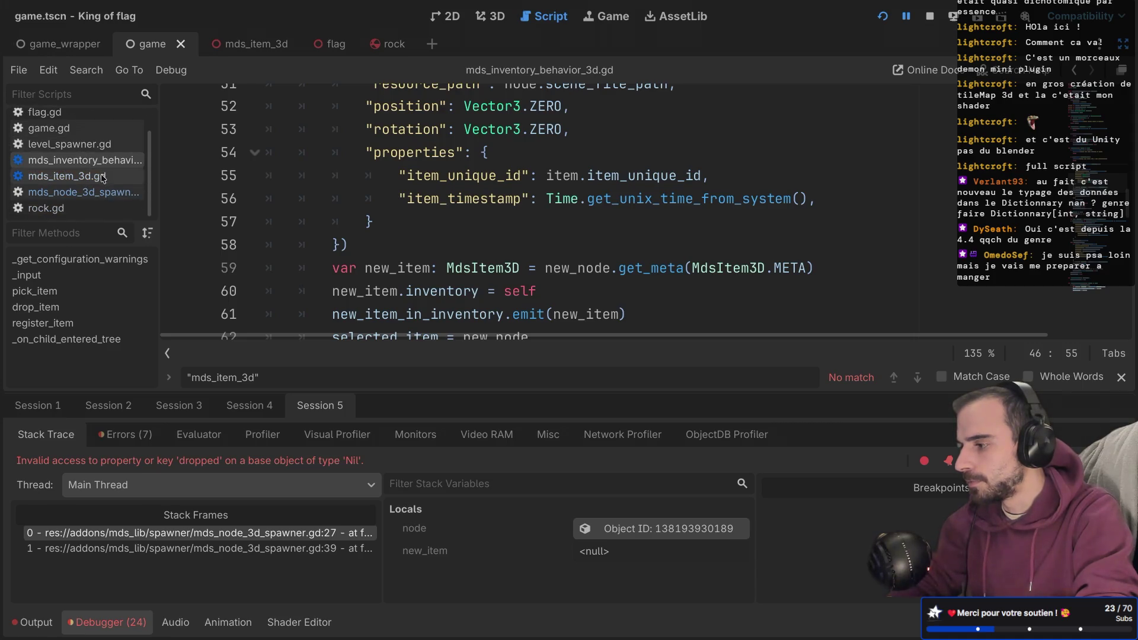
left_click(83, 192)
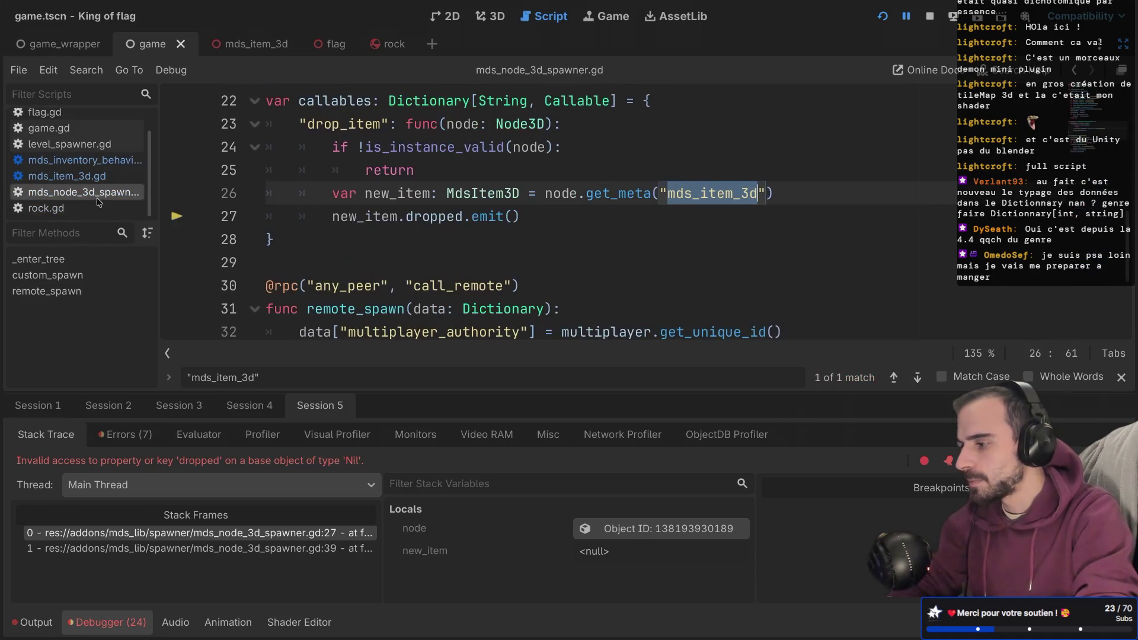
- Paste MdsItem3D.META over the 'mds_item_3d' string in line 26's get_meta call
left_click(670, 193)
left_click_drag(764, 189, 655, 193)
key("ctrl+v")
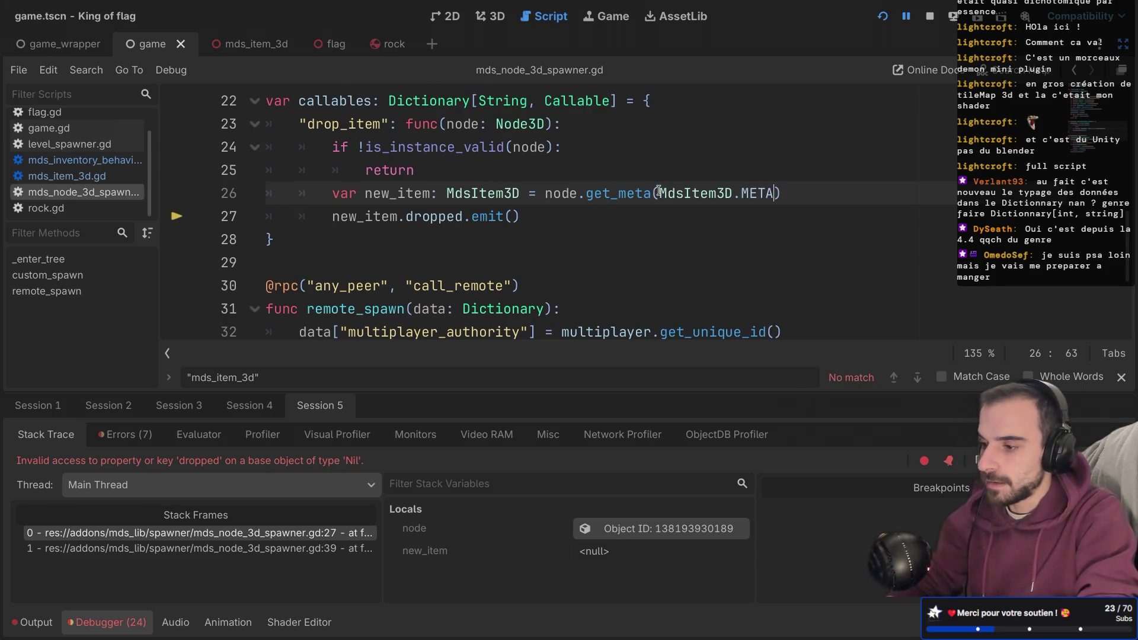
- Review the drop_item callable on lines 23–27, then view the Session 4 debugger
scroll(345, 225, "up", 2)
double_click(345, 226)
scroll(346, 225, "down", 1)
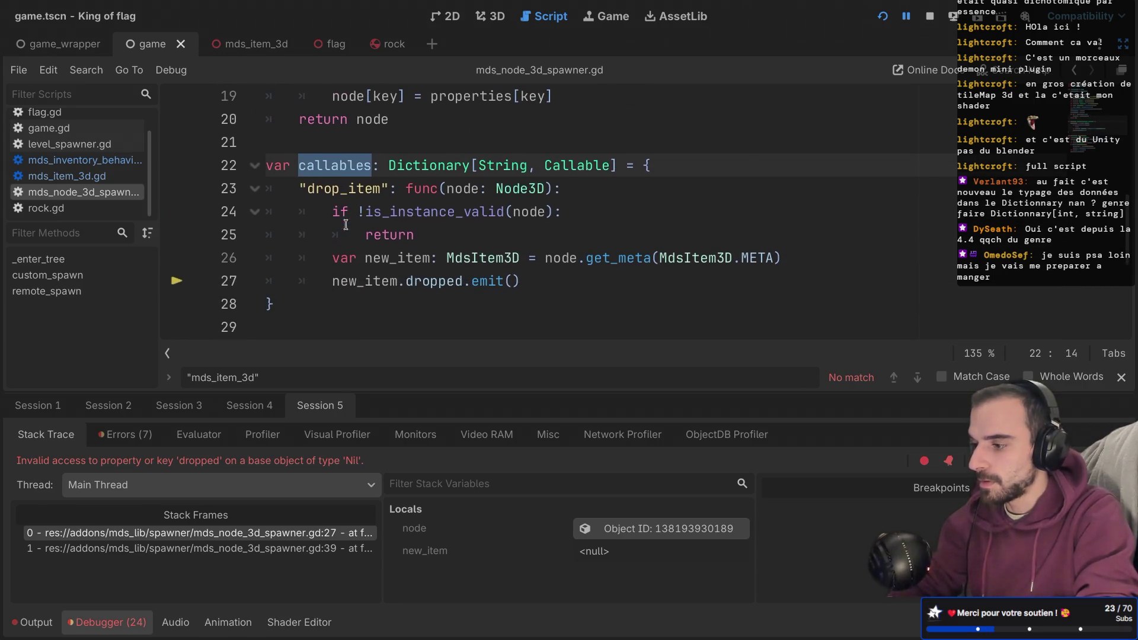
left_click_drag(303, 188, 402, 188)
left_click_drag(372, 281, 307, 189)
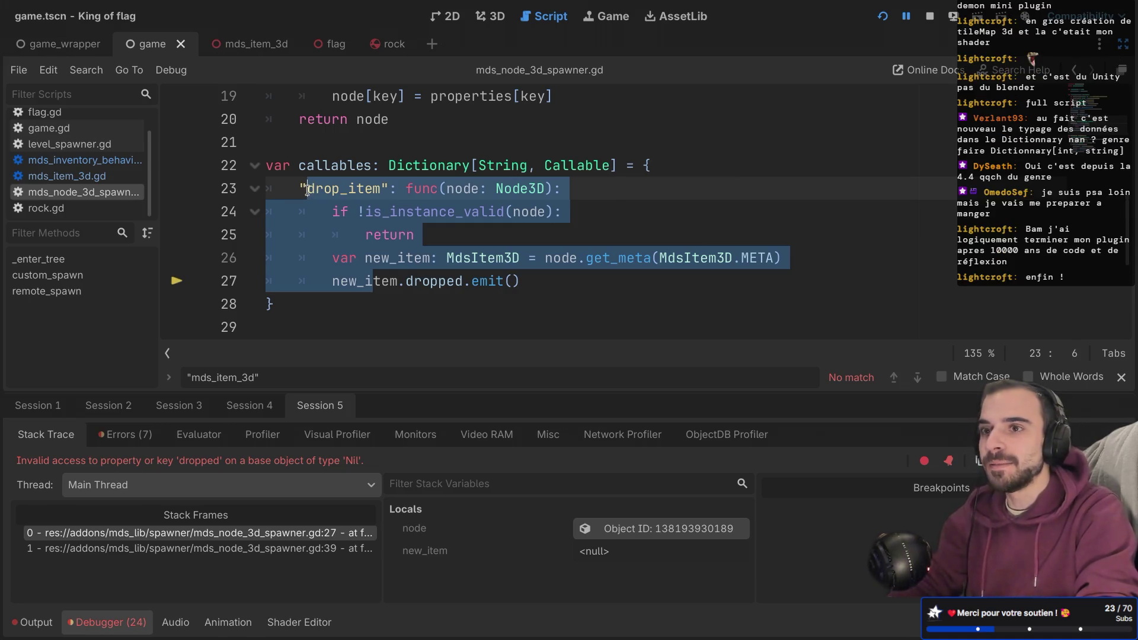
left_click(331, 189)
scroll(331, 191, "up", 6)
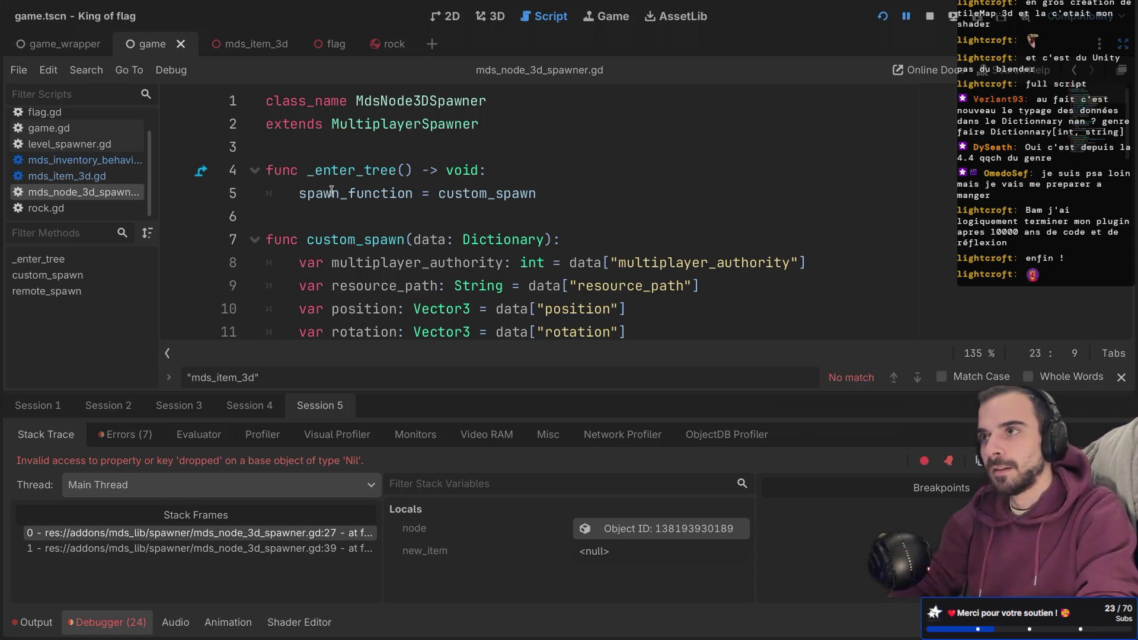
scroll(422, 262, "down", 1)
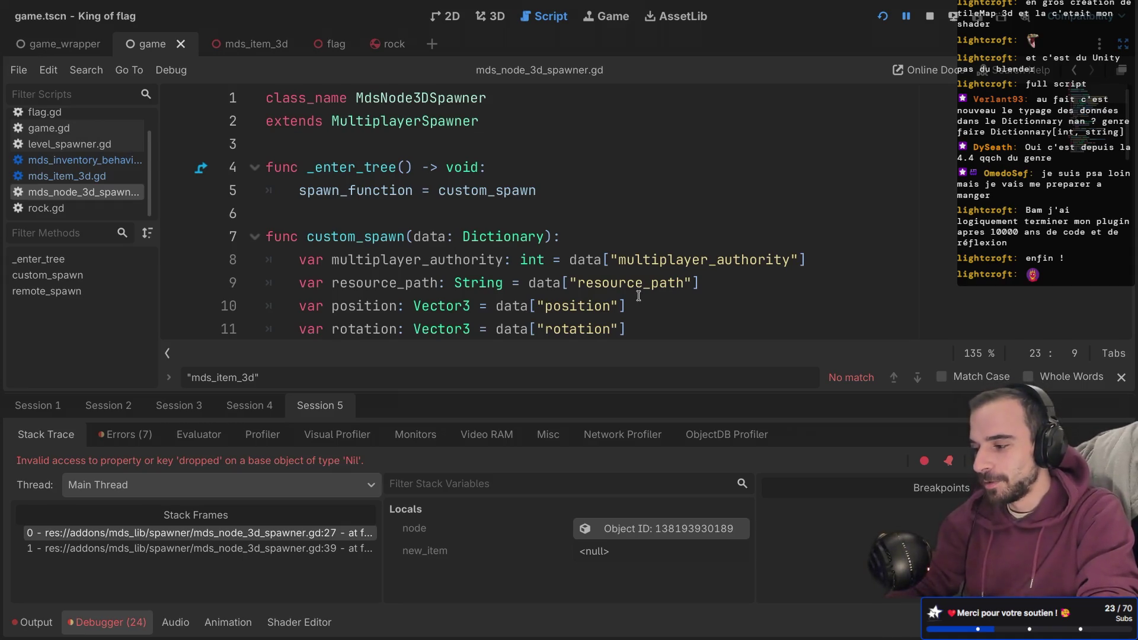
left_click(264, 409)
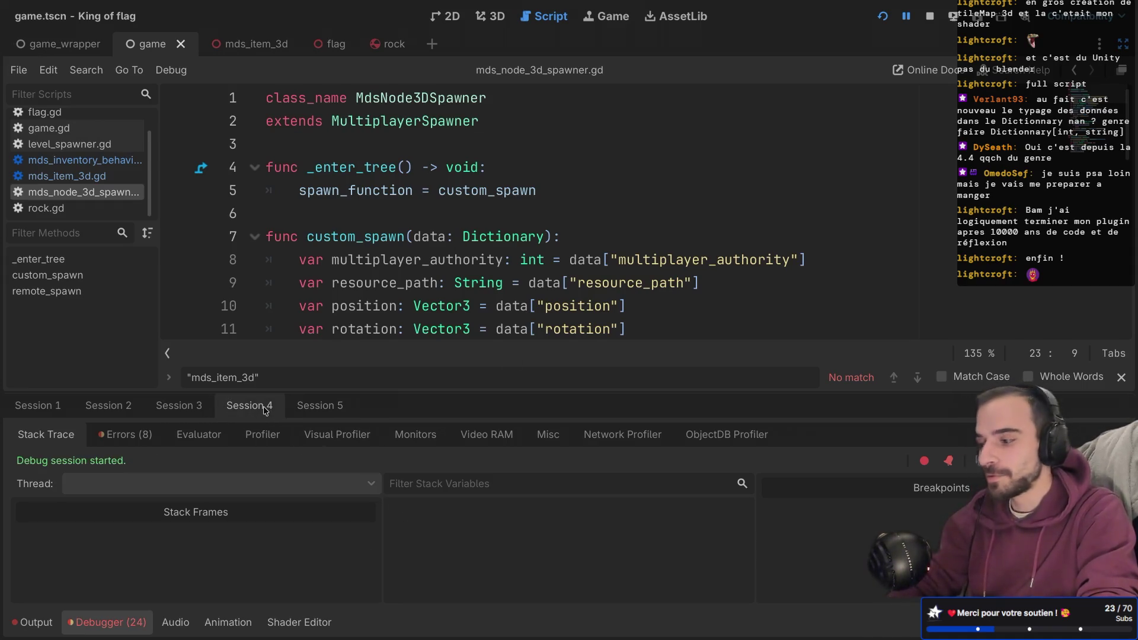
- From the Errors list, change item_timestamp in flag.gd from int to float
left_click(141, 446)
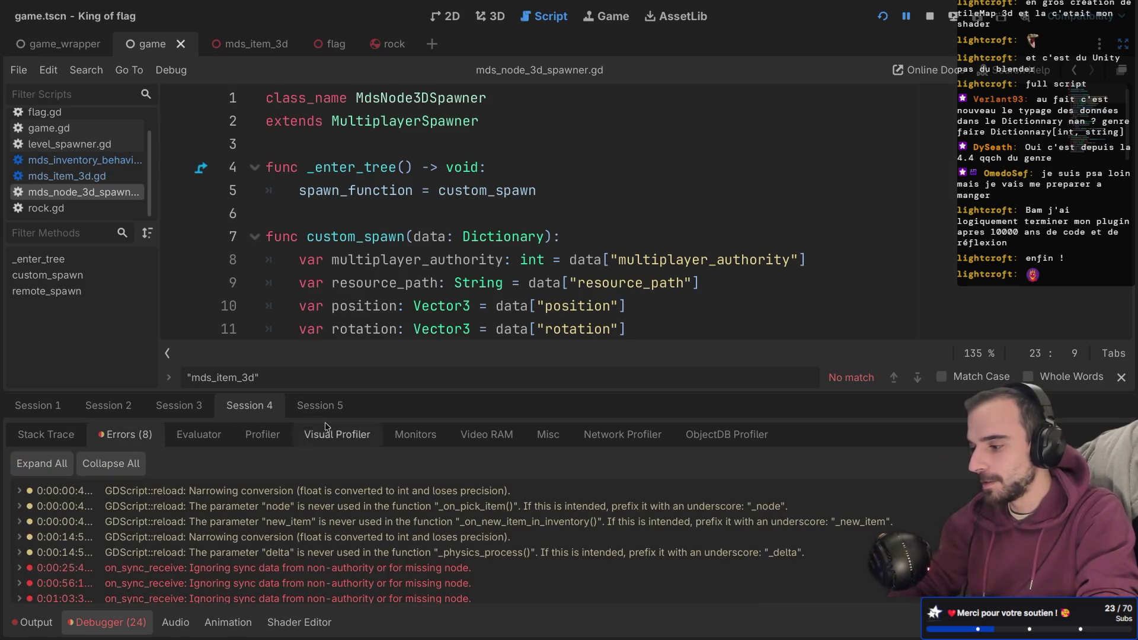
left_click(277, 491)
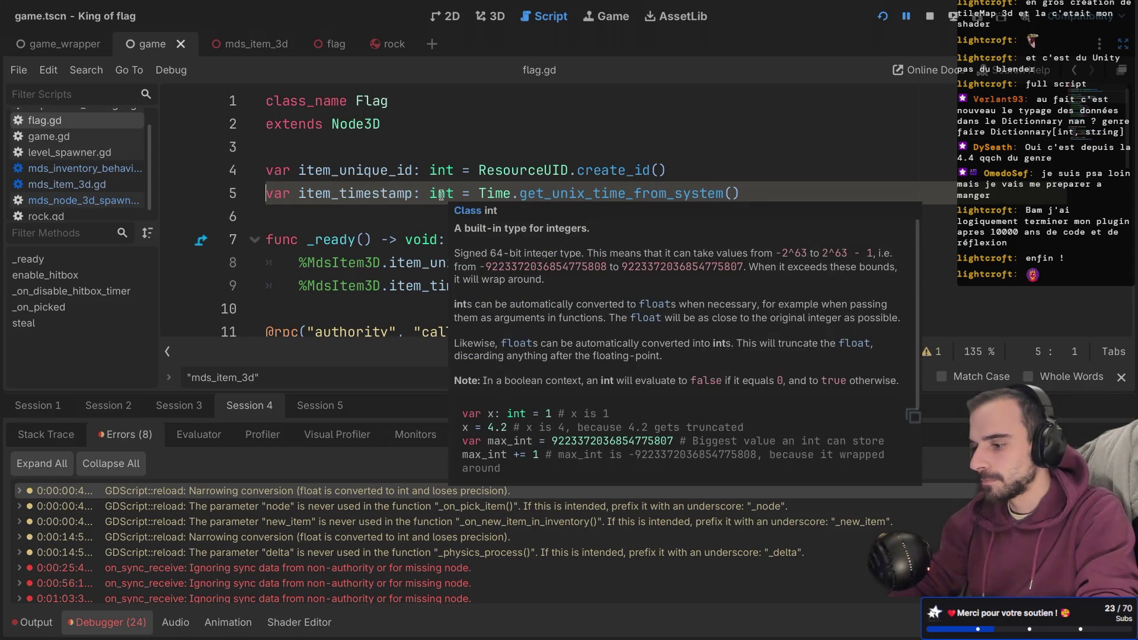
double_click(442, 195)
type("fl")
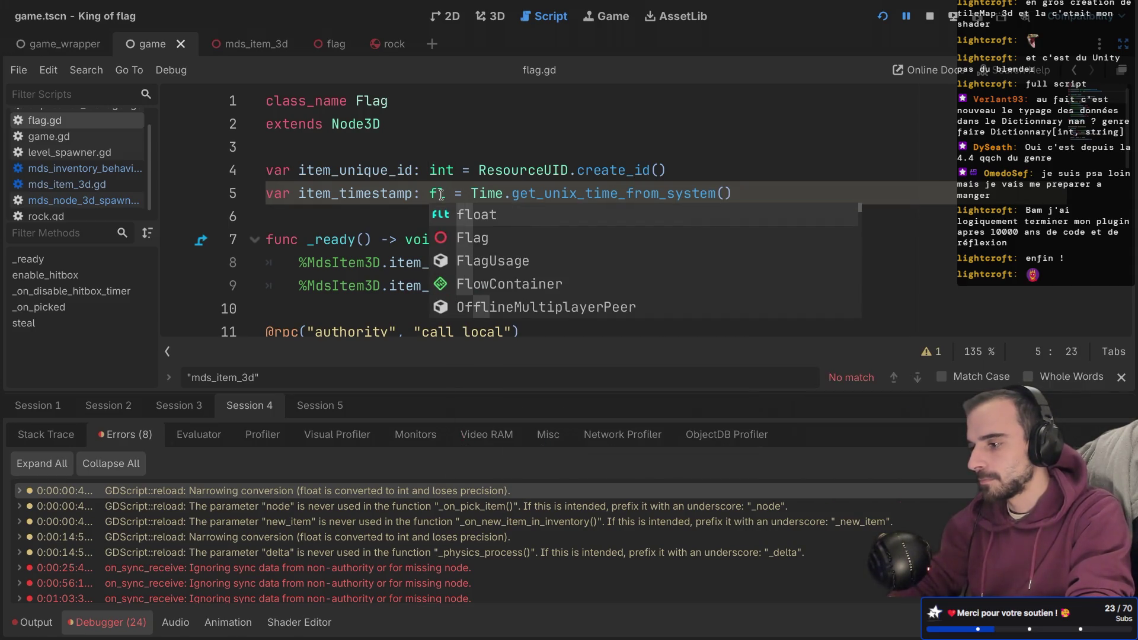
key("Return")
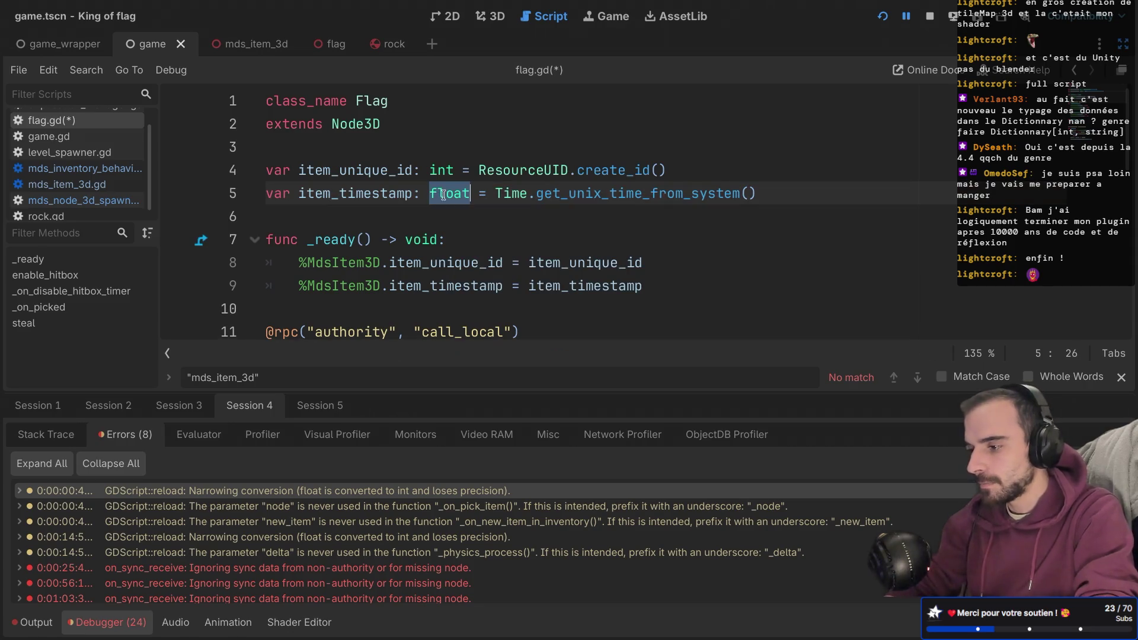
- Prefix the unused node parameter in player.gd with an underscore and review the new_item warning
left_click(326, 499)
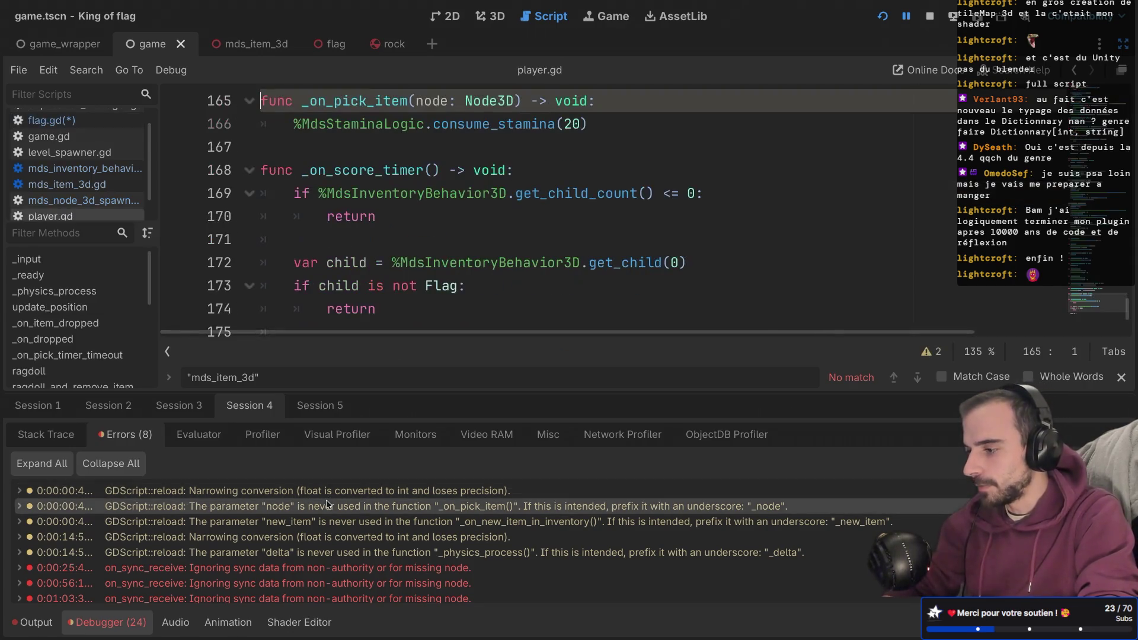
left_click(415, 101)
type("_")
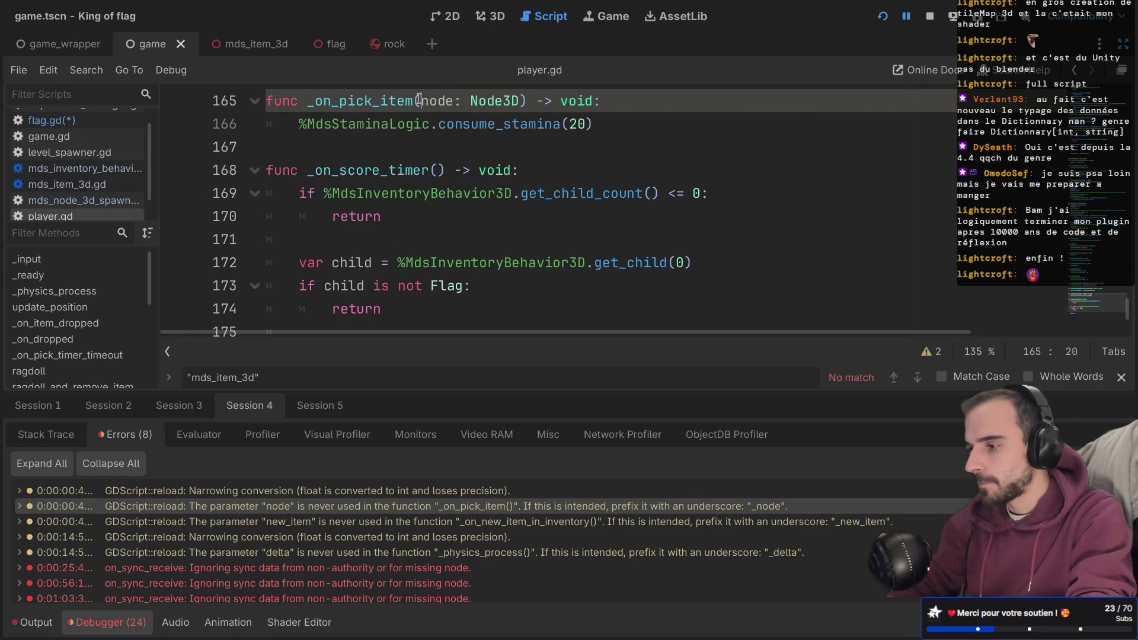
left_click(407, 521)
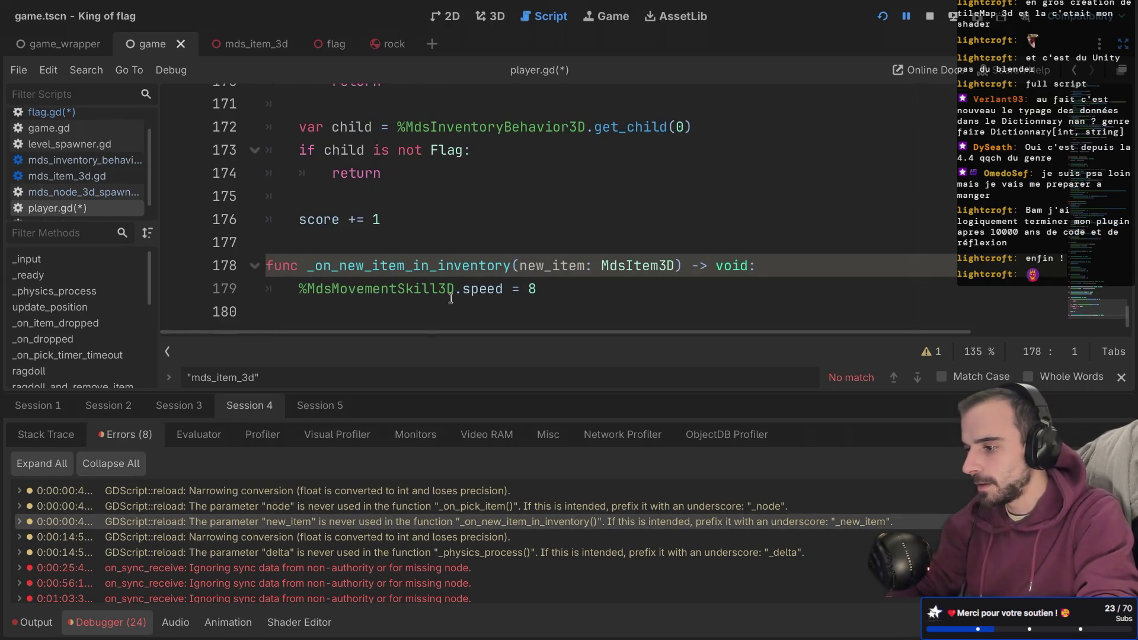
- In rock.gd, type item_timestamp as float and rename the unused delta parameter to _delta
left_click(433, 546)
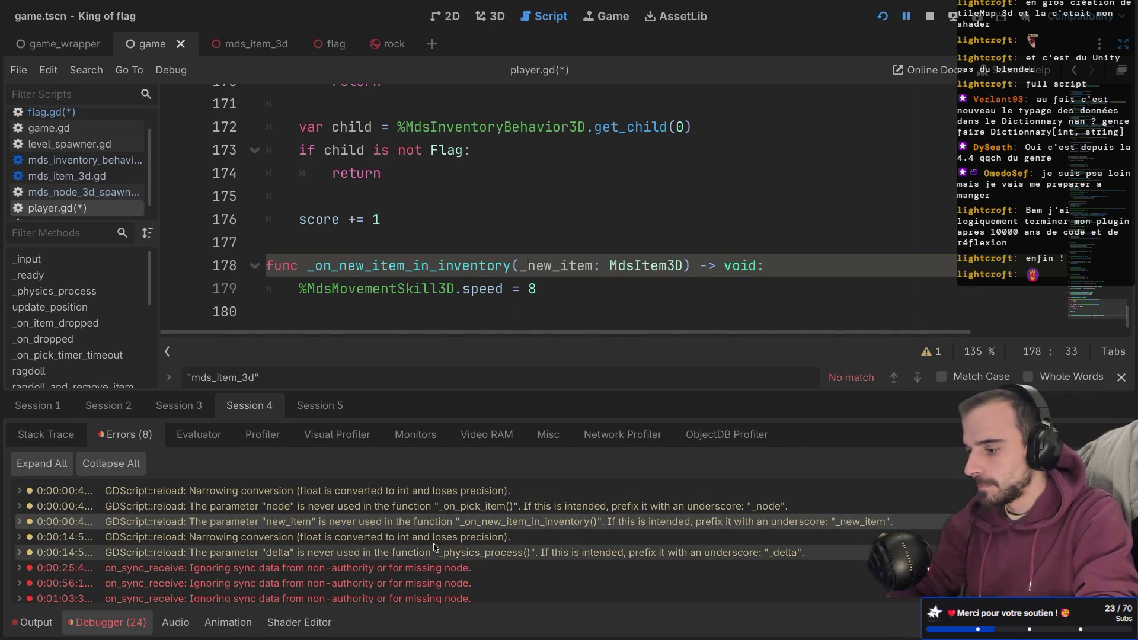
left_click(439, 118)
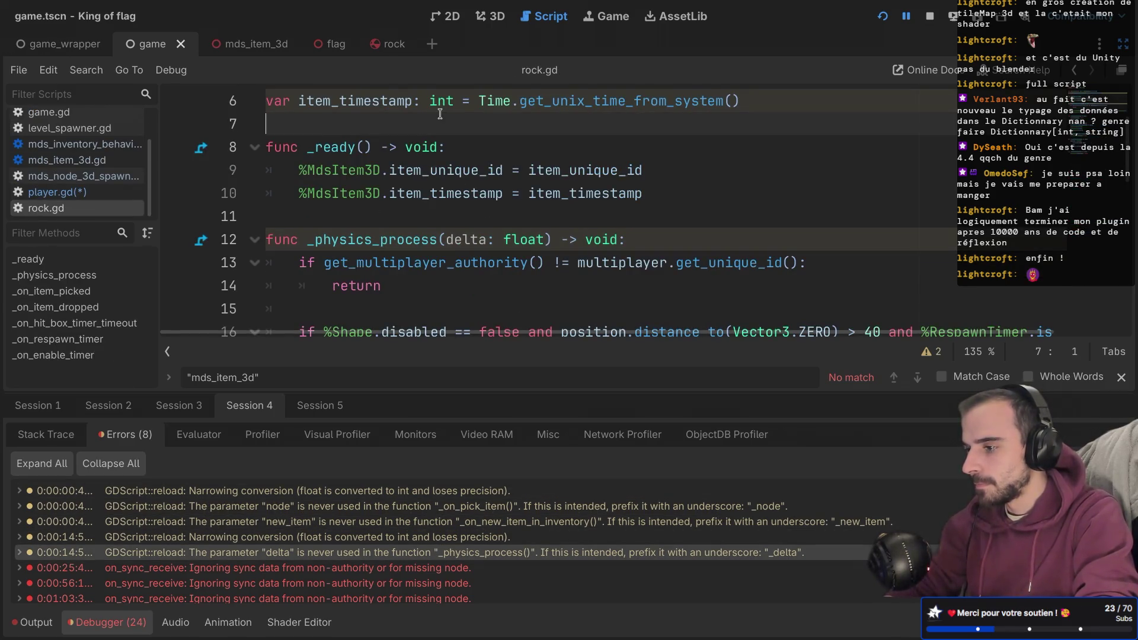
scroll(440, 114, "up", 2)
double_click(442, 210)
type("float")
scroll(445, 207, "down", 2)
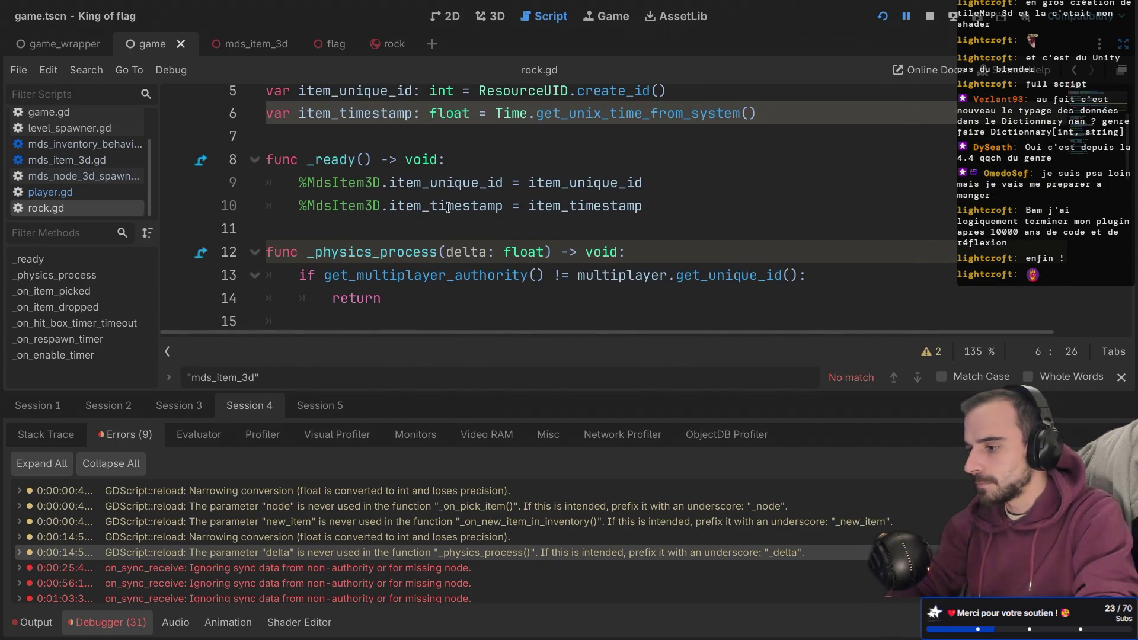
left_click(445, 252)
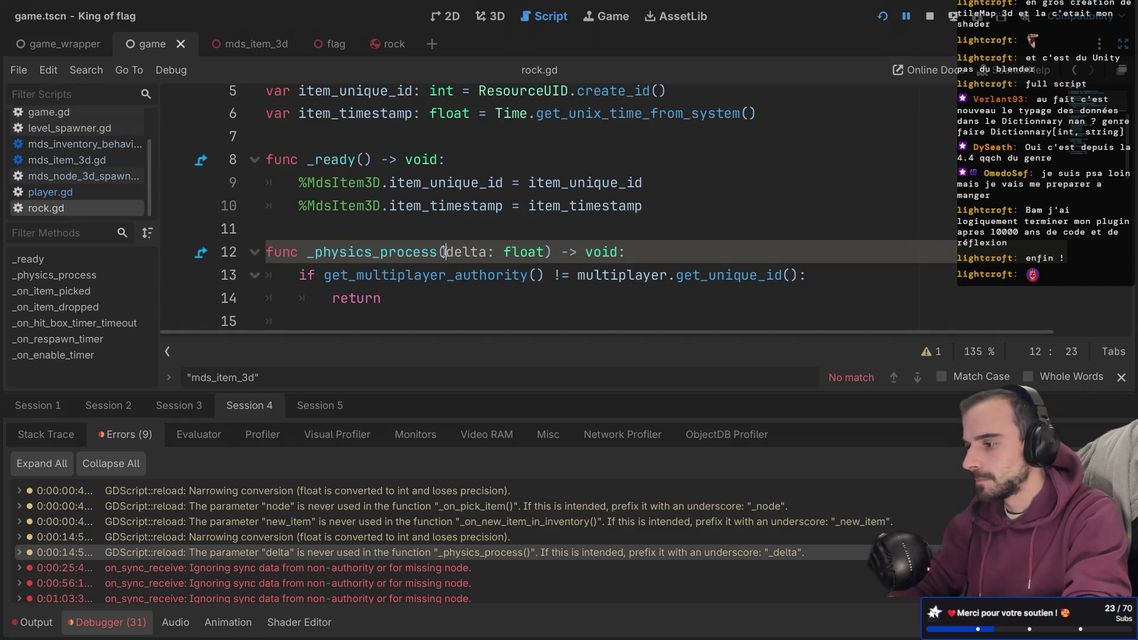
type("_")
scroll(445, 253, "down", 1)
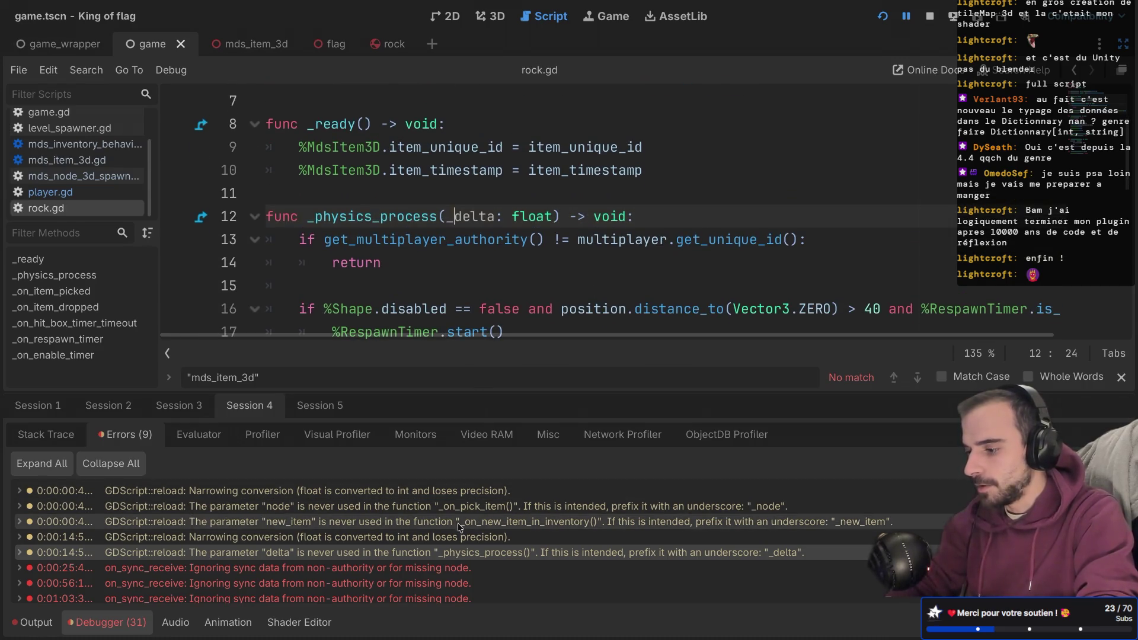
- Recheck the remaining warnings, highlight item_timestamp uses in flag.gd, and restart the scene
left_click(456, 536)
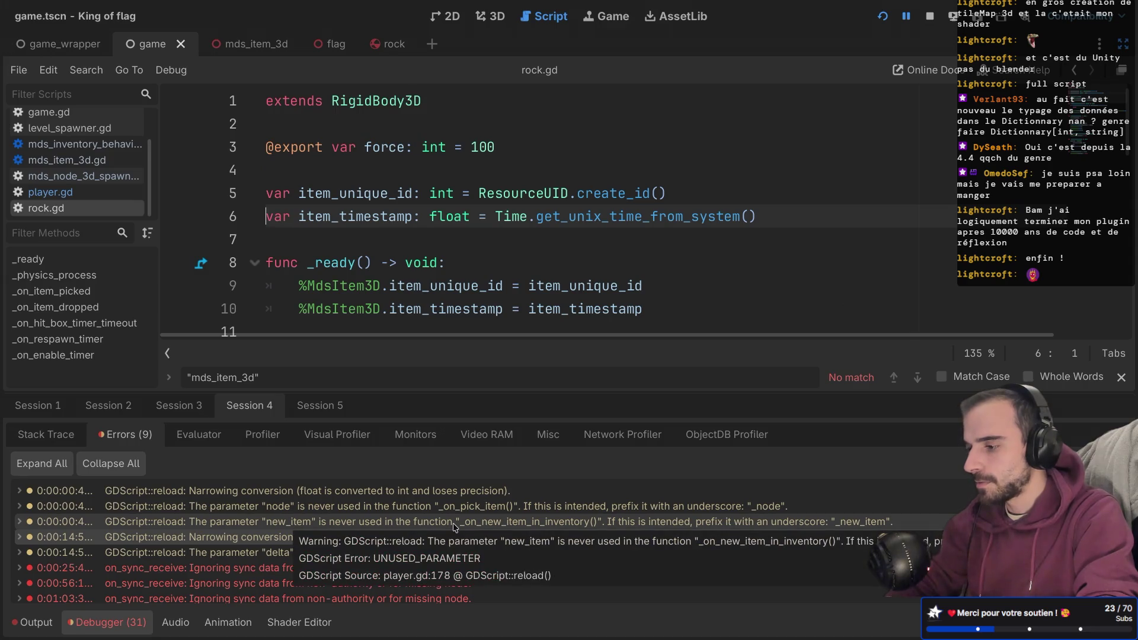
left_click(455, 524)
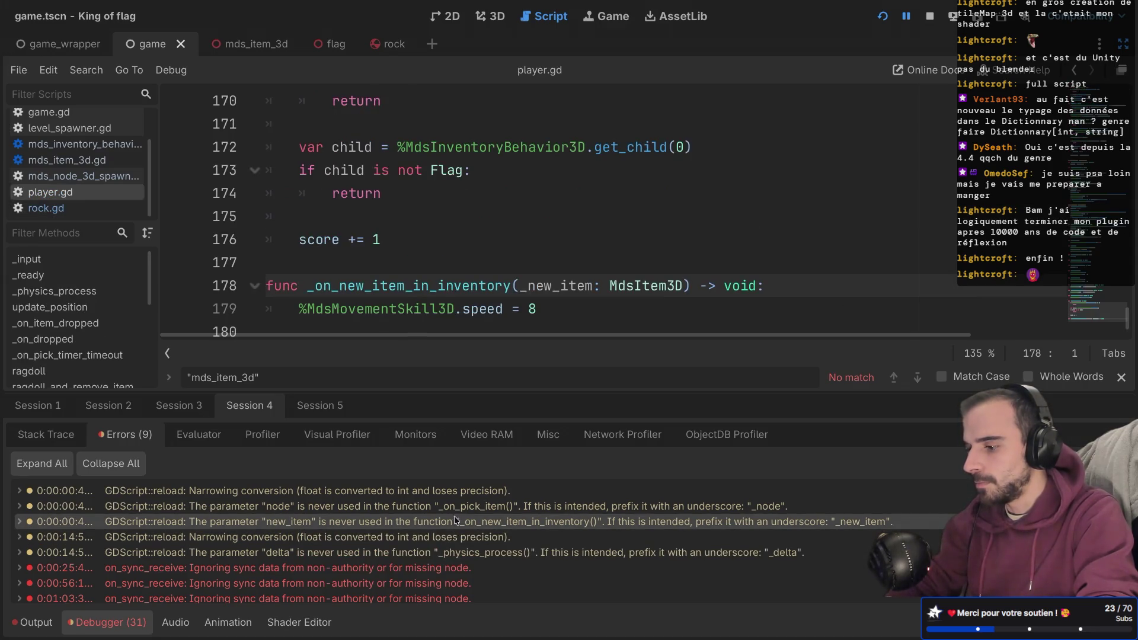
left_click(453, 507)
left_click(454, 493)
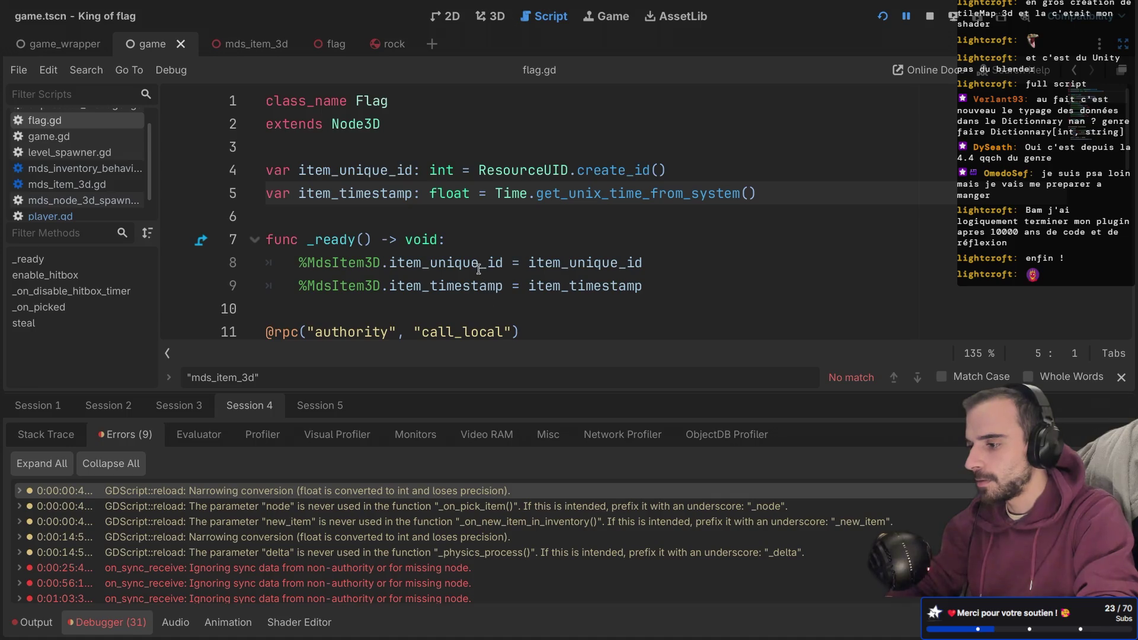
double_click(372, 199)
scroll(514, 279, "down", 3)
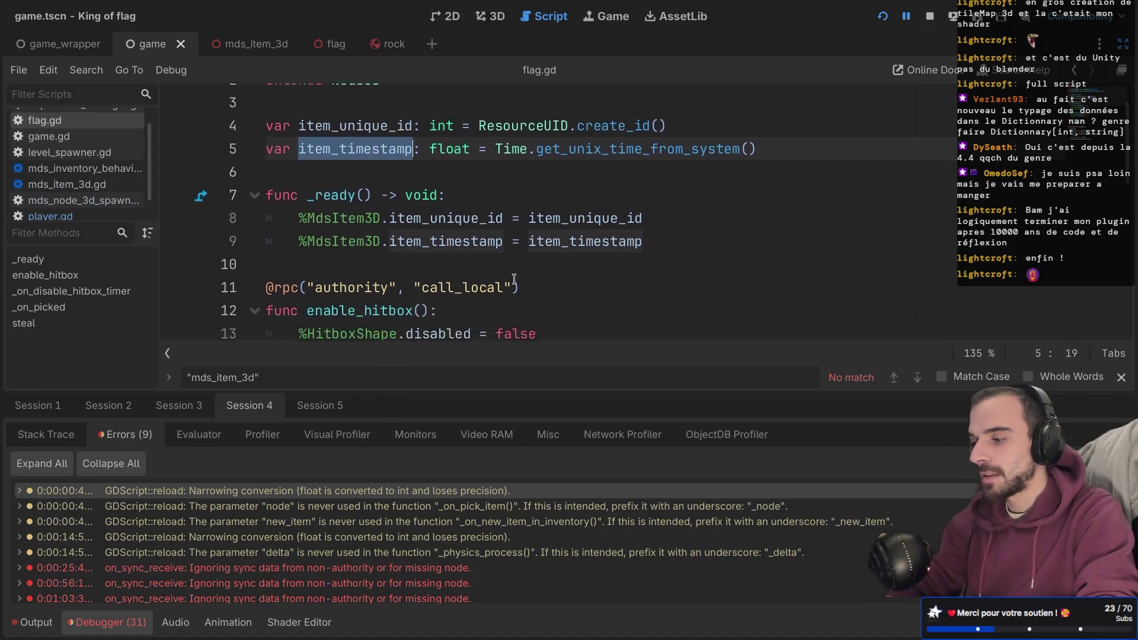
left_click(883, 16)
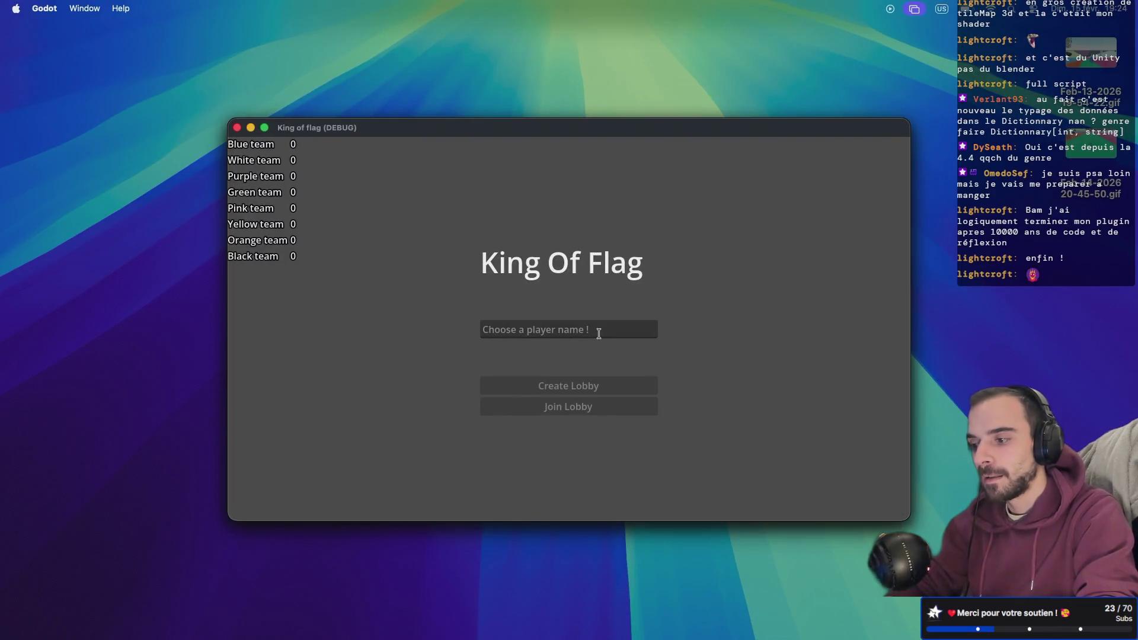
- Host a lobby as player 'c', join it as 'd' from the second instance, and start the match
left_click(596, 330)
type("c")
left_click(575, 385)
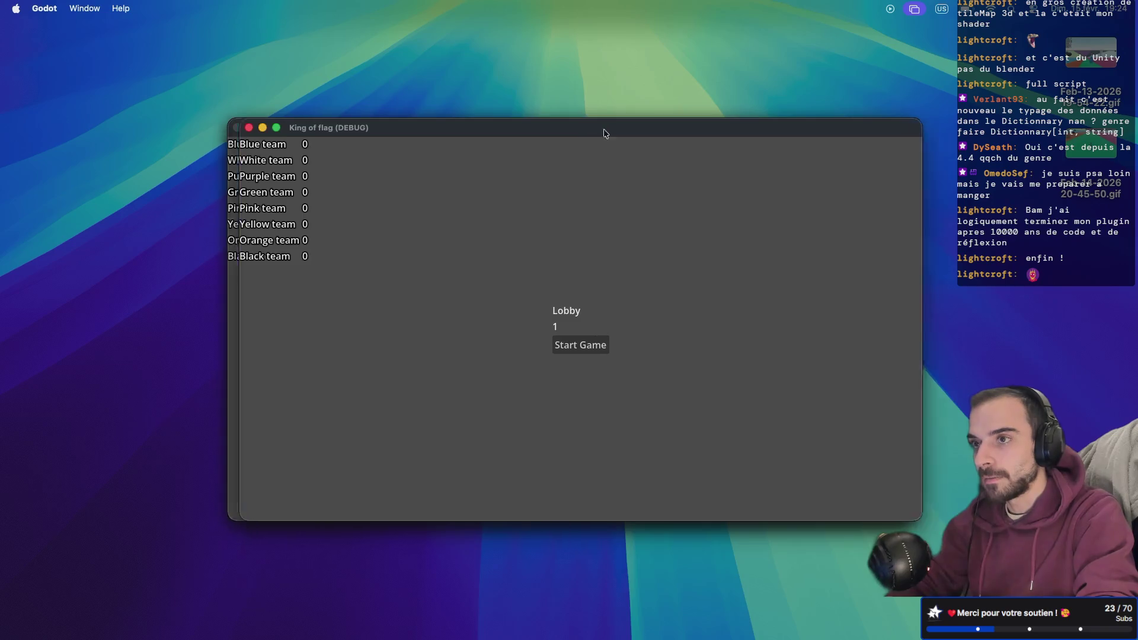
left_click_drag(603, 129, 809, 260)
left_click(648, 187)
left_click(560, 325)
type("d")
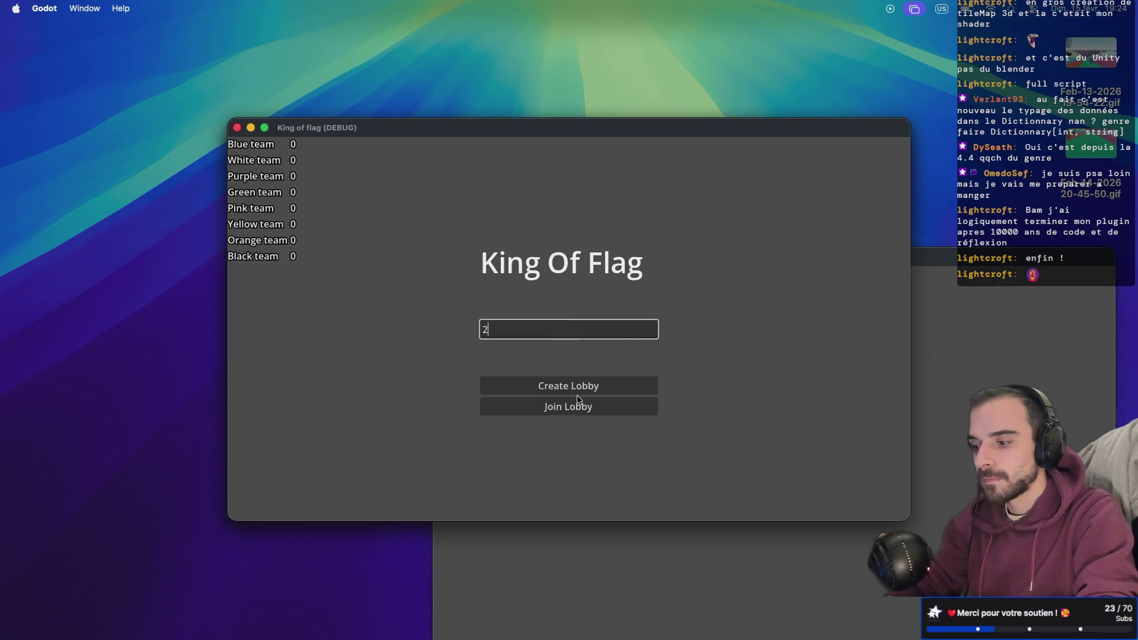
left_click(578, 410)
left_click(569, 320)
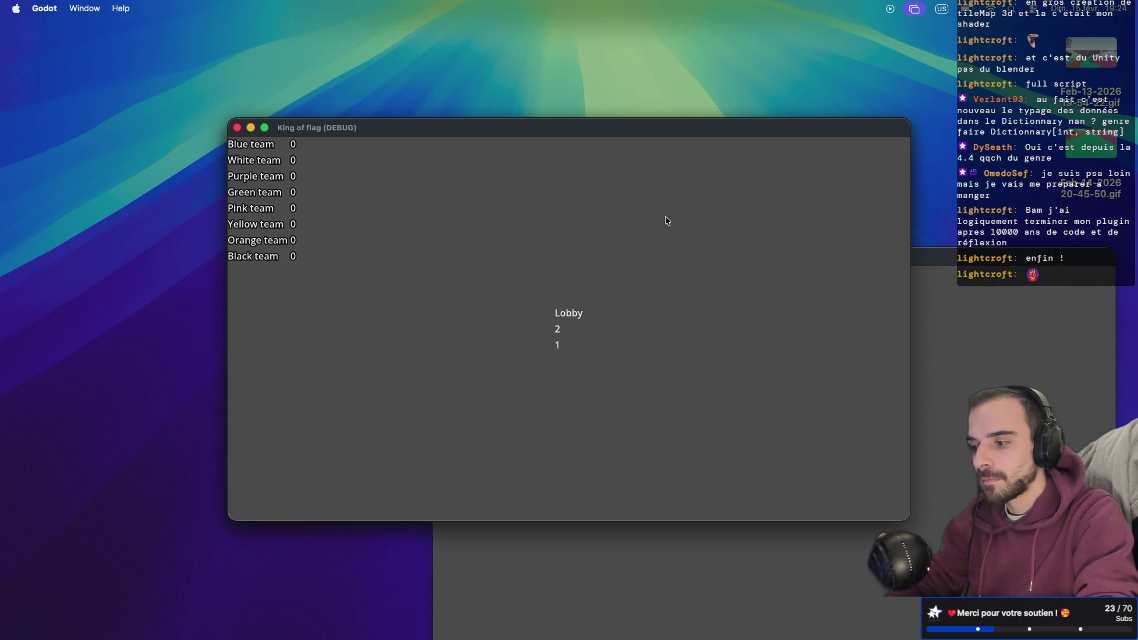
left_click_drag(694, 134, 508, 64)
left_click(773, 483)
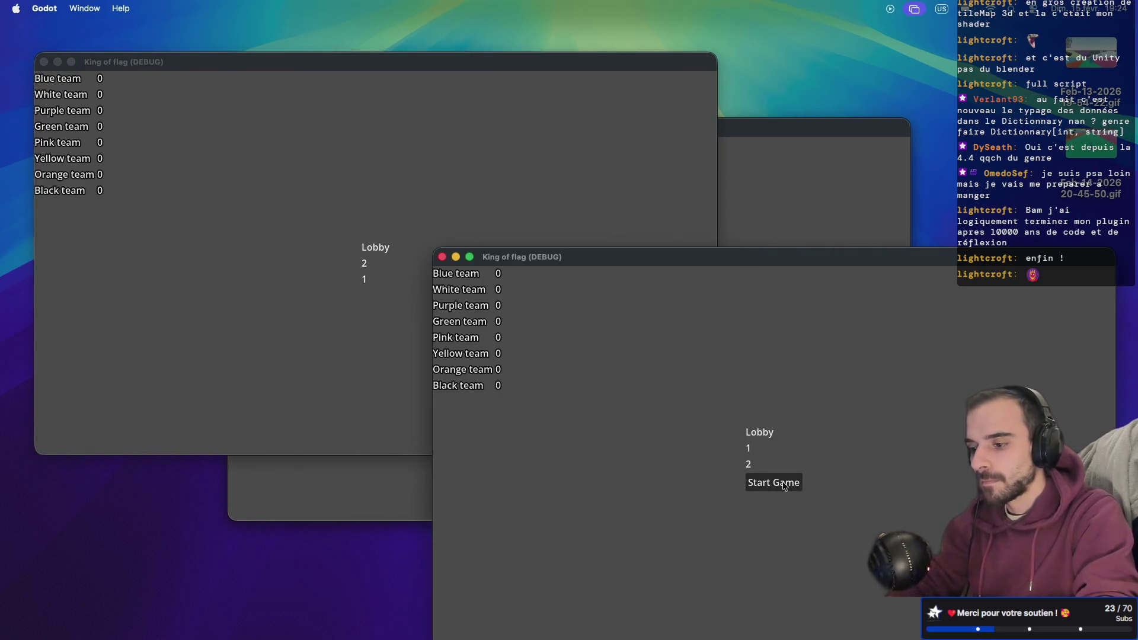
- Run the blue player around the map with W, A and D to score points for Blue team
key("w")
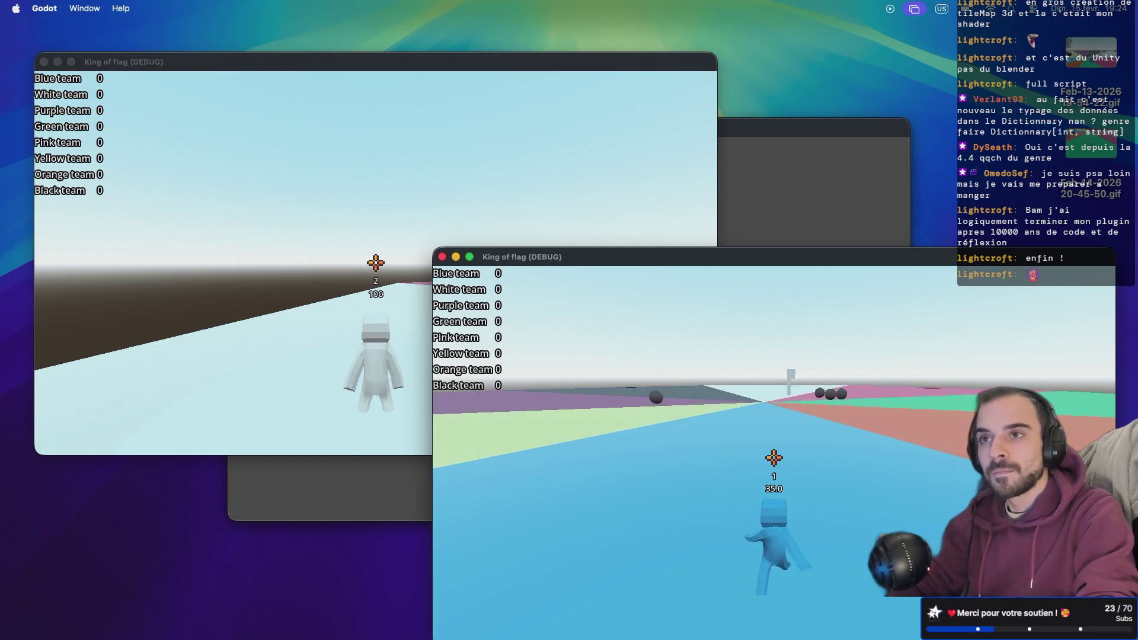
key("d")
key("w")
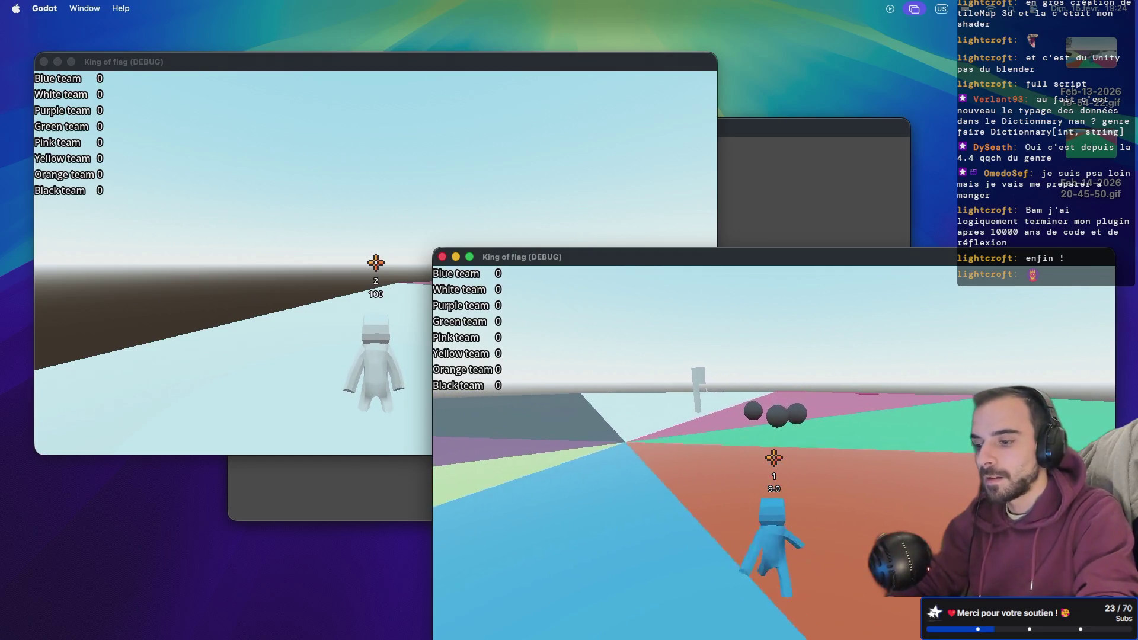
key("a")
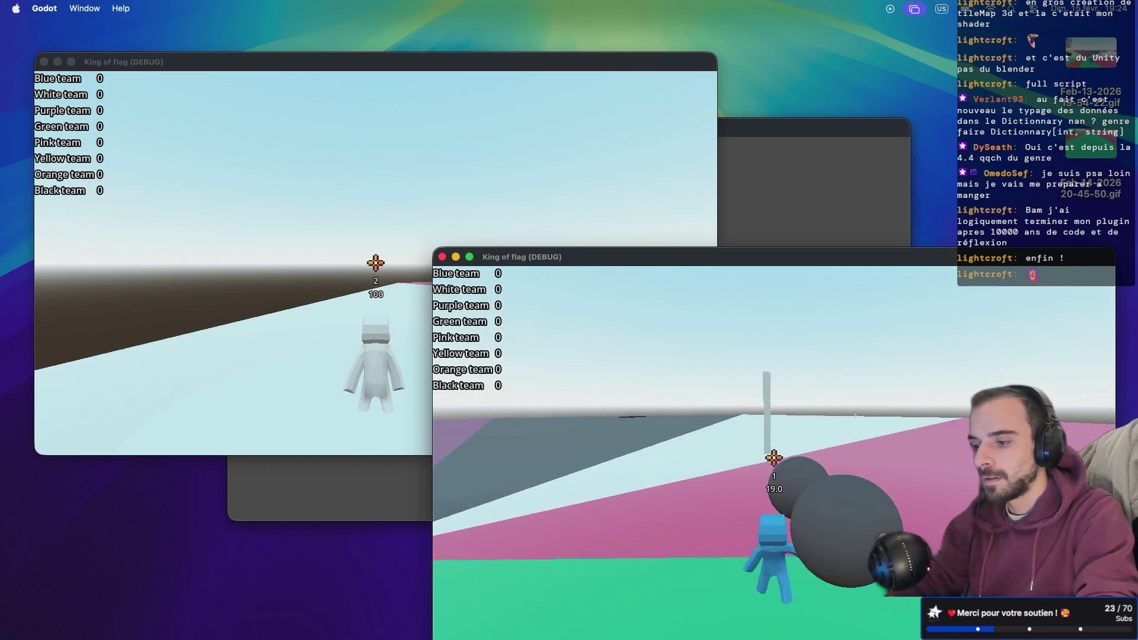
key("a")
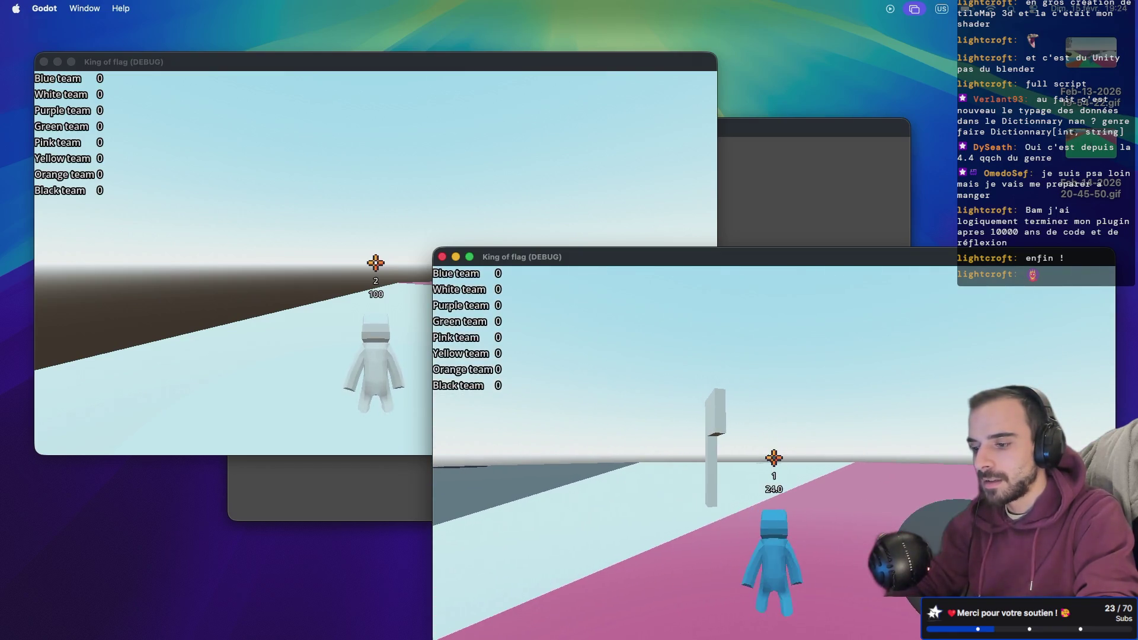
key("a")
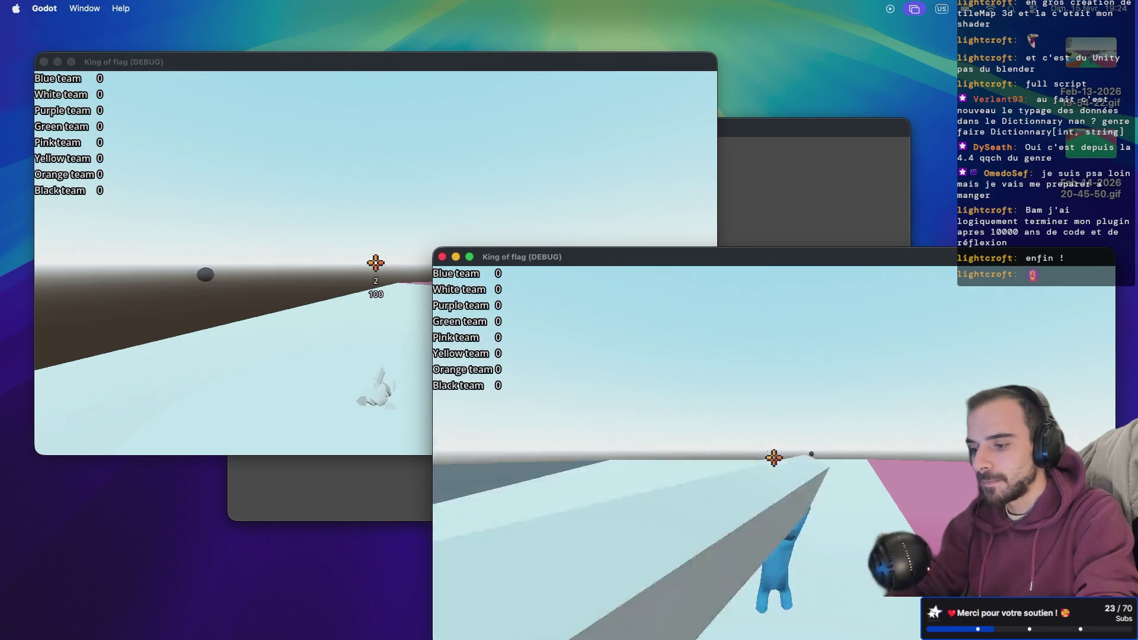
key("a")
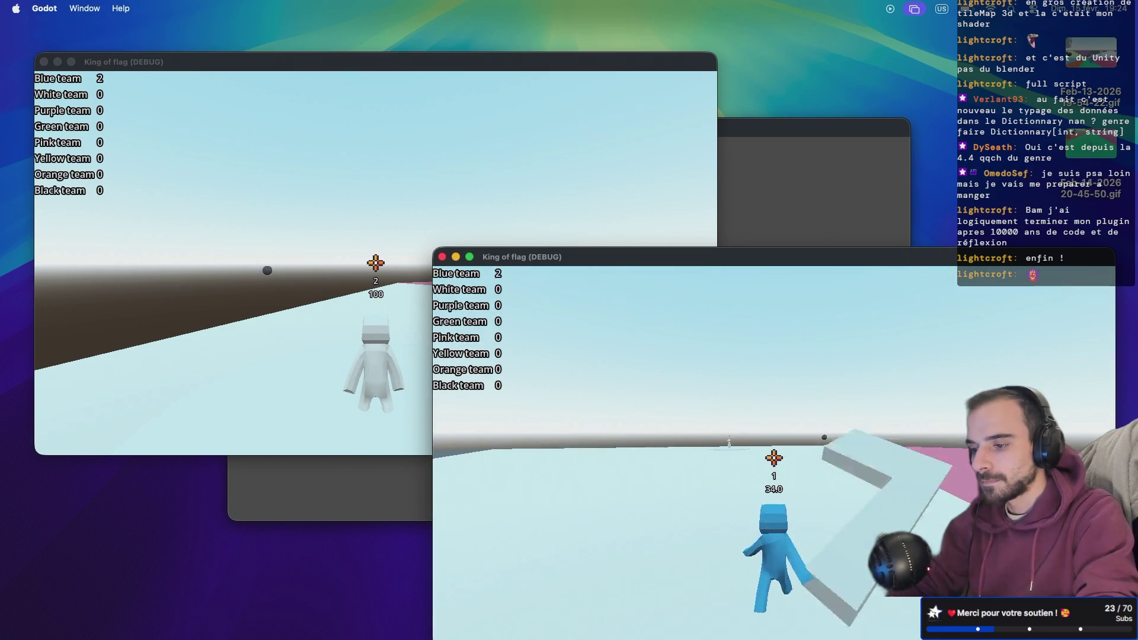
key("a")
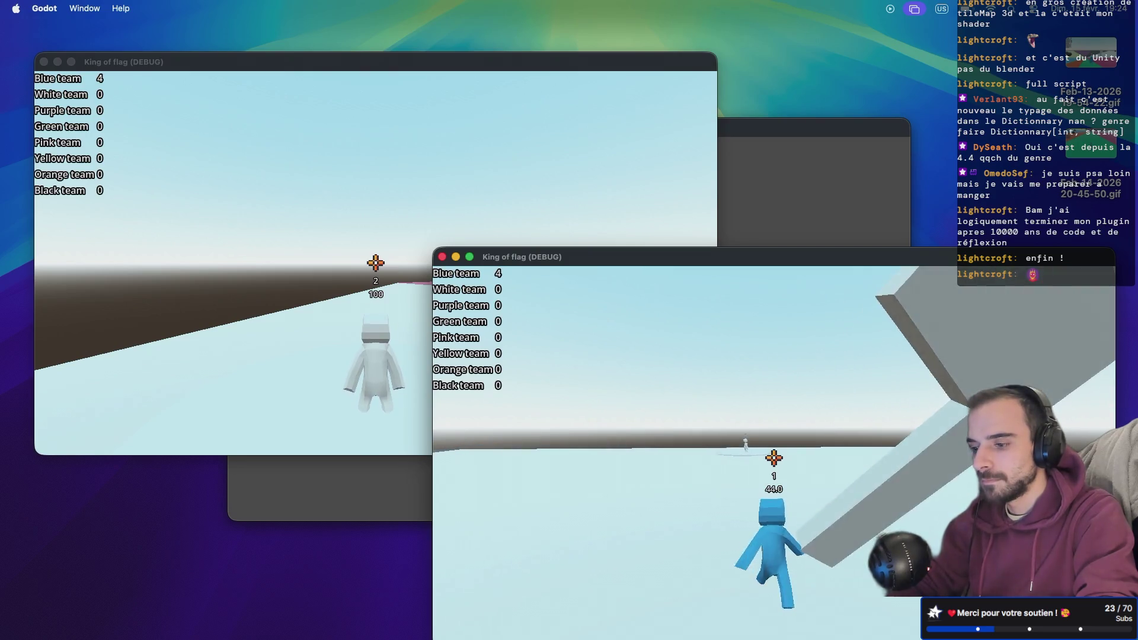
key("a")
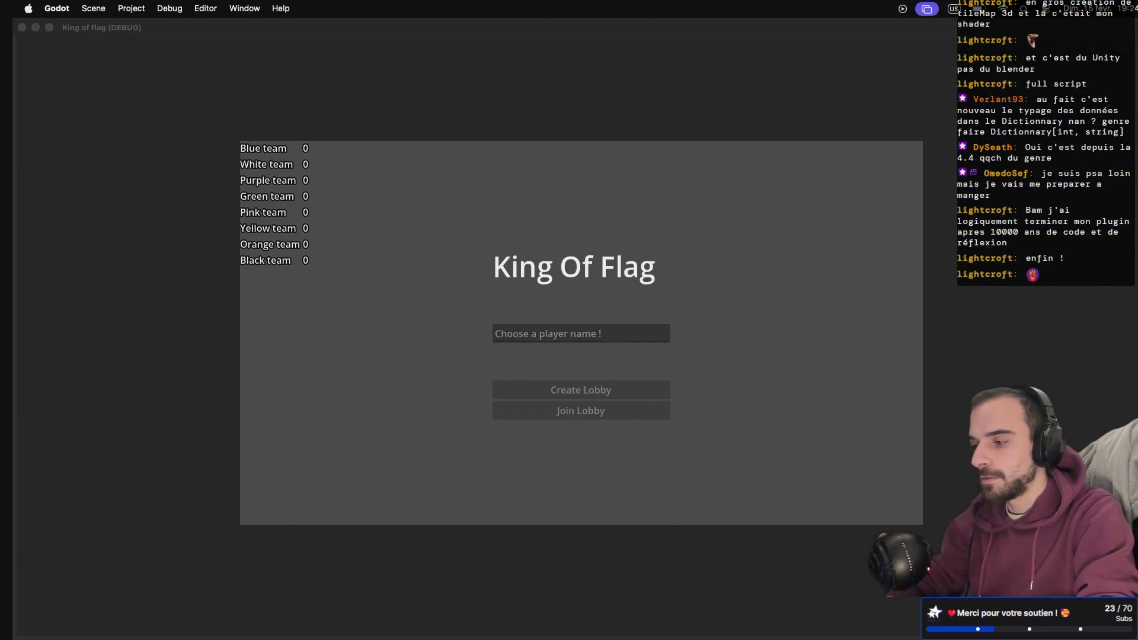
- Back in the editor, show the docks and Remote tree, then expand GameWrapper, Game and Players
key("ctrl+Right")
key("ctrl+super+d")
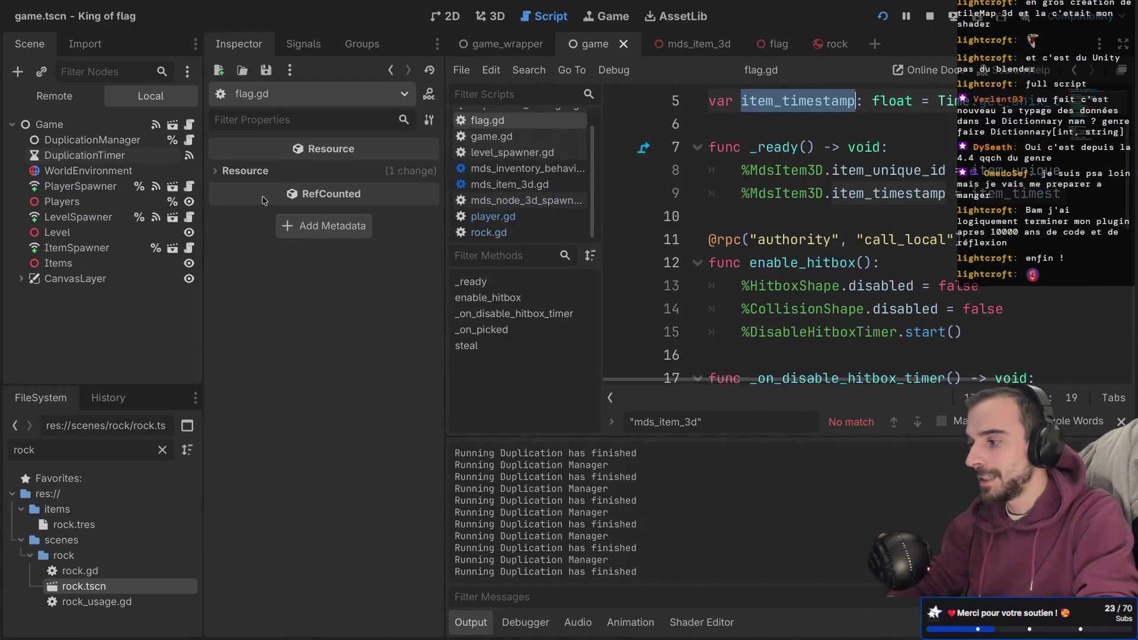
left_click(55, 96)
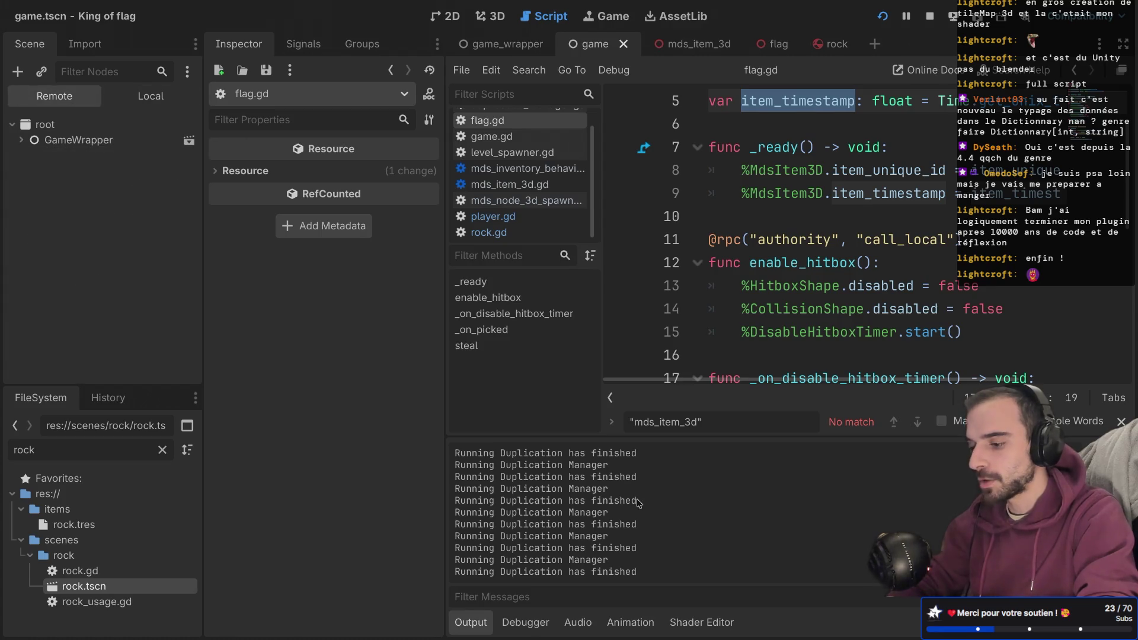
left_click(542, 622)
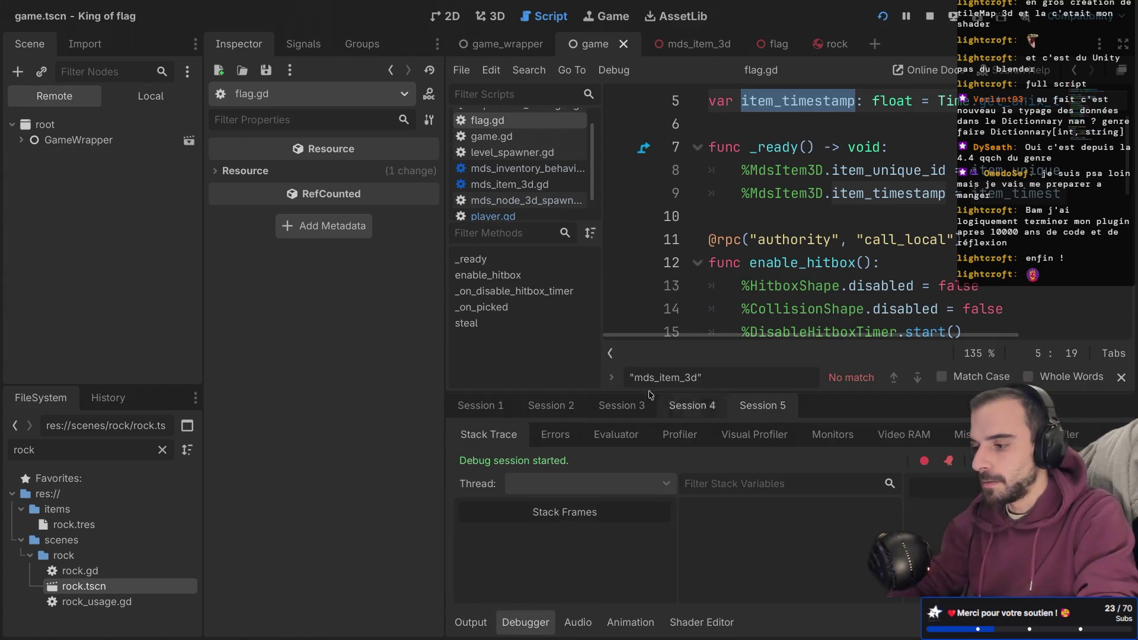
left_click(21, 140)
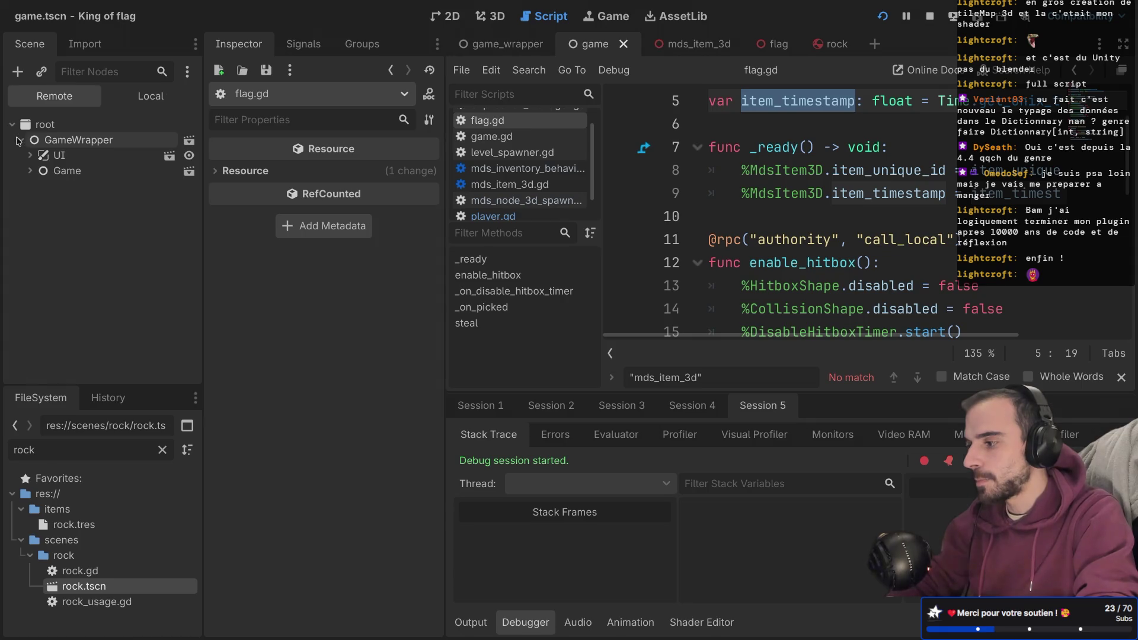
left_click(29, 171)
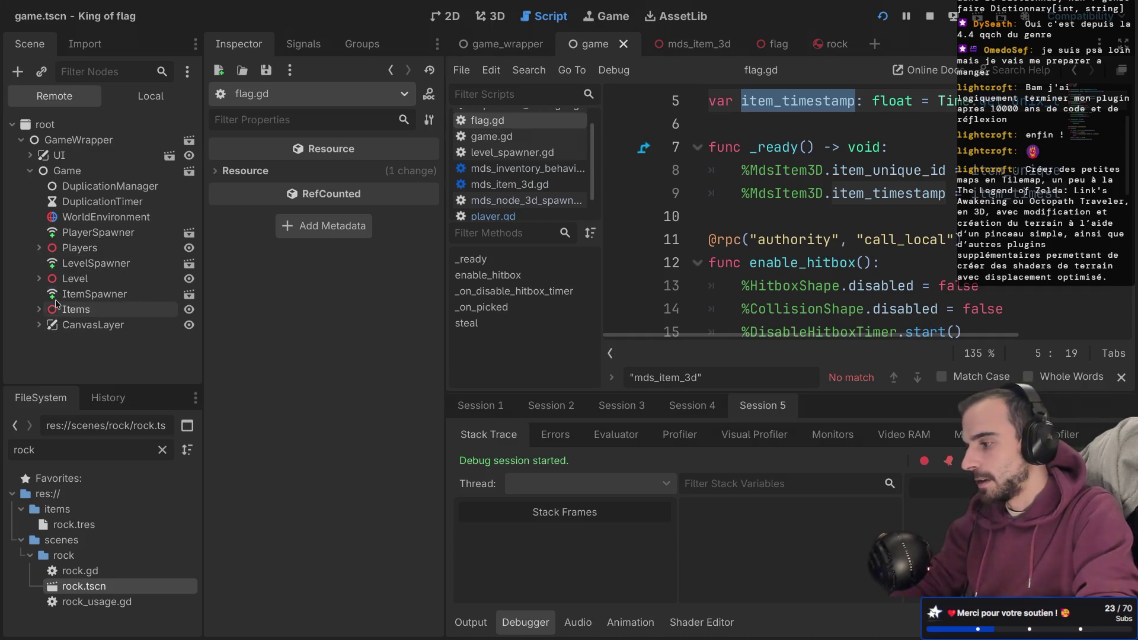
left_click(39, 248)
- Expand Player > Behaviors > BoneAttachment3D > inventory behavior and inspect the carried Flag
left_click(48, 263)
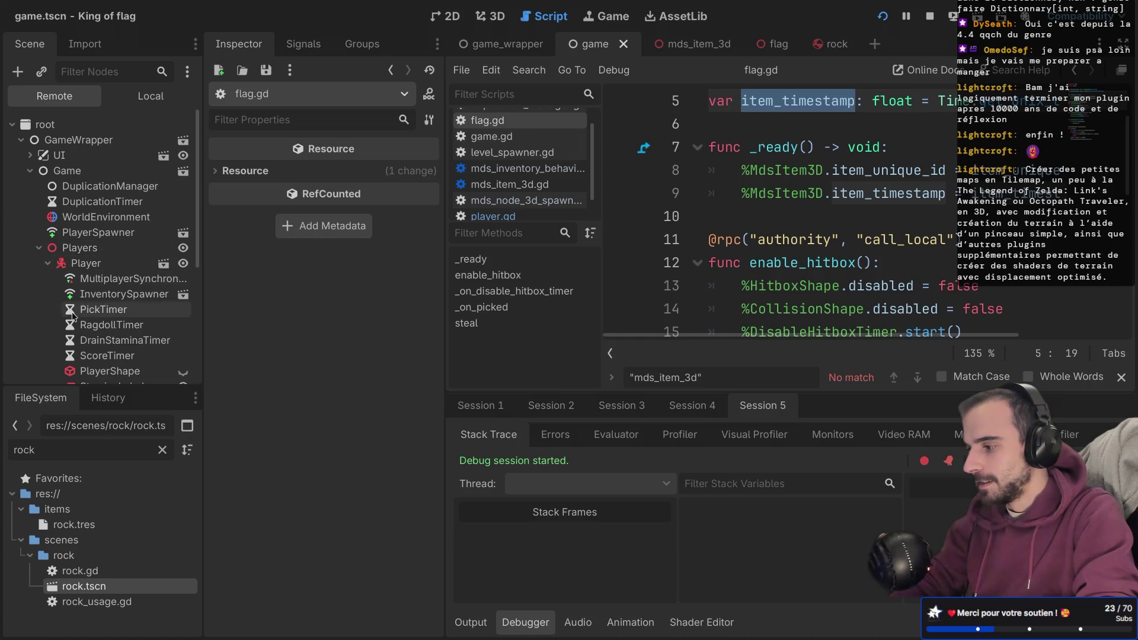
scroll(73, 314, "down", 3)
scroll(72, 316, "down", 3)
left_click(57, 295)
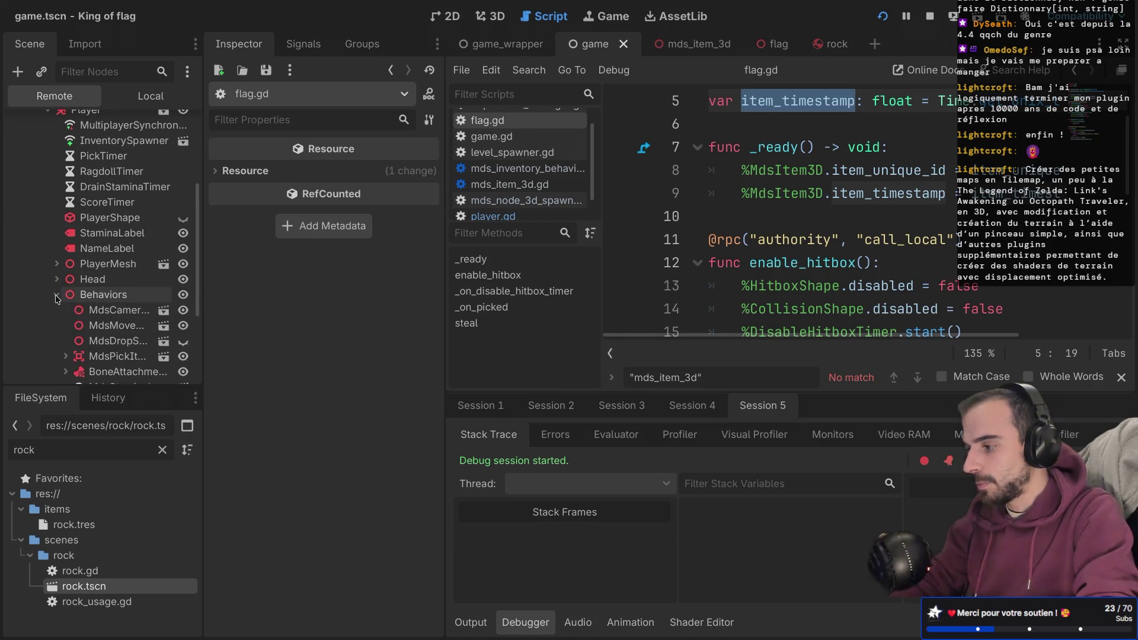
scroll(87, 328, "down", 4)
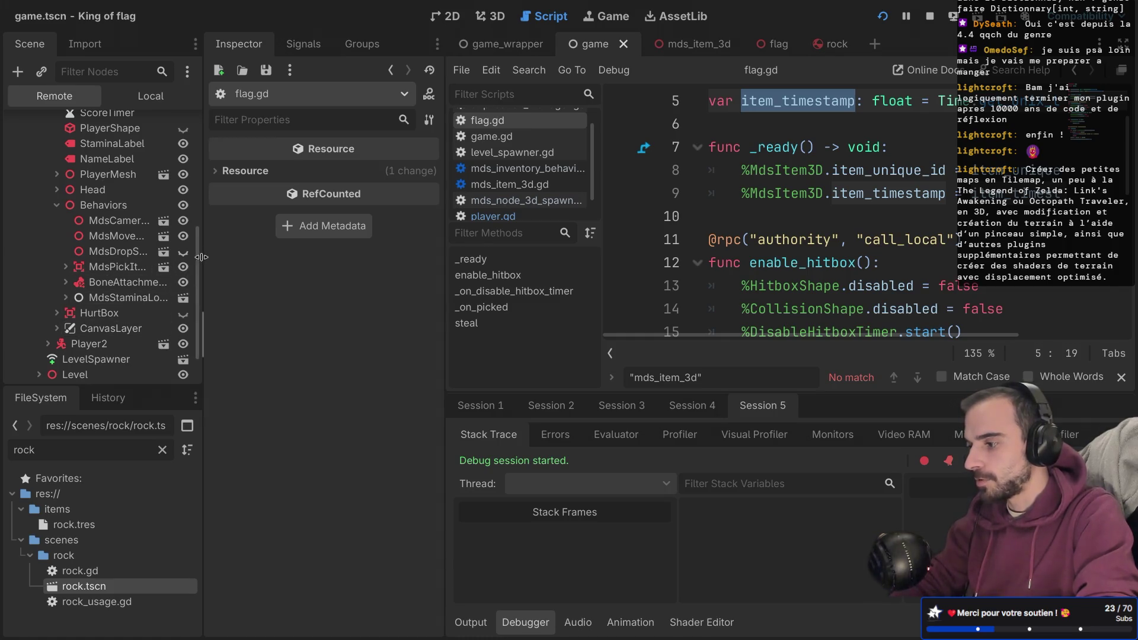
left_click_drag(202, 261, 262, 266)
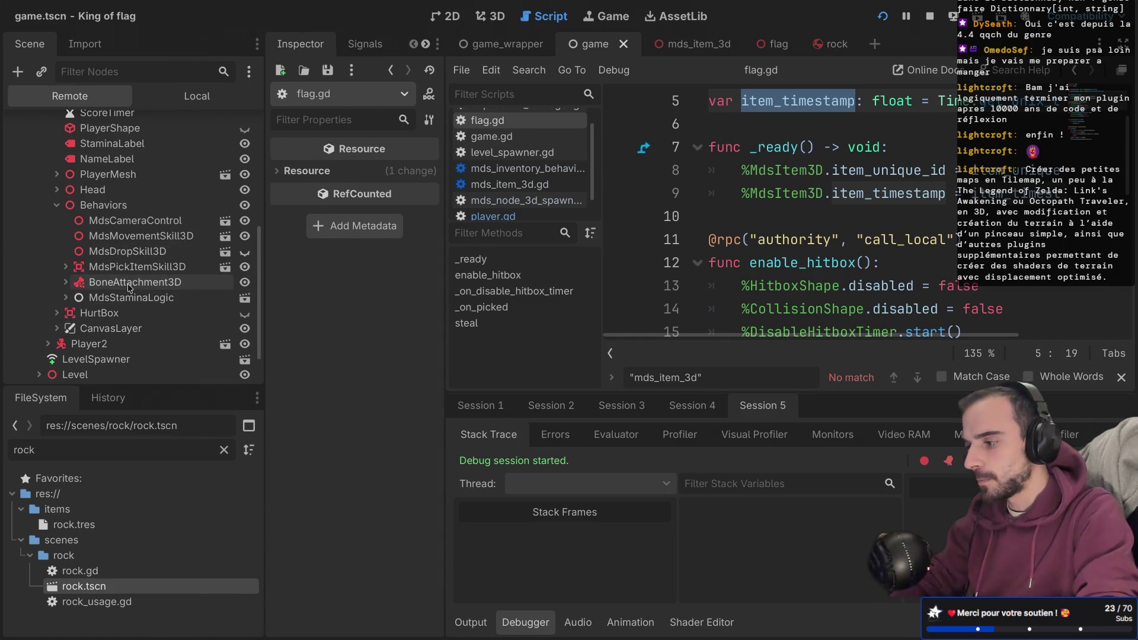
left_click(66, 282)
left_click(75, 297)
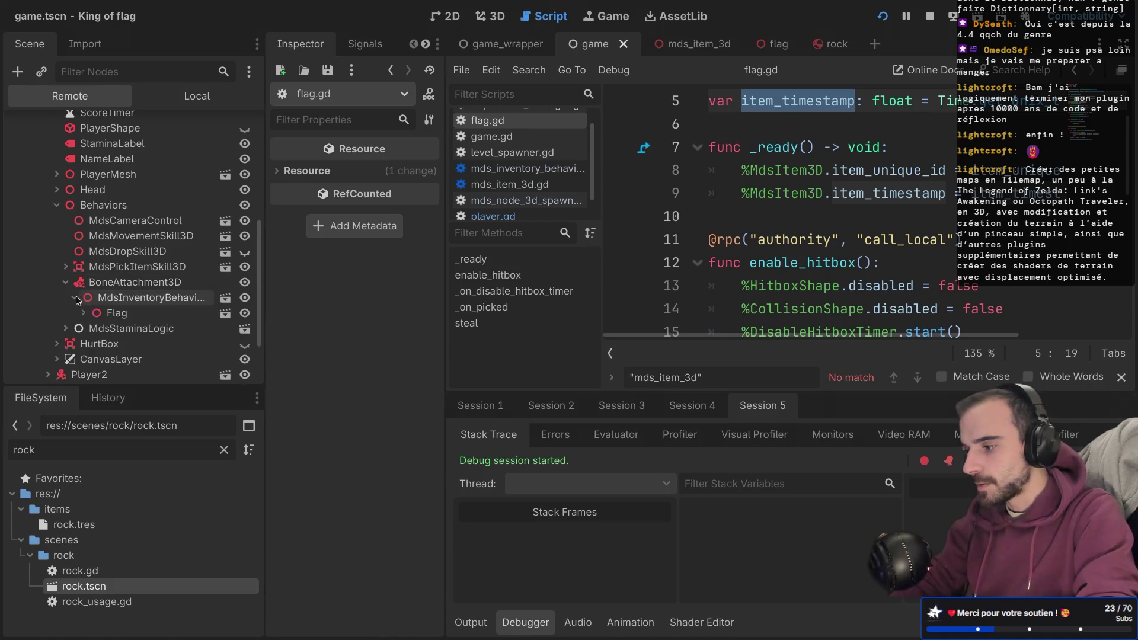
left_click(113, 312)
double_click(111, 311)
left_click_drag(444, 216, 616, 209)
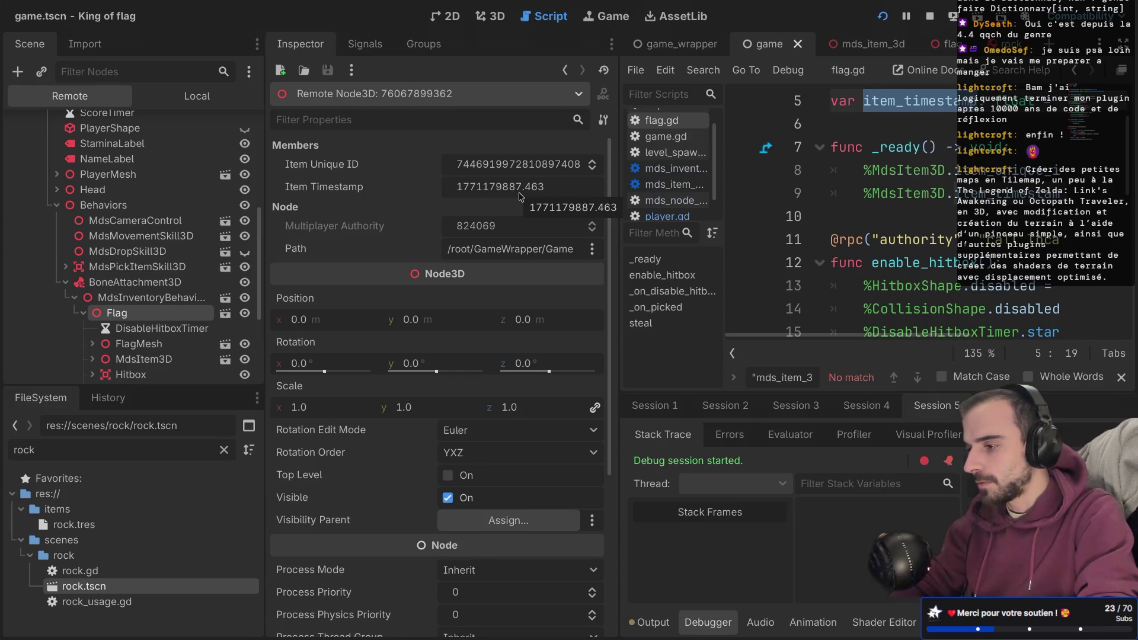
- Collapse BoneAttachment3D, expand Items, and select the Flag item there
key("ctrl+Left")
key("ctrl+Left")
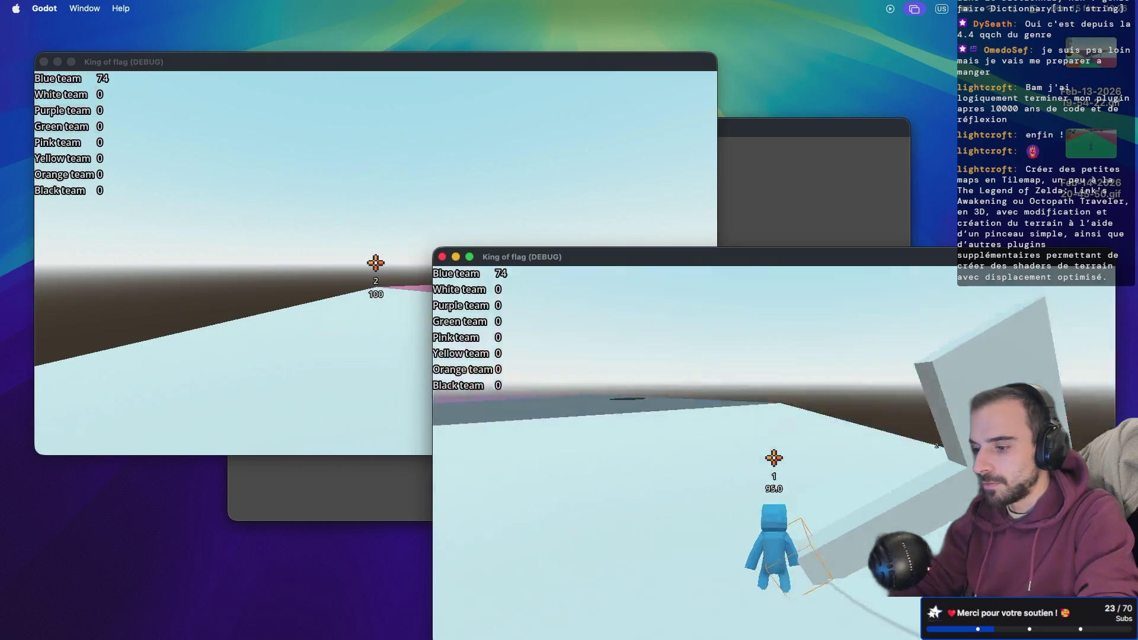
key("ctrl+Right")
key("ctrl+Right")
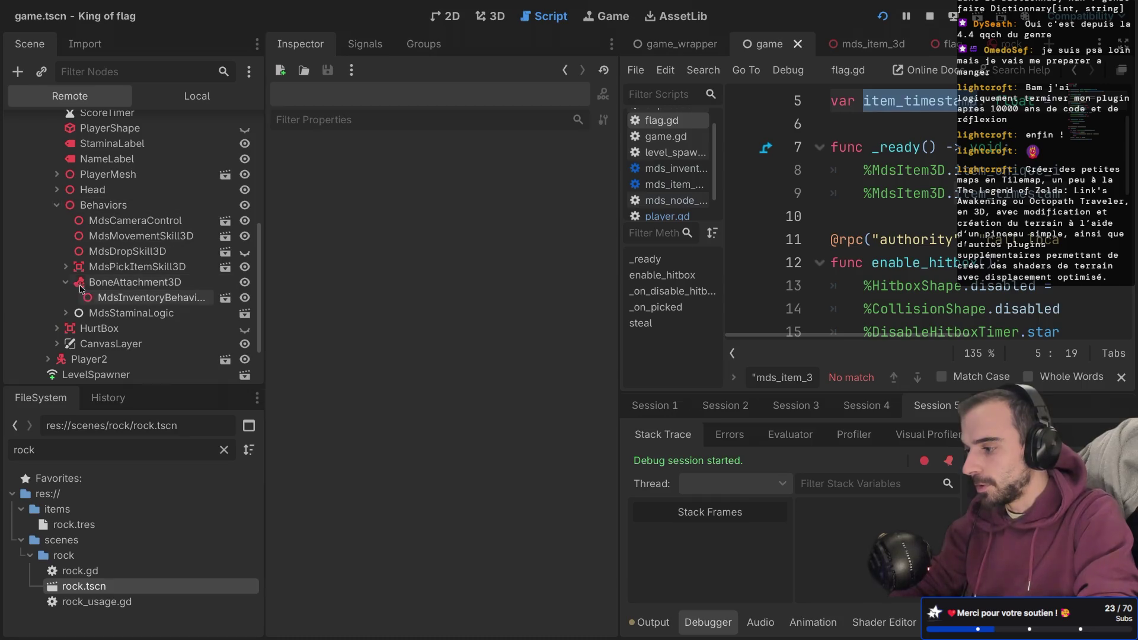
left_click(66, 282)
scroll(68, 282, "down", 2)
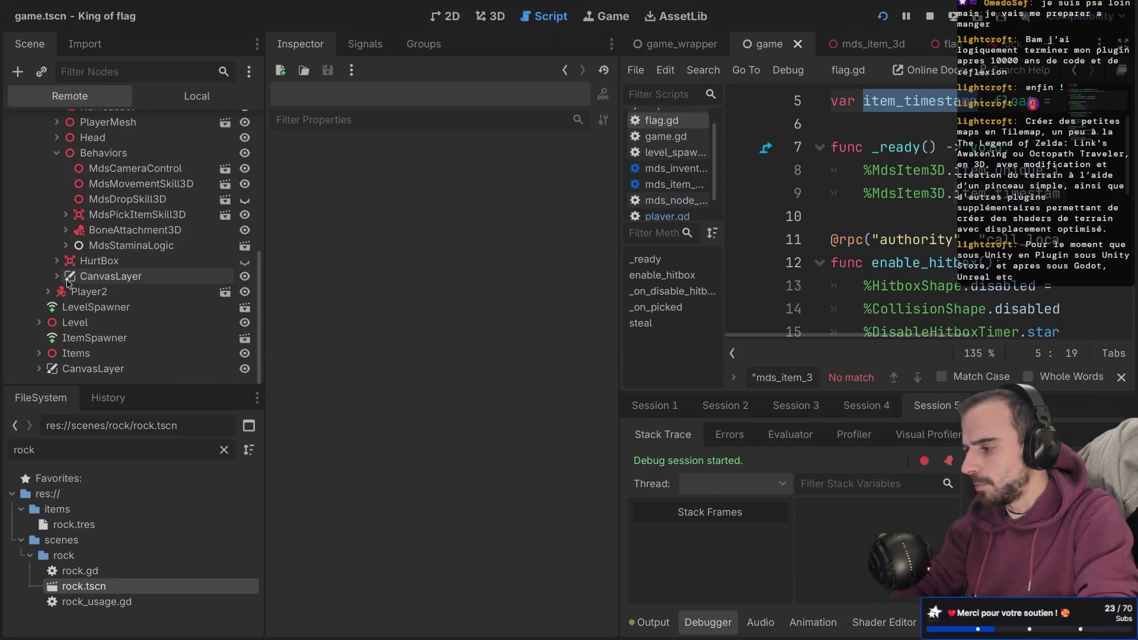
left_click(39, 354)
scroll(62, 321, "down", 3)
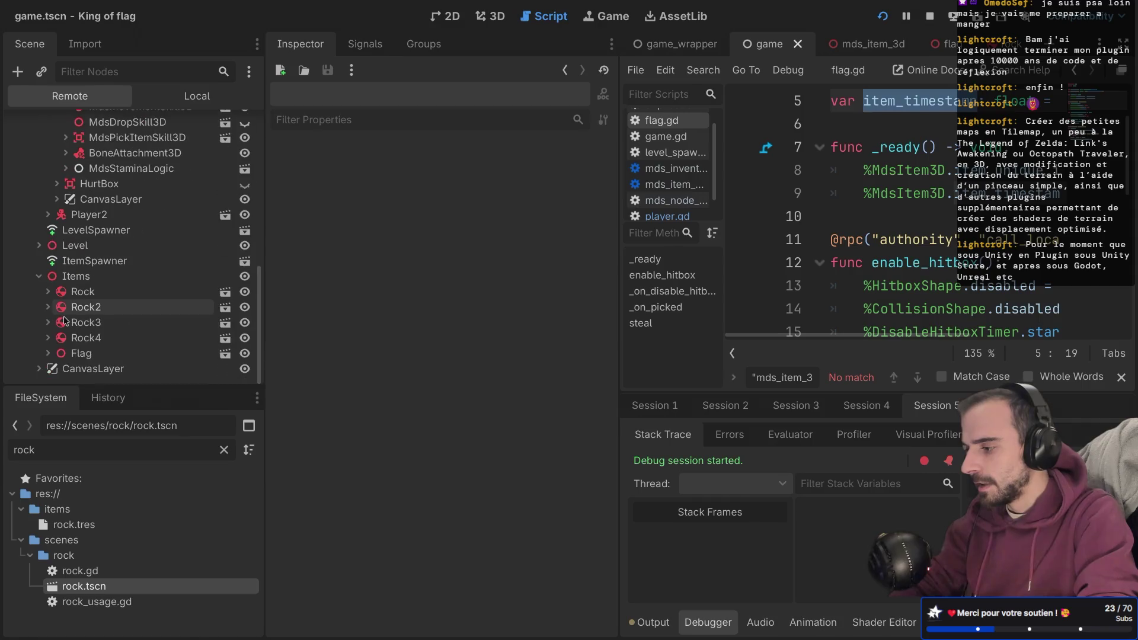
left_click(80, 354)
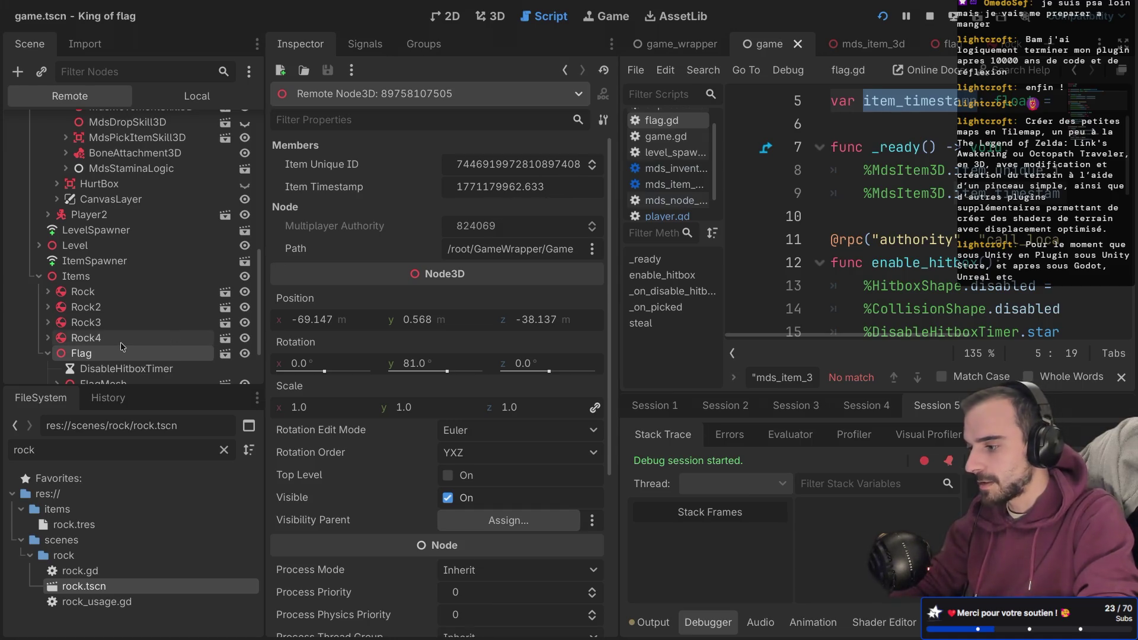
scroll(119, 342, "down", 3)
left_click(123, 323)
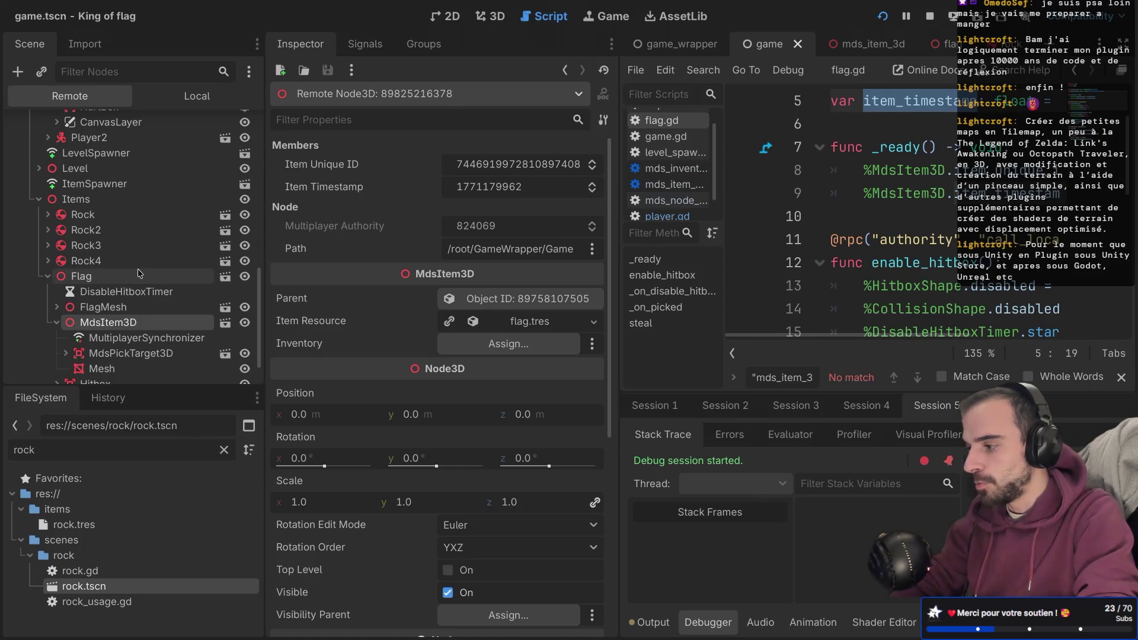
left_click(117, 276)
left_click(119, 322)
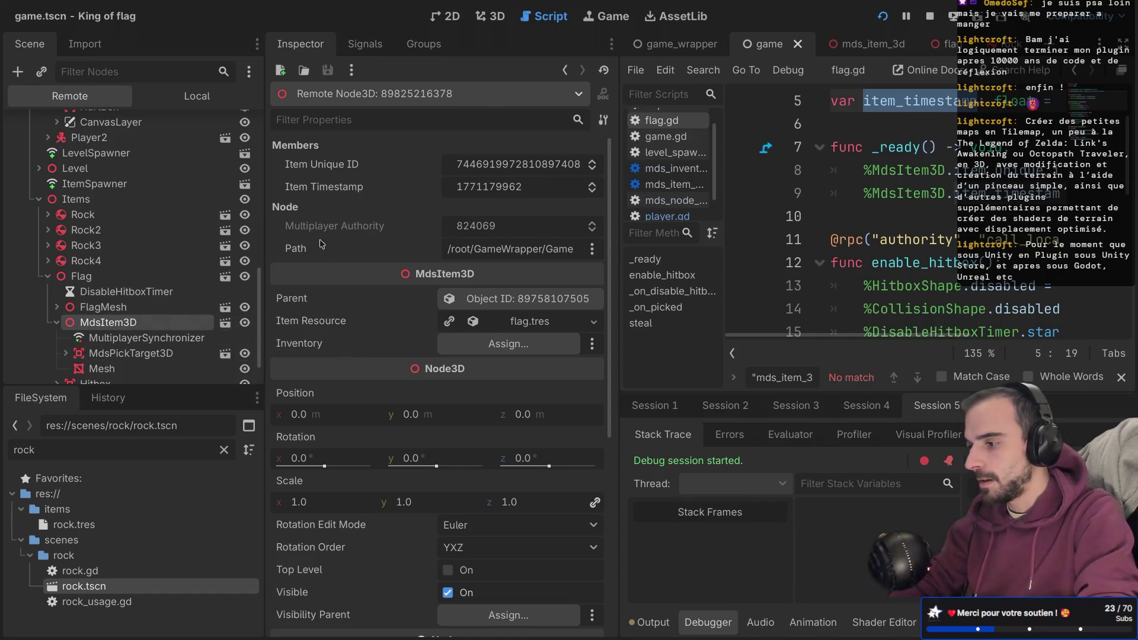
left_click(197, 95)
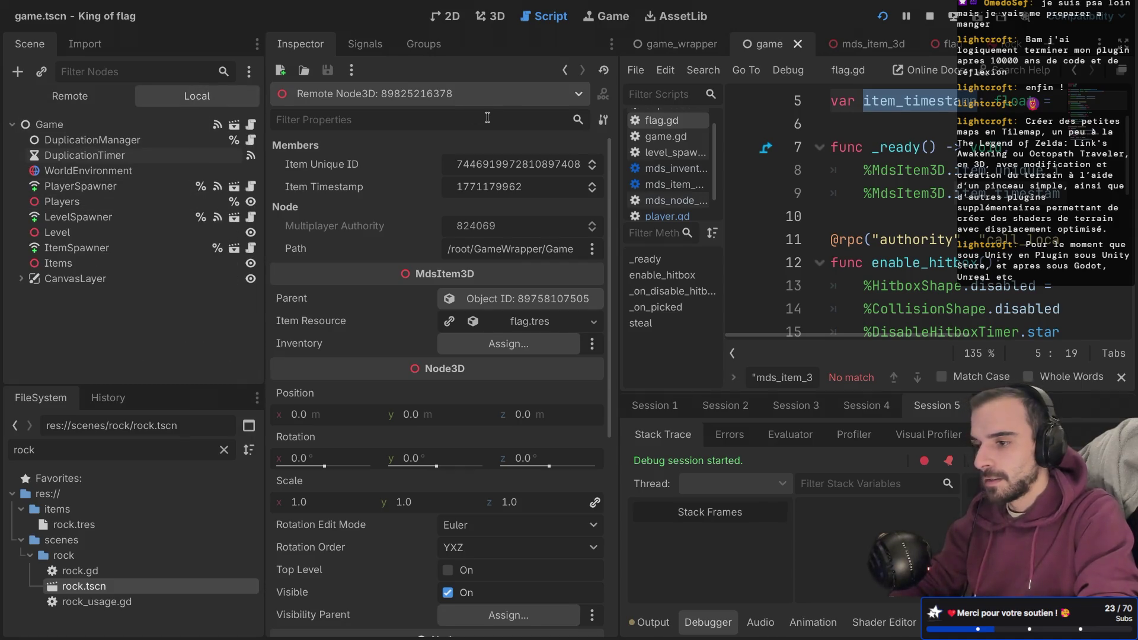
key("ctrl+shift+F11")
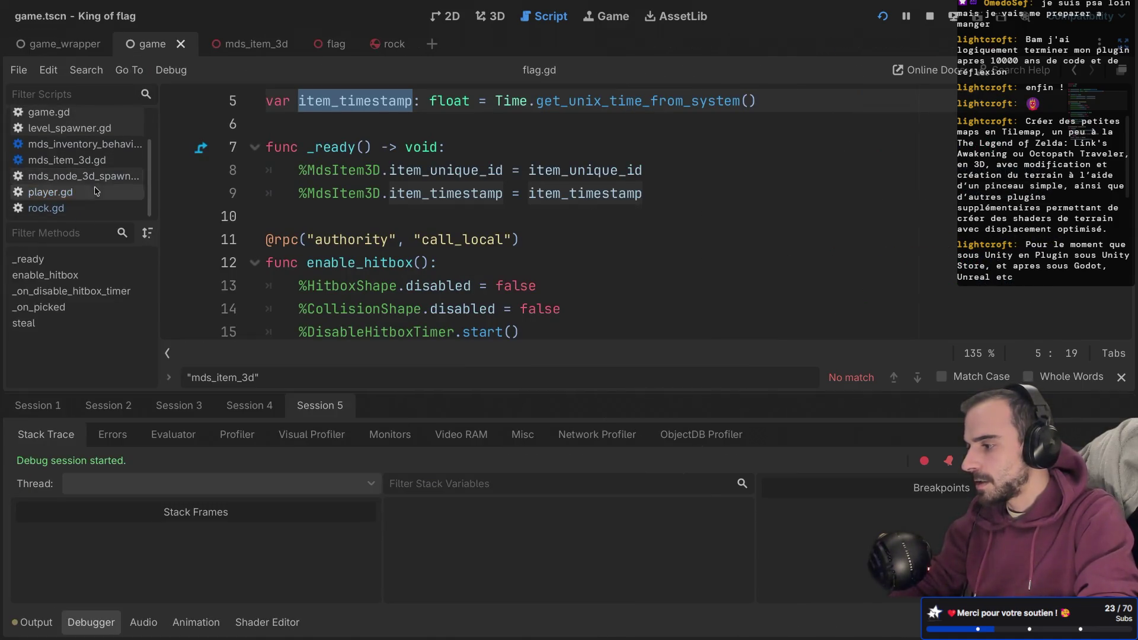
- Go to the item_timestamp declaration in mds_item_3d.gd, comparing rock.gd and the node spawner script
left_click(90, 165)
scroll(327, 184, "up", 15)
scroll(327, 183, "down", 5)
scroll(327, 184, "down", 1)
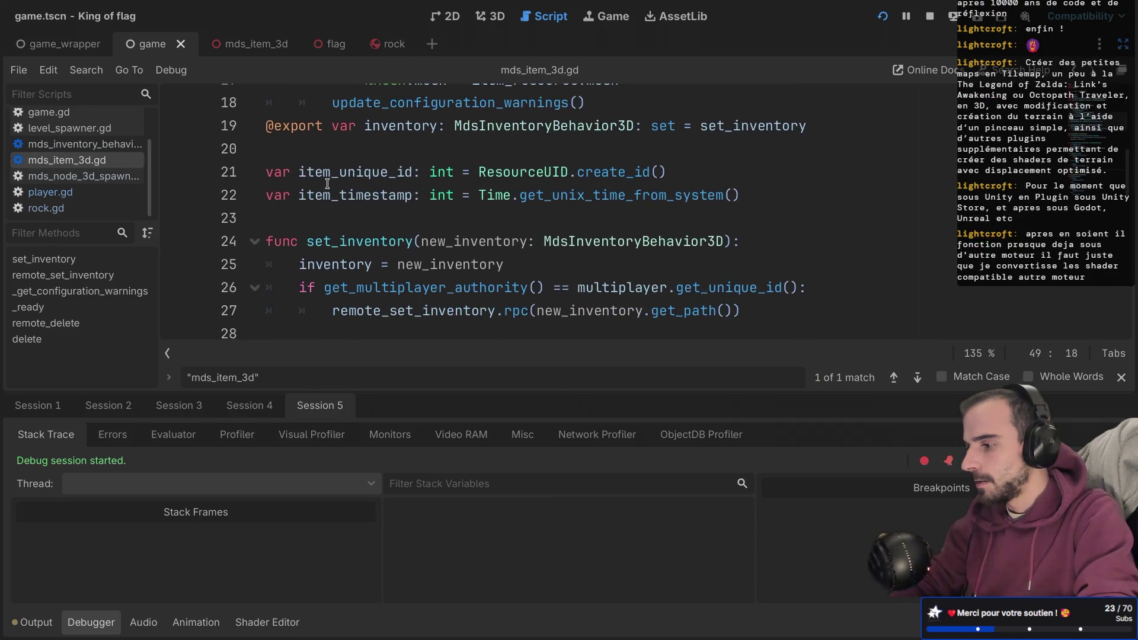
mouse_move(454, 176)
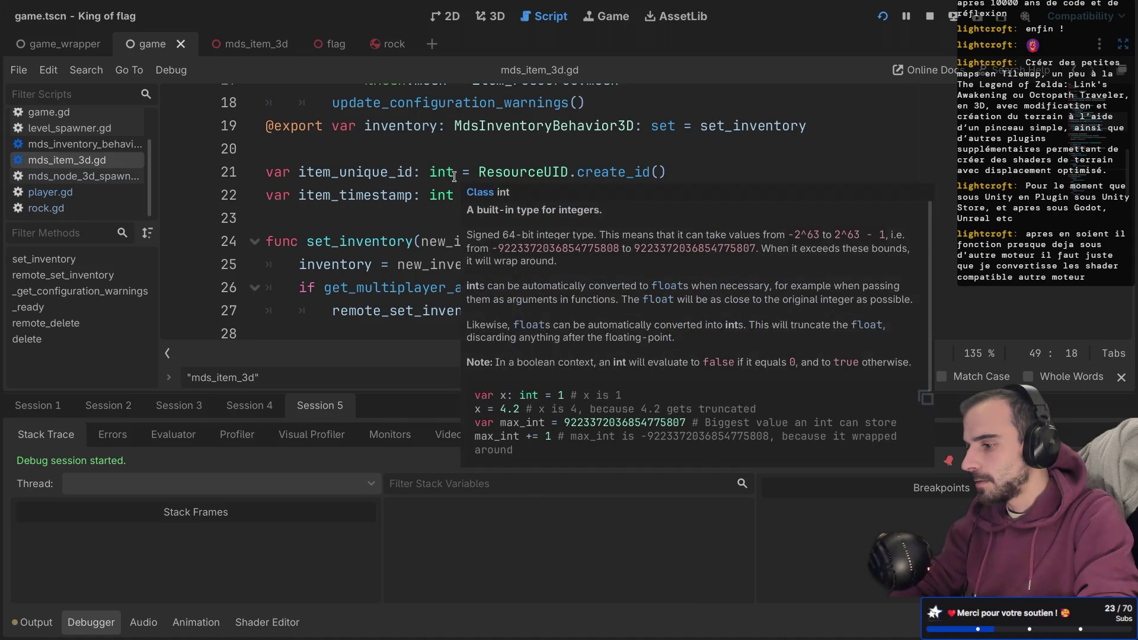
left_click(573, 195)
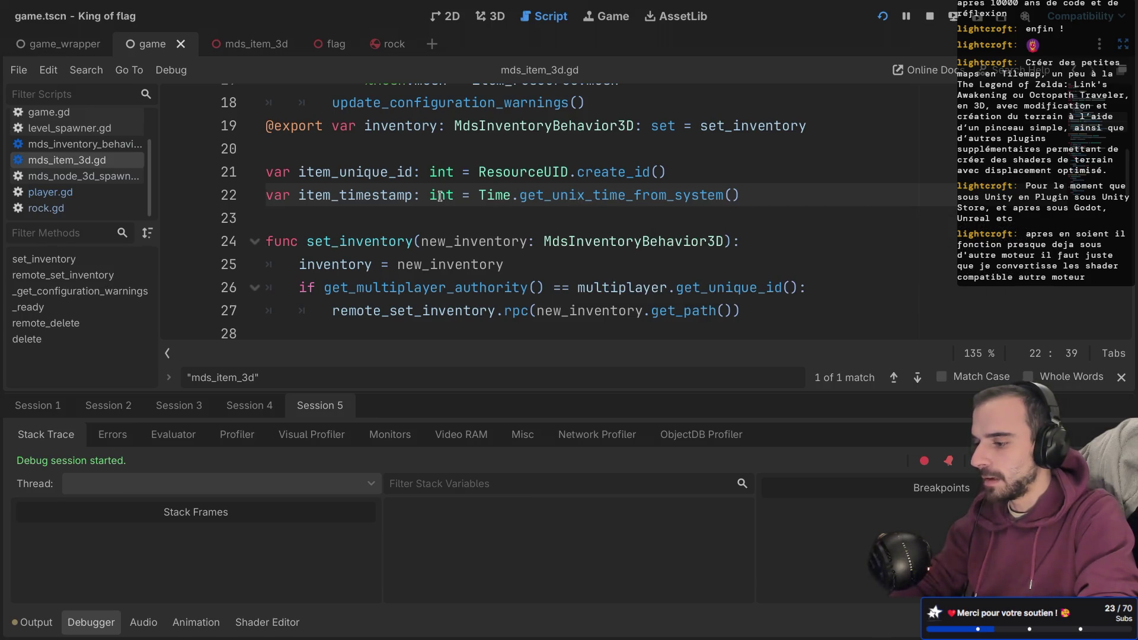
mouse_move(440, 196)
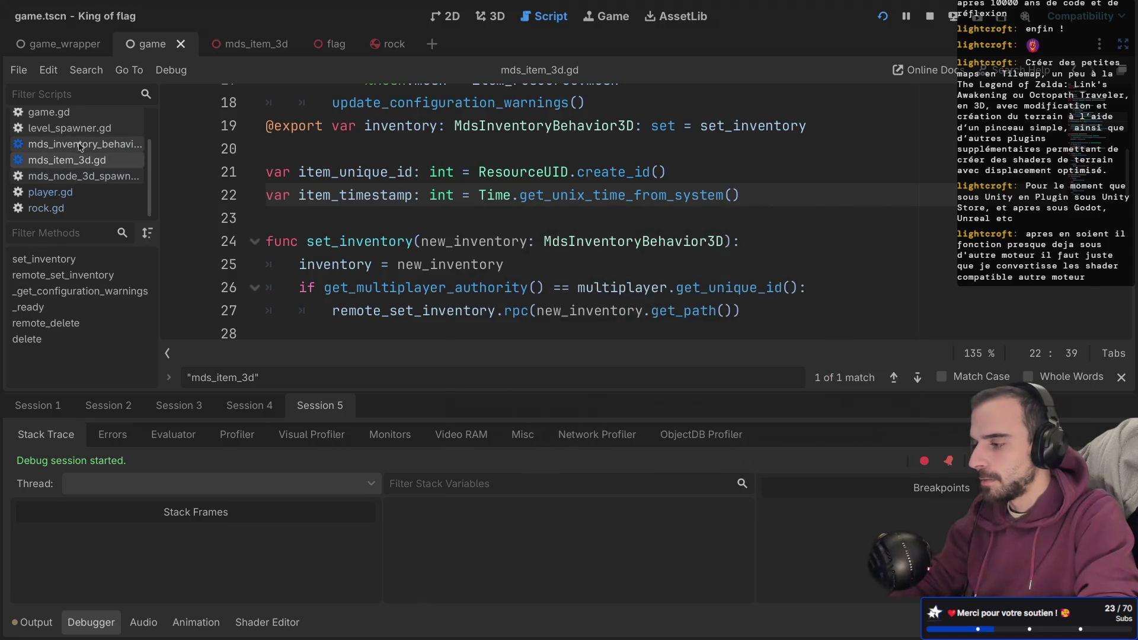
left_click(61, 209)
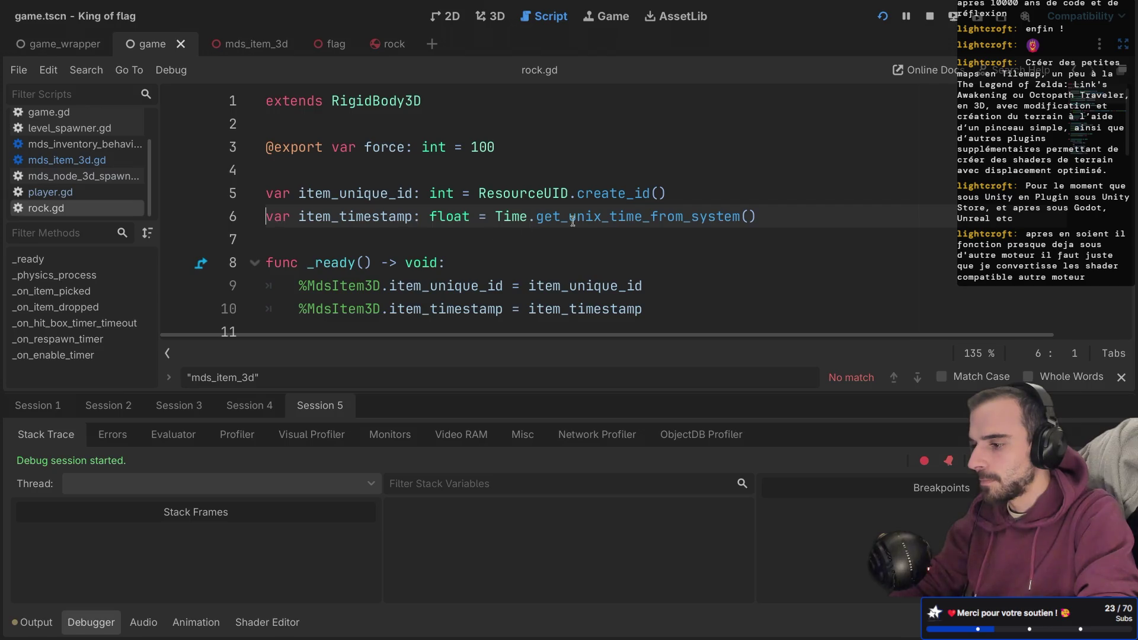
mouse_move(591, 214)
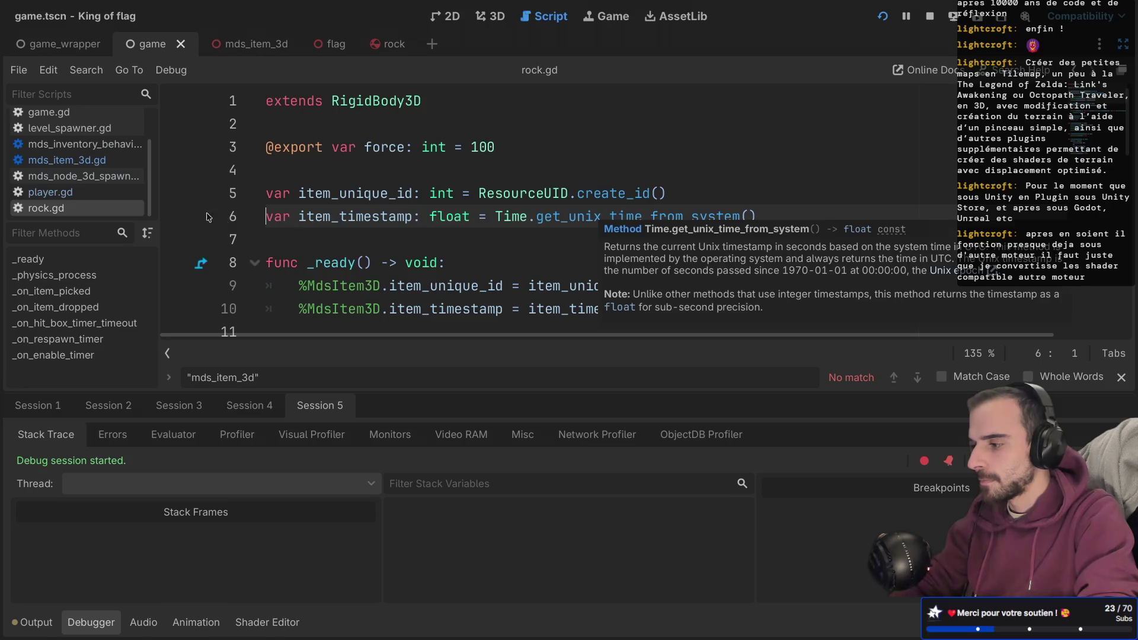
left_click(92, 177)
- Change item_timestamp to float in mds_item_3d.gd, save, and rerun the project
left_click(108, 162)
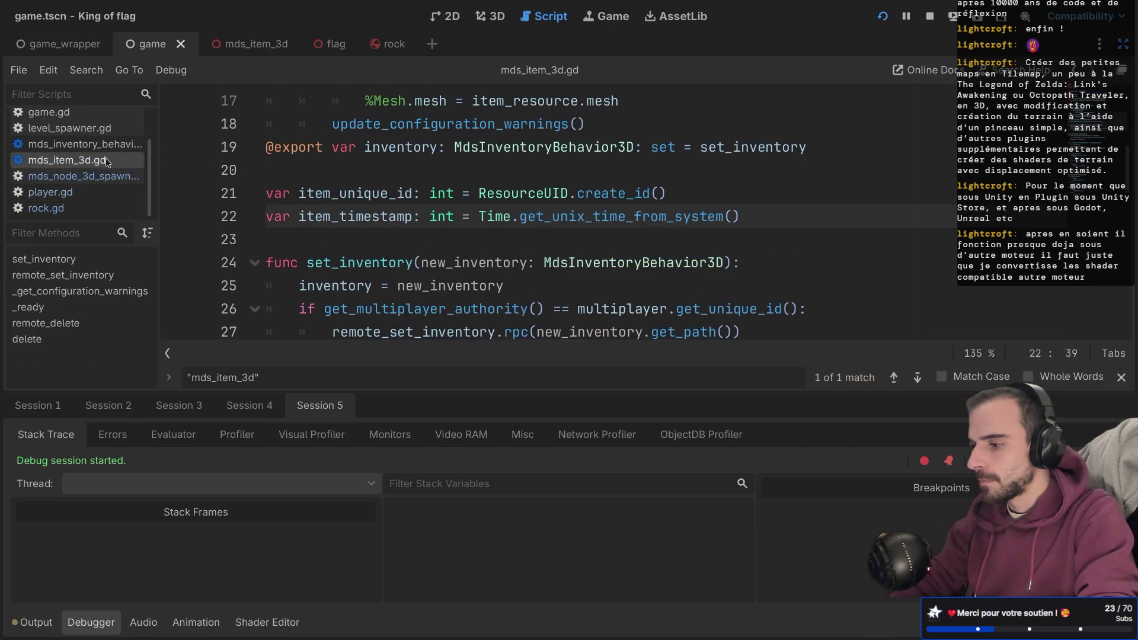
type("f")
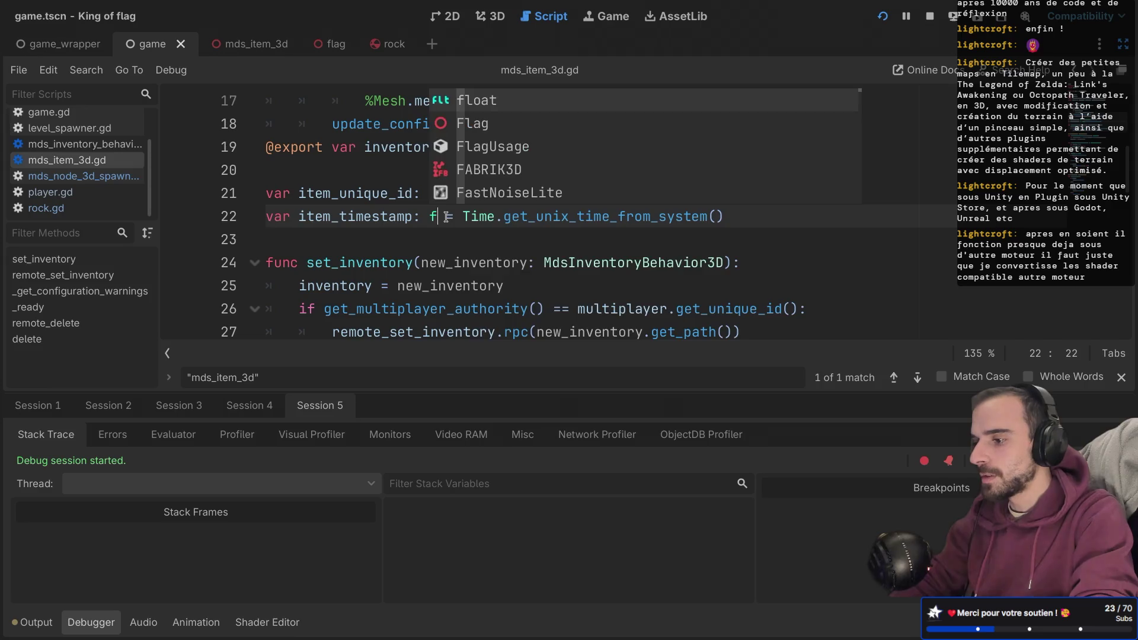
key("Return")
key("ctrl+s")
scroll(544, 215, "down", 1)
scroll(543, 215, "down", 5)
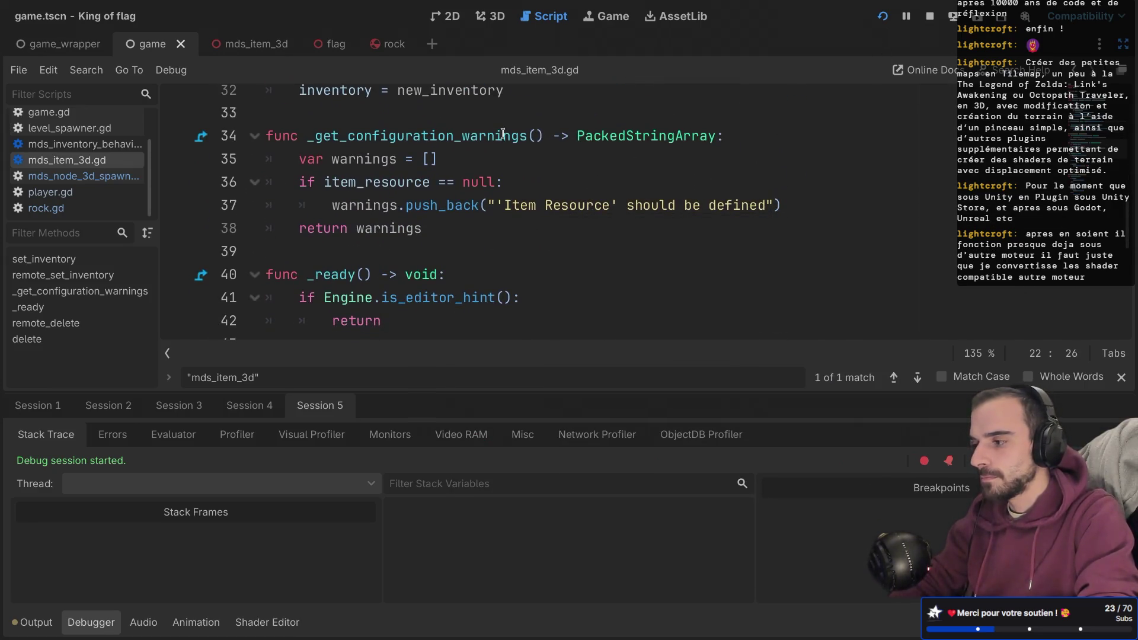
left_click(883, 17)
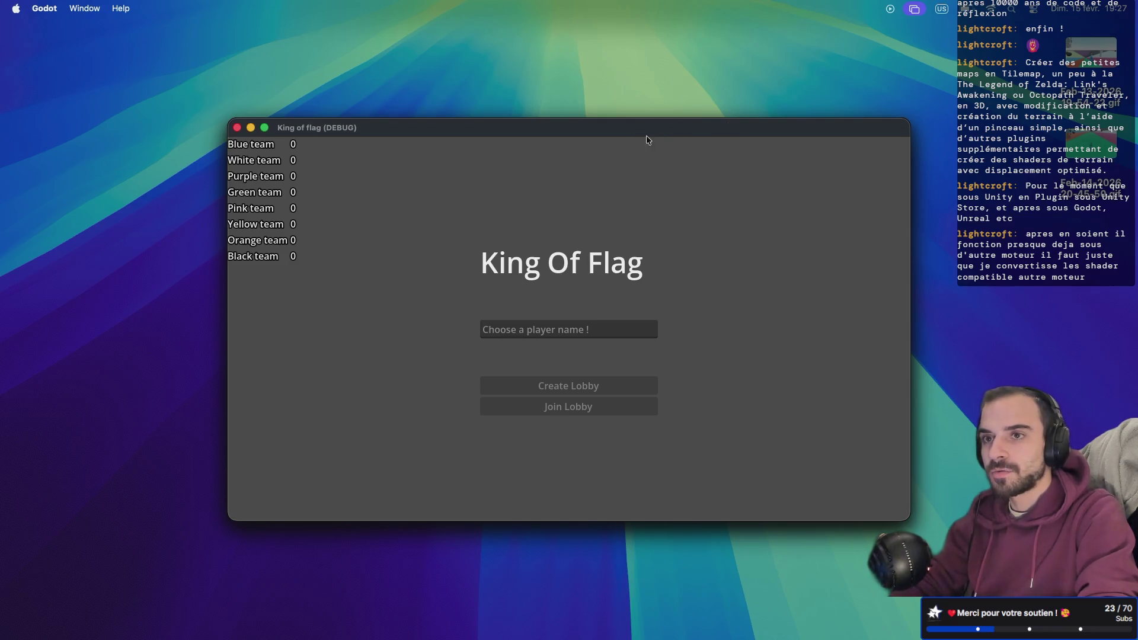
- Host a lobby as player '1', join it as '2' from the other window, and start the match
left_click(802, 429)
type("1")
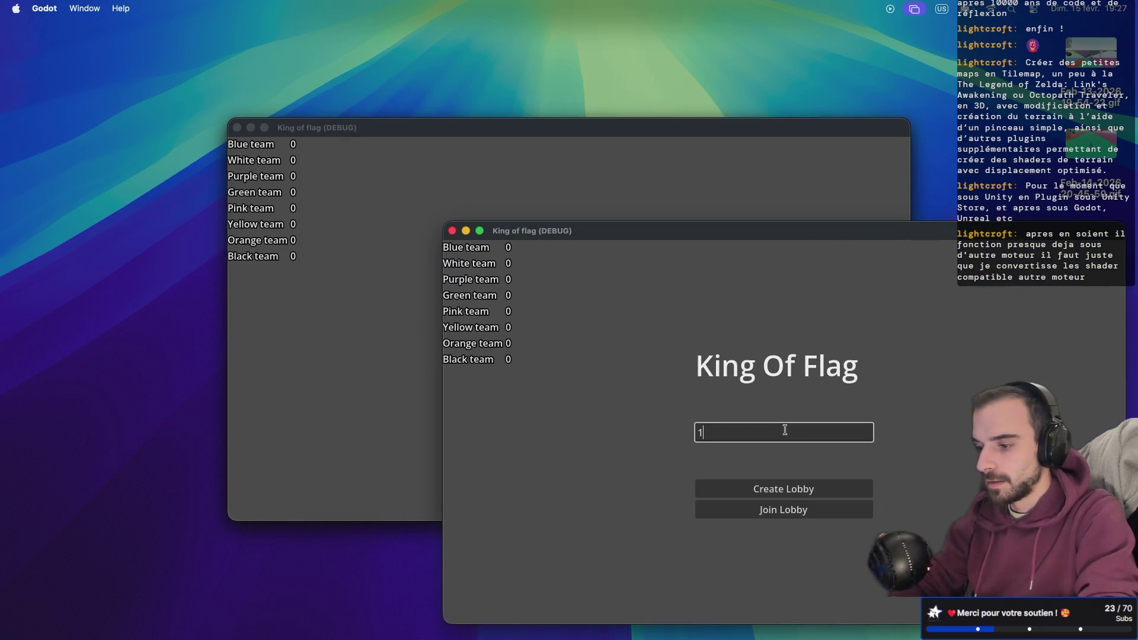
left_click(763, 493)
left_click(414, 330)
left_click(552, 327)
type("2")
left_click(571, 404)
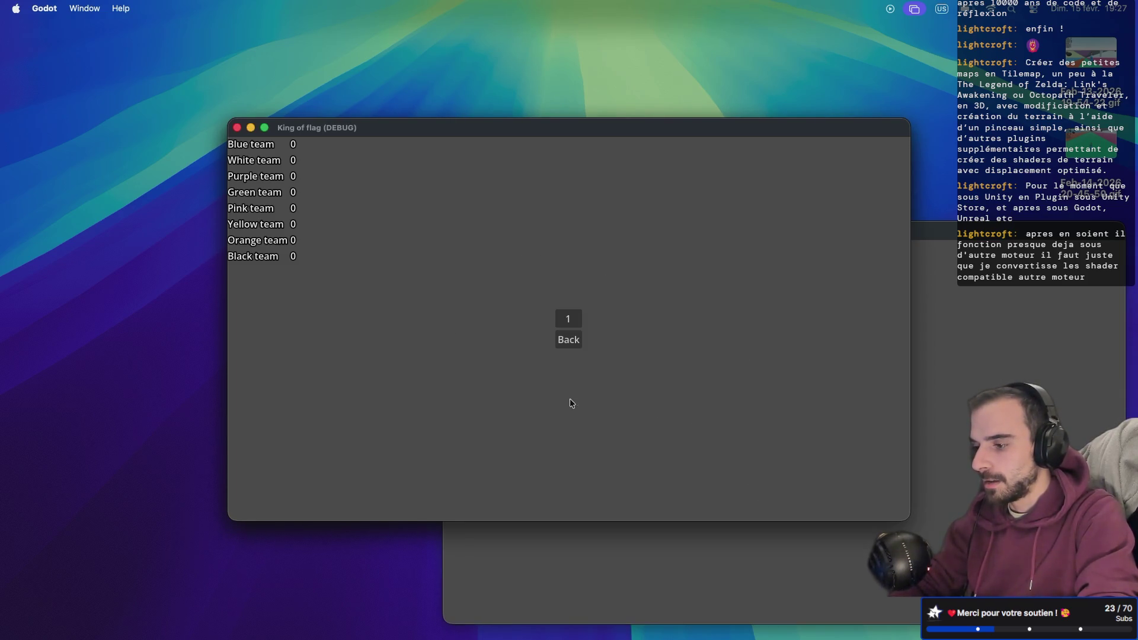
left_click_drag(598, 128, 420, 39)
left_click(788, 295)
left_click(784, 457)
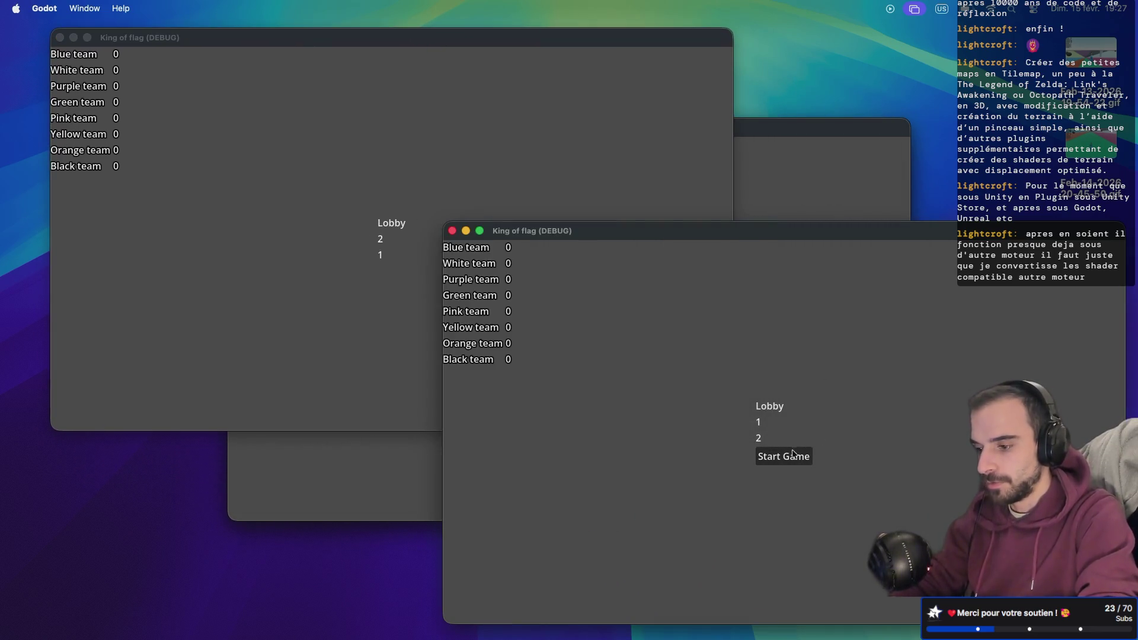
- Run the blue player toward the flag, then switch back to the Godot editor
key("w")
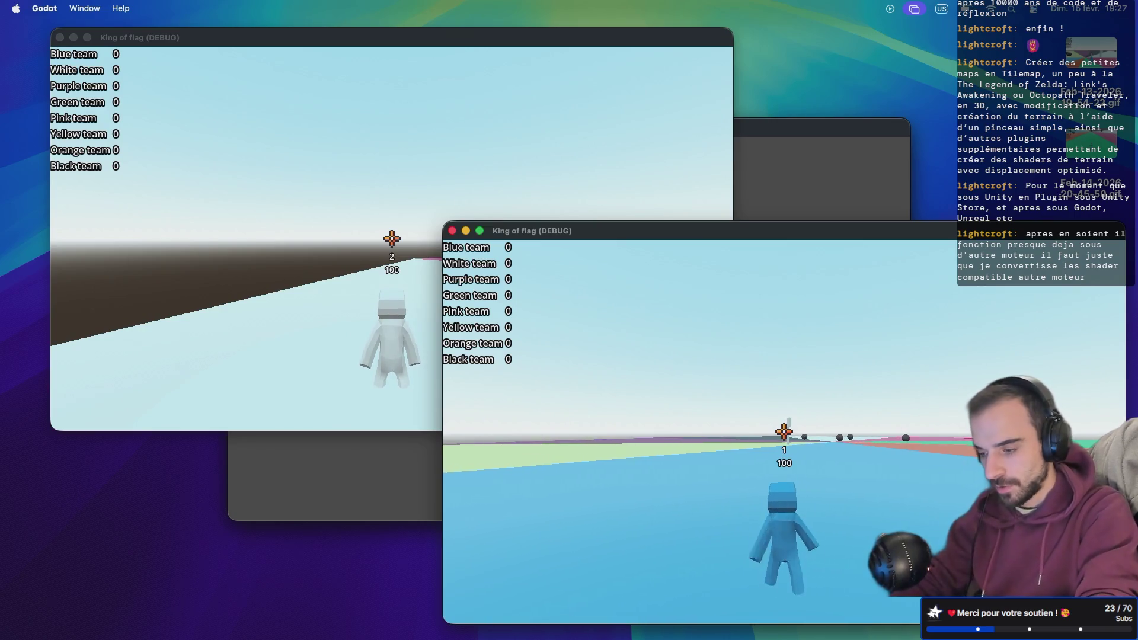
key("w")
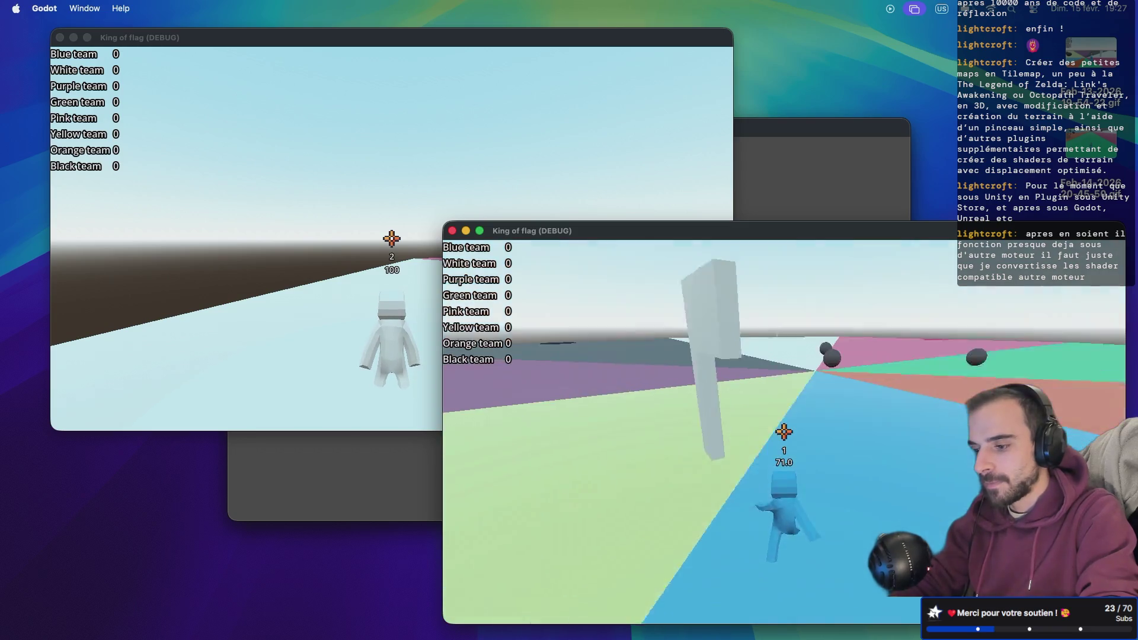
key("ctrl+Right")
key("ctrl+Right")
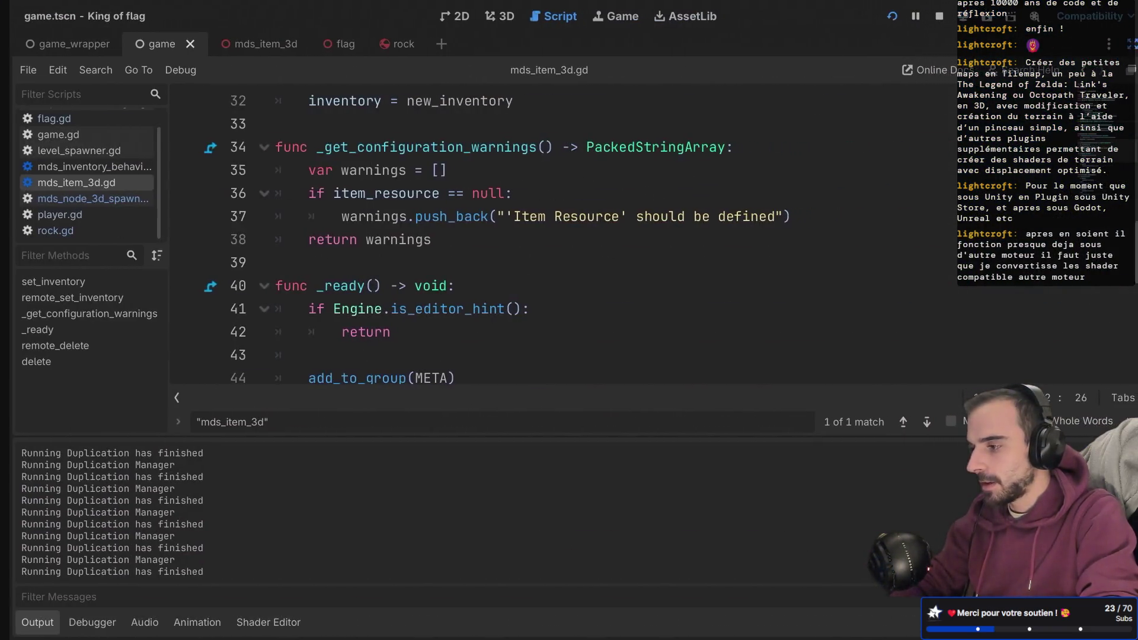
- Open the debugger, restore the docks, and view the Remote scene tree for Session 5
left_click(83, 622)
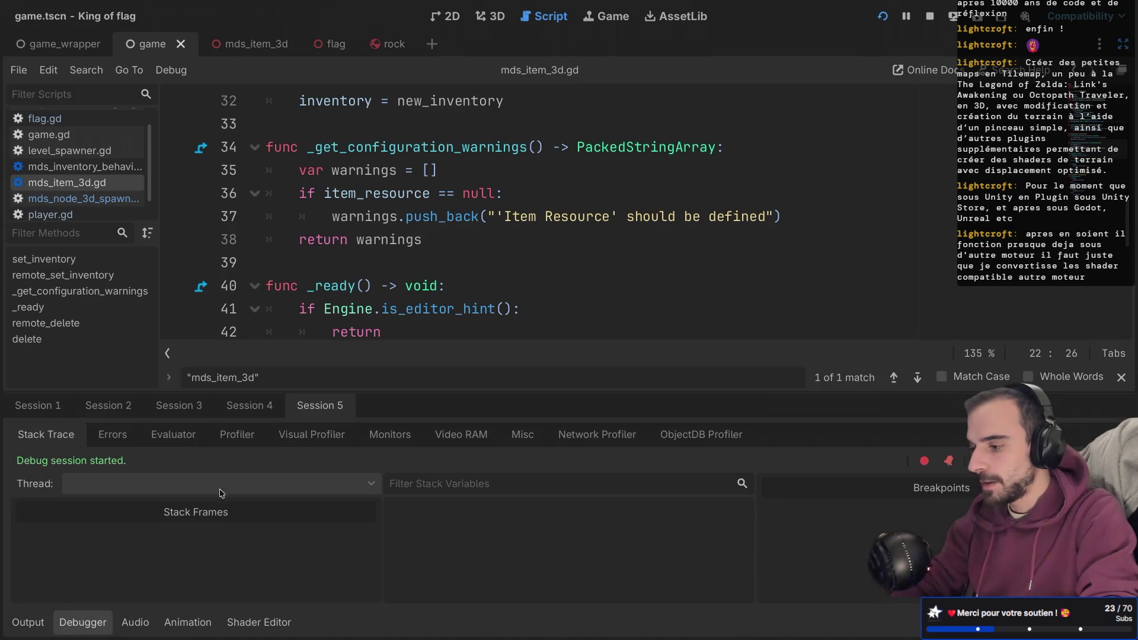
key("ctrl+super+d")
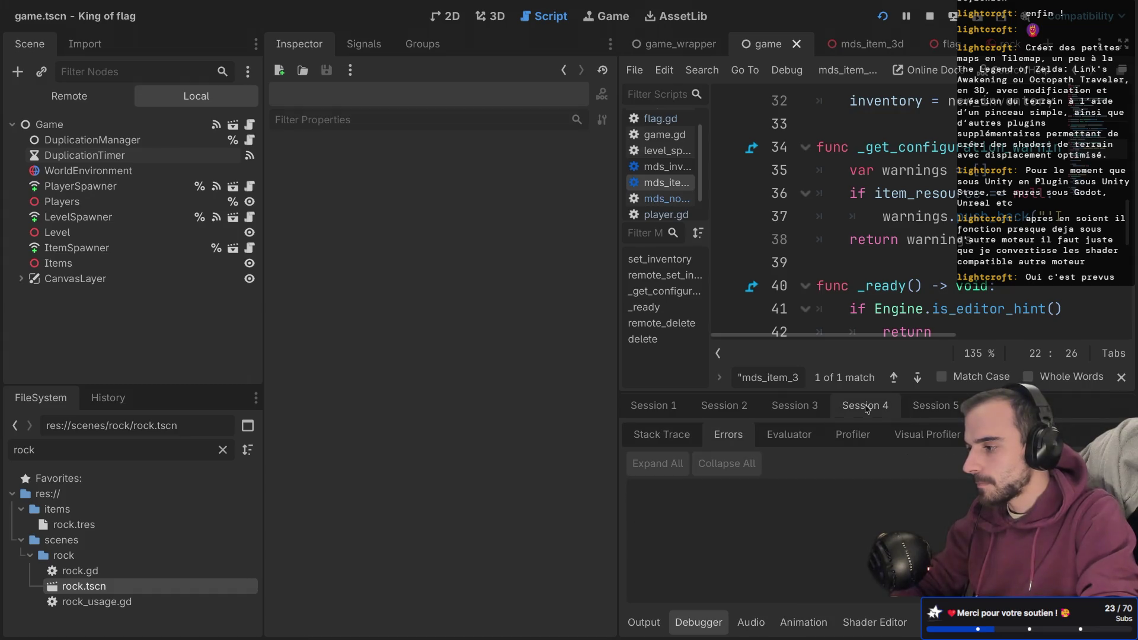
left_click(912, 414)
left_click(60, 96)
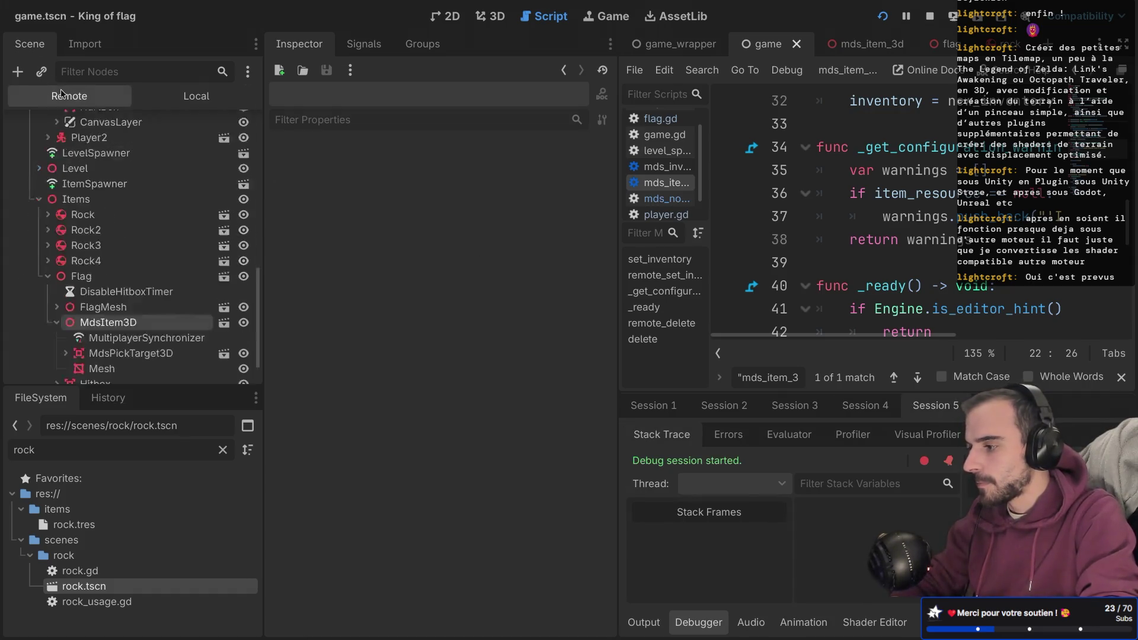
left_click(86, 292)
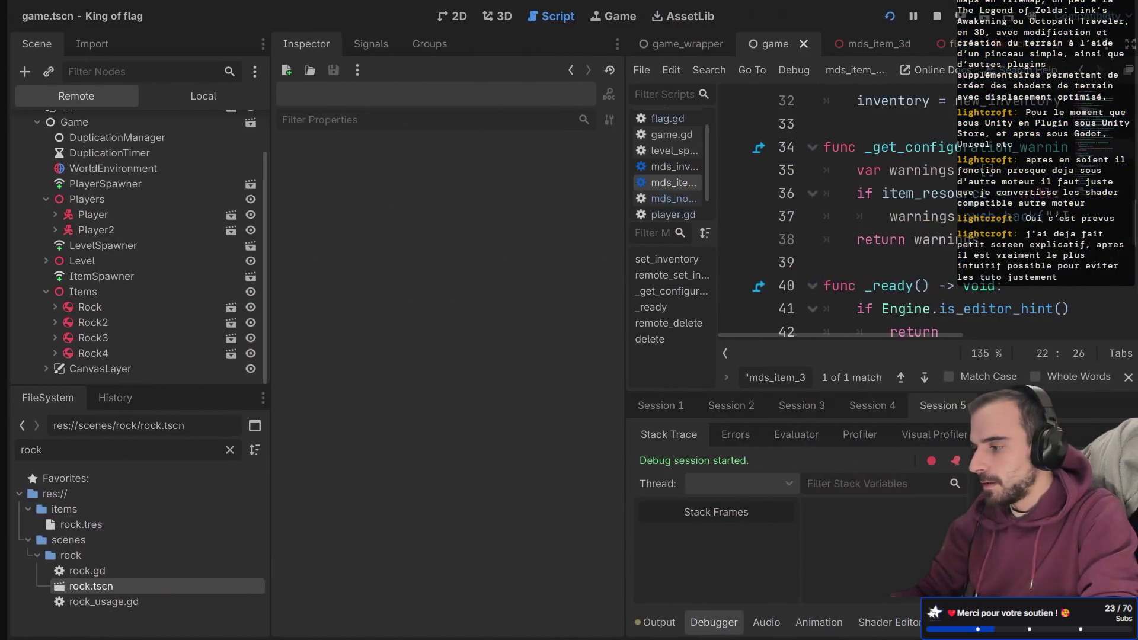
- Expand Player > Behaviors > BoneAttachment3D > inventory behavior and inspect the Flag's timestamp 1771180088.537
left_click(48, 215)
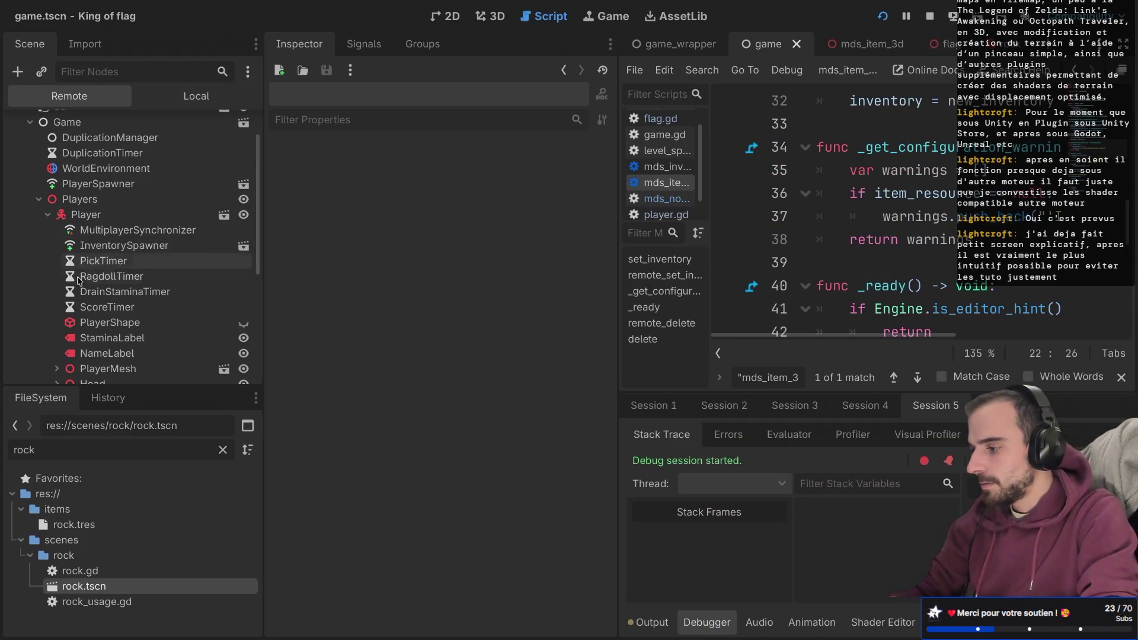
scroll(78, 280, "down", 3)
left_click(57, 279)
scroll(68, 296, "down", 3)
left_click(71, 303)
left_click(81, 319)
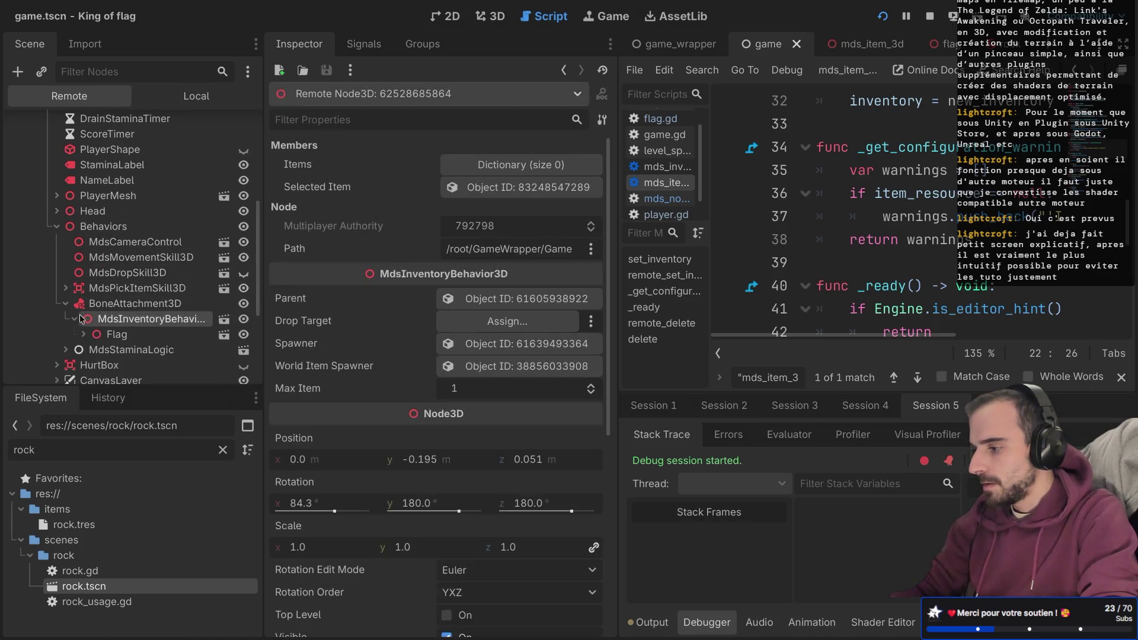
left_click(122, 335)
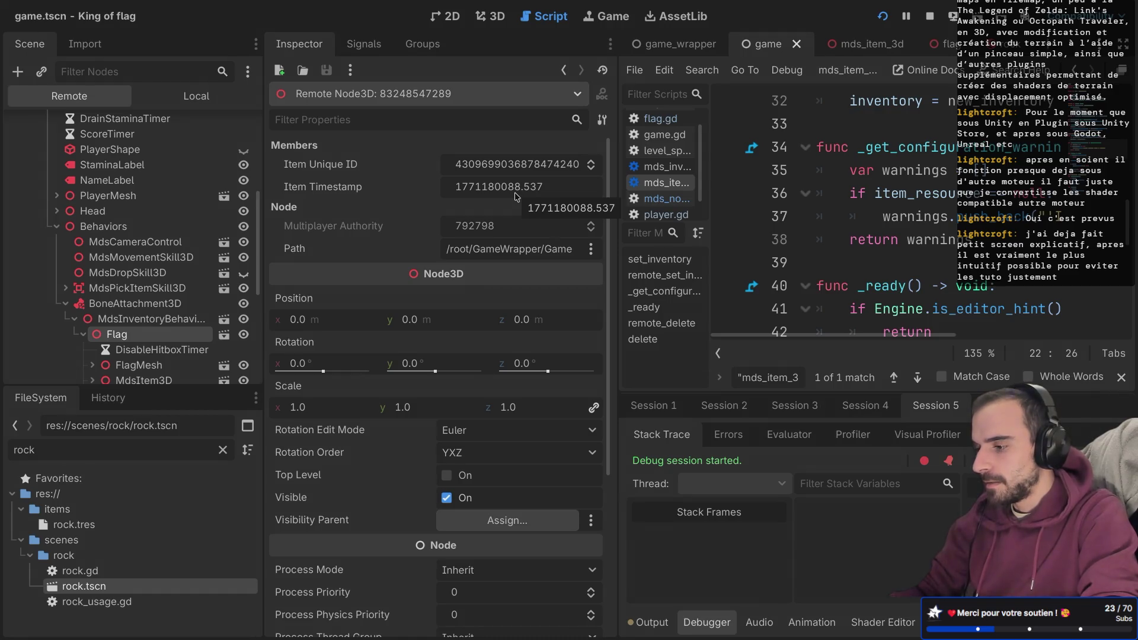
key("super+Tab")
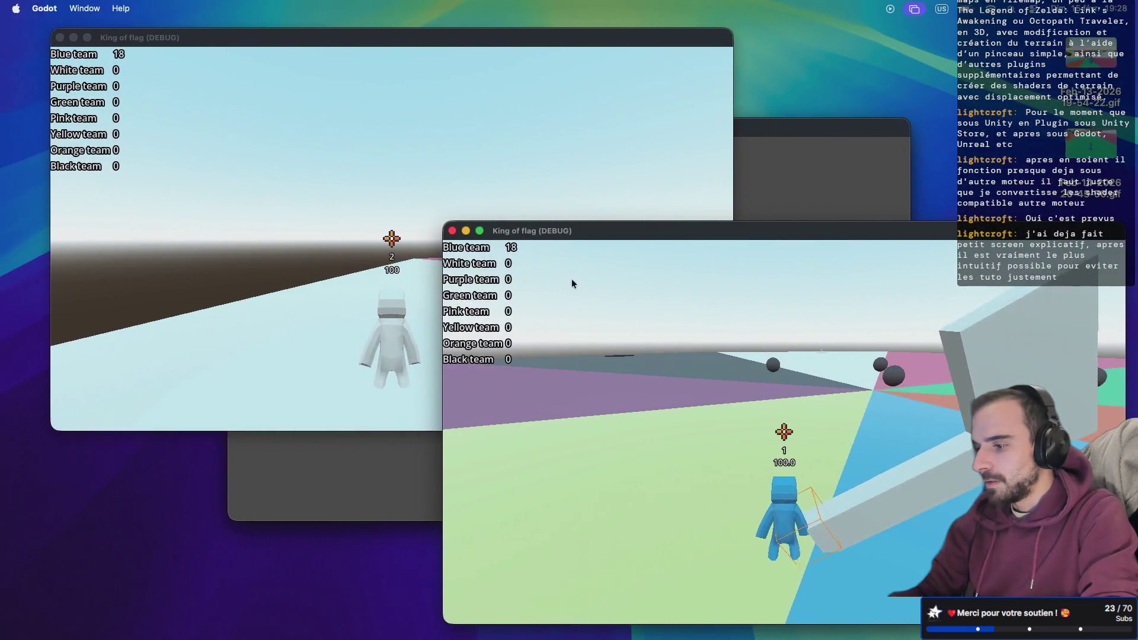
- Play both game windows until Blue reaches 40 and the white player knocks blue down, scoring 2
left_click(572, 284)
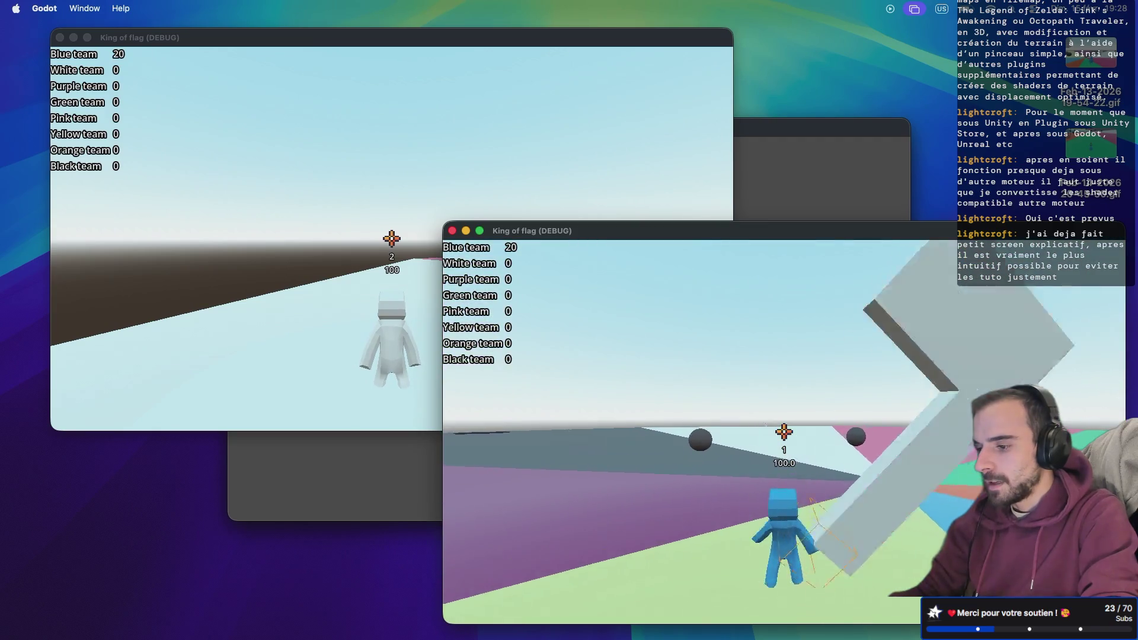
key("w")
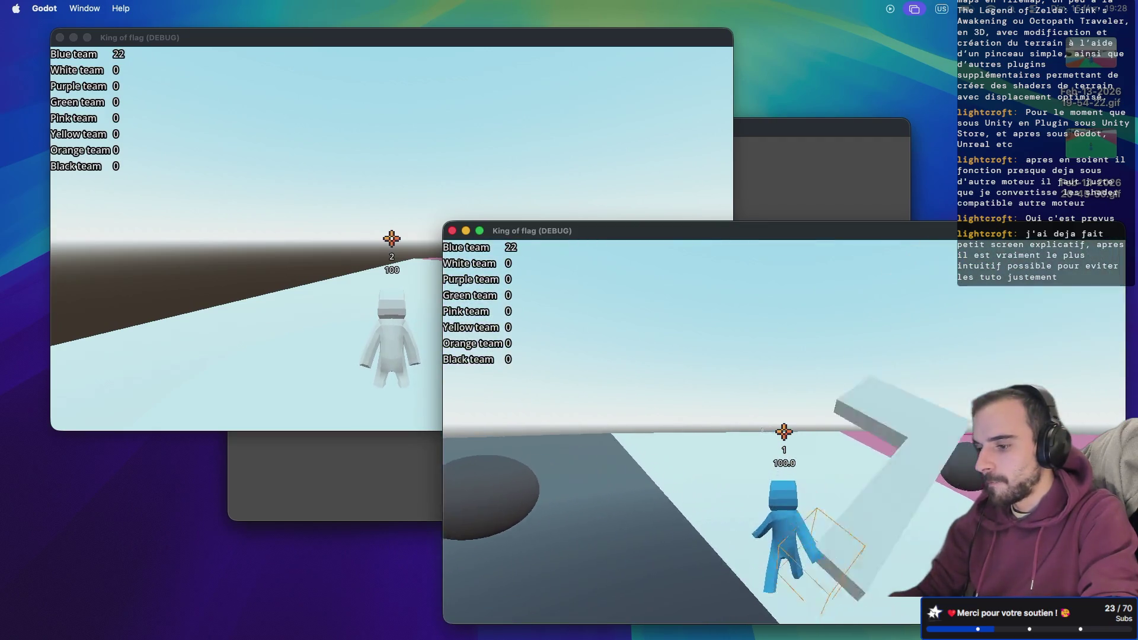
key("w")
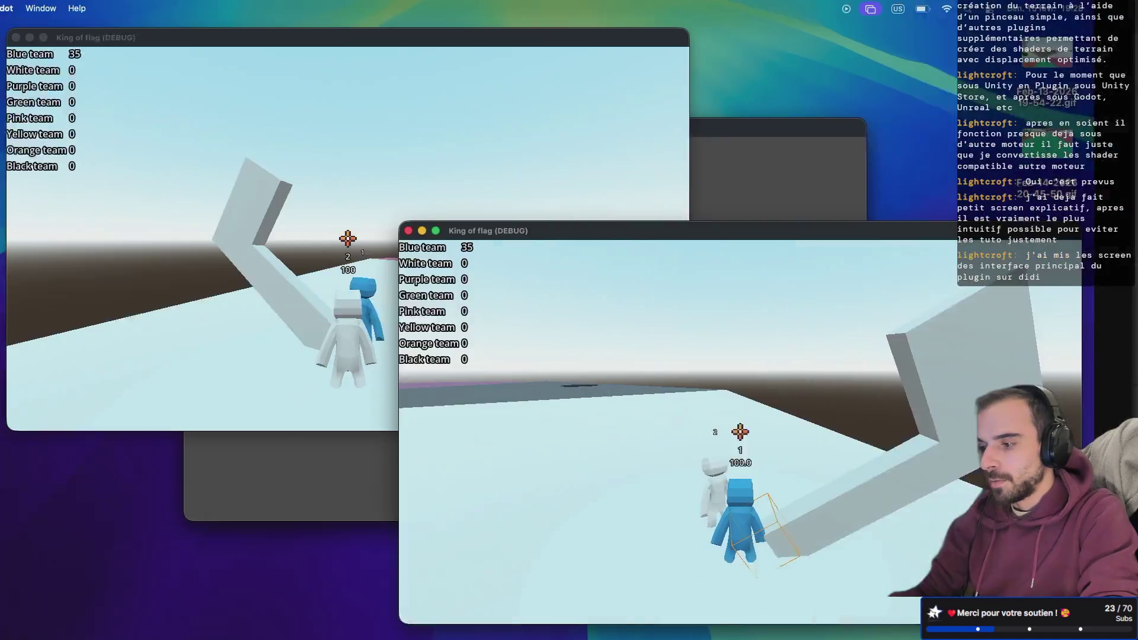
left_click(784, 435)
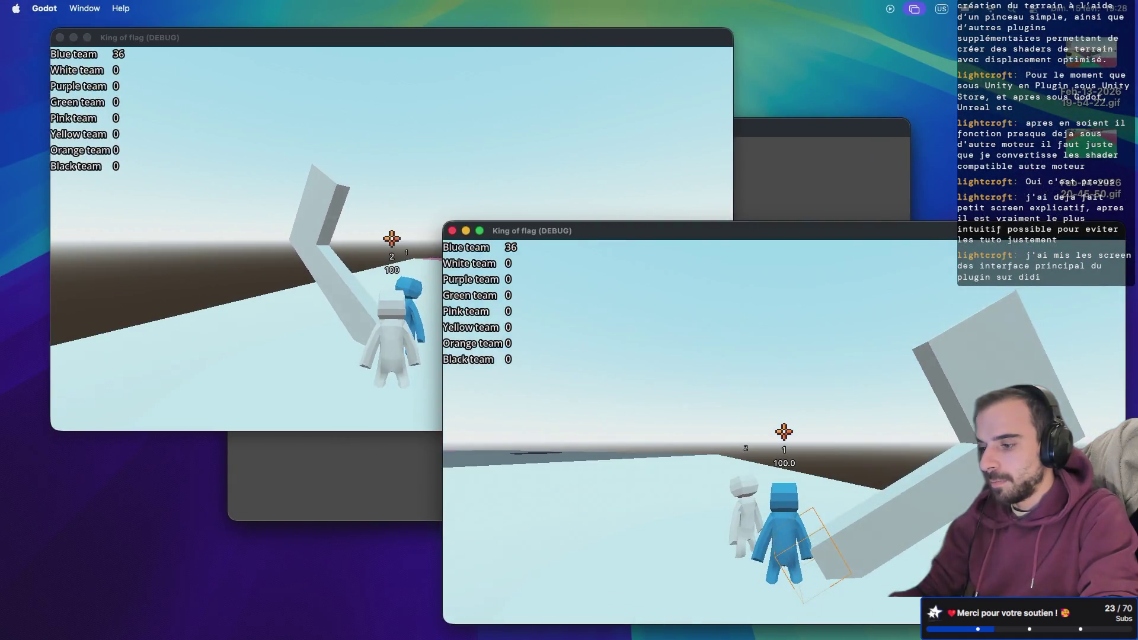
key("super+Tab")
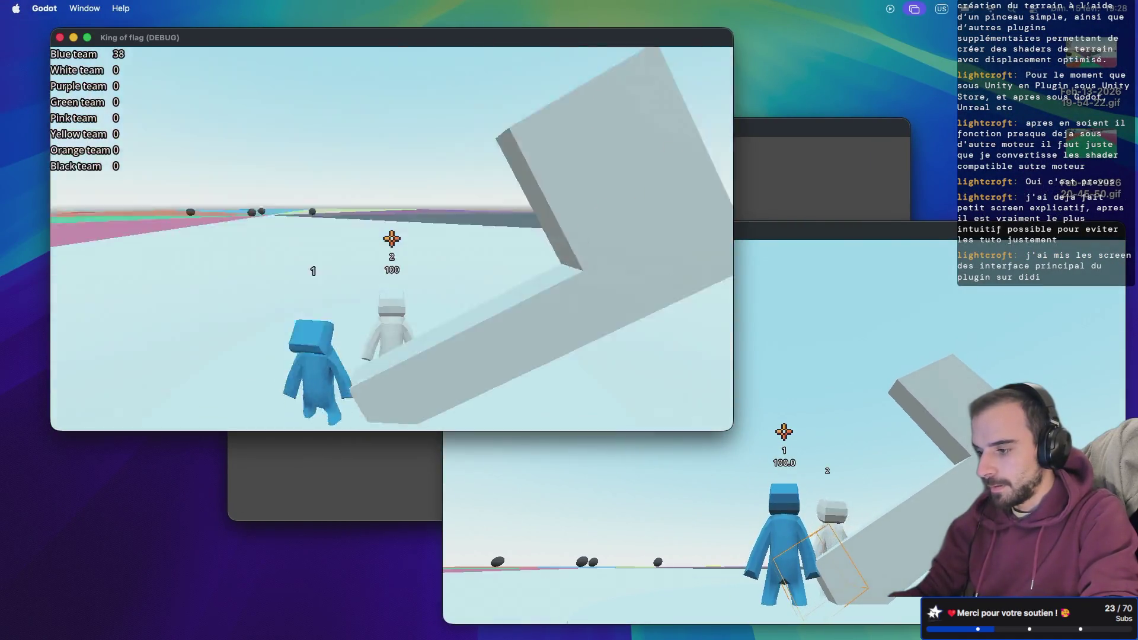
key("w")
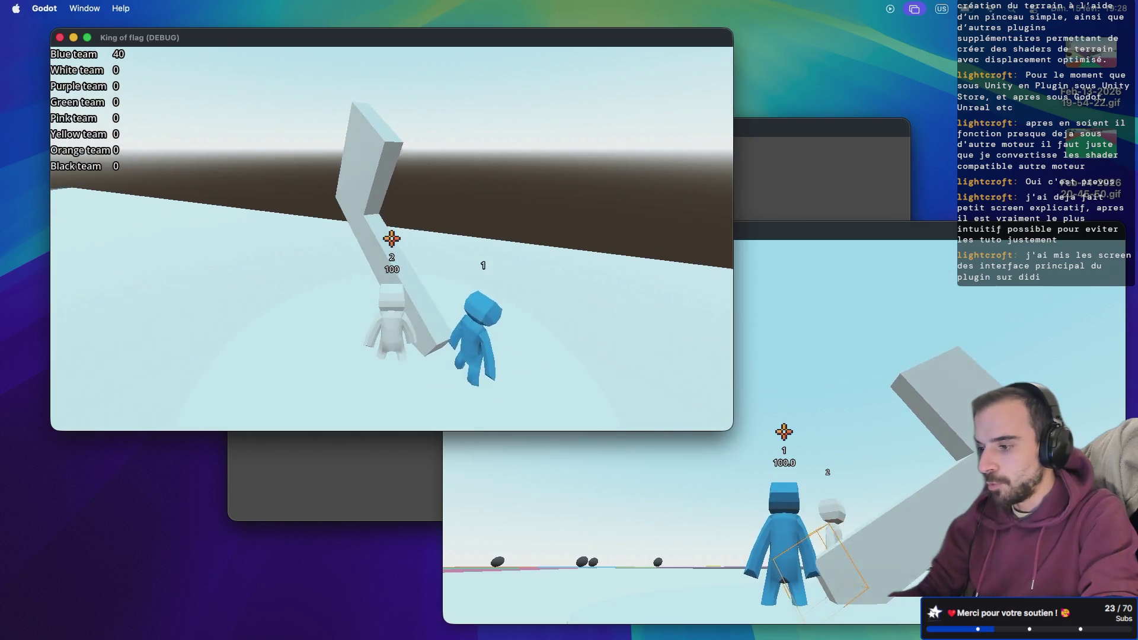
left_click(391, 239)
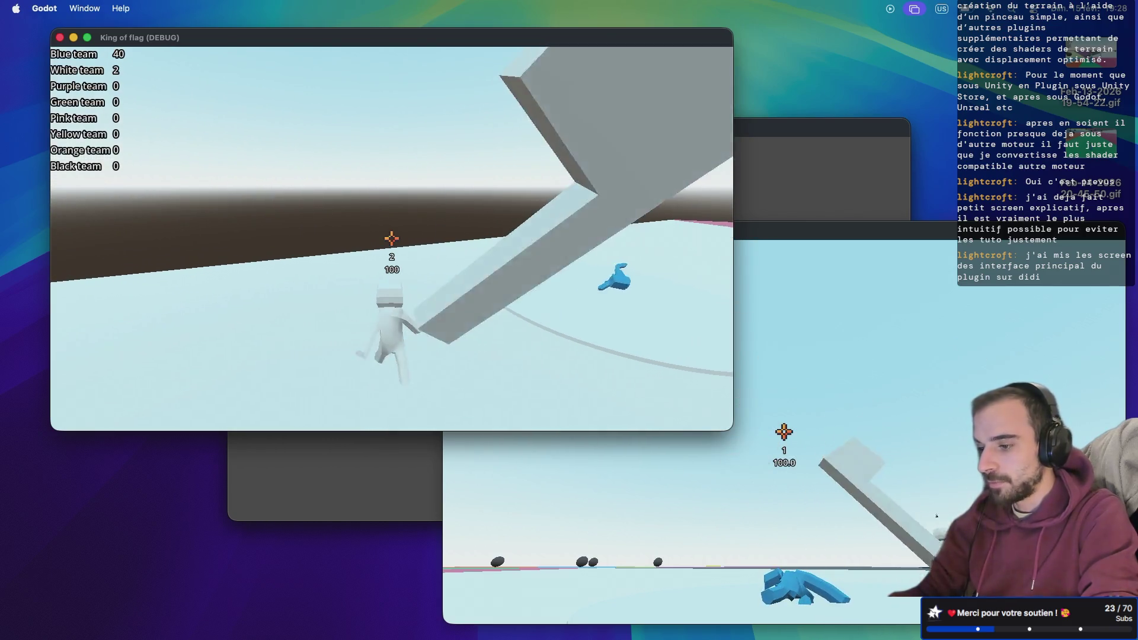
key("super+Tab")
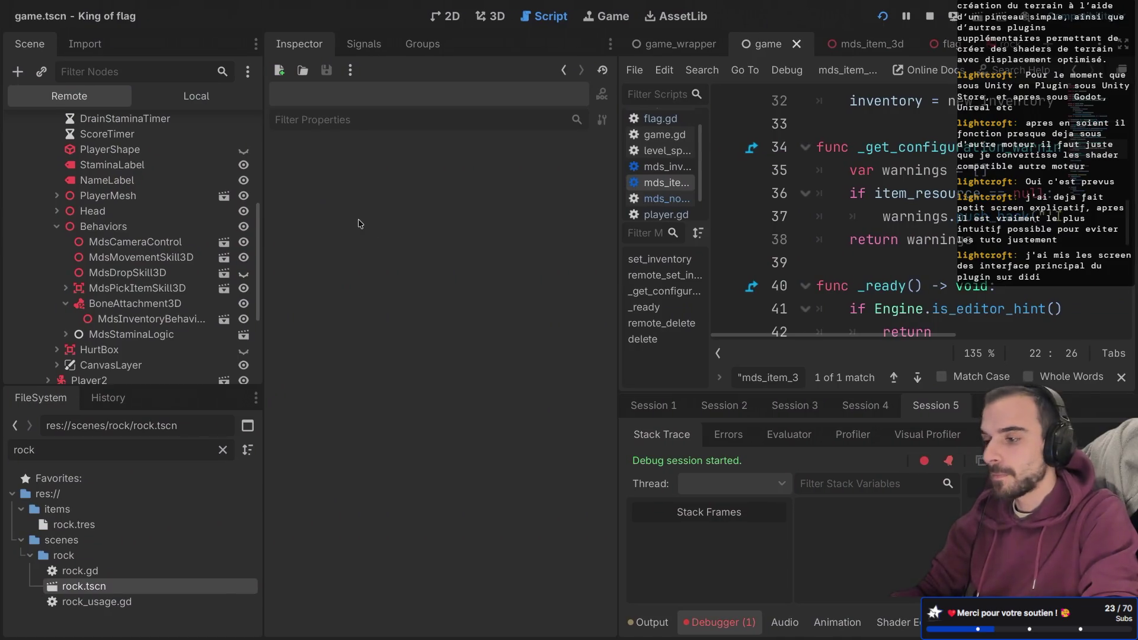
- Expand Player2's Behaviors, BoneAttachment3D and inventory behavior in the remote tree, and inspect the Flag's MdsItem3D properties
scroll(177, 225, "up", 8)
scroll(179, 224, "down", 4)
scroll(179, 224, "down", 3)
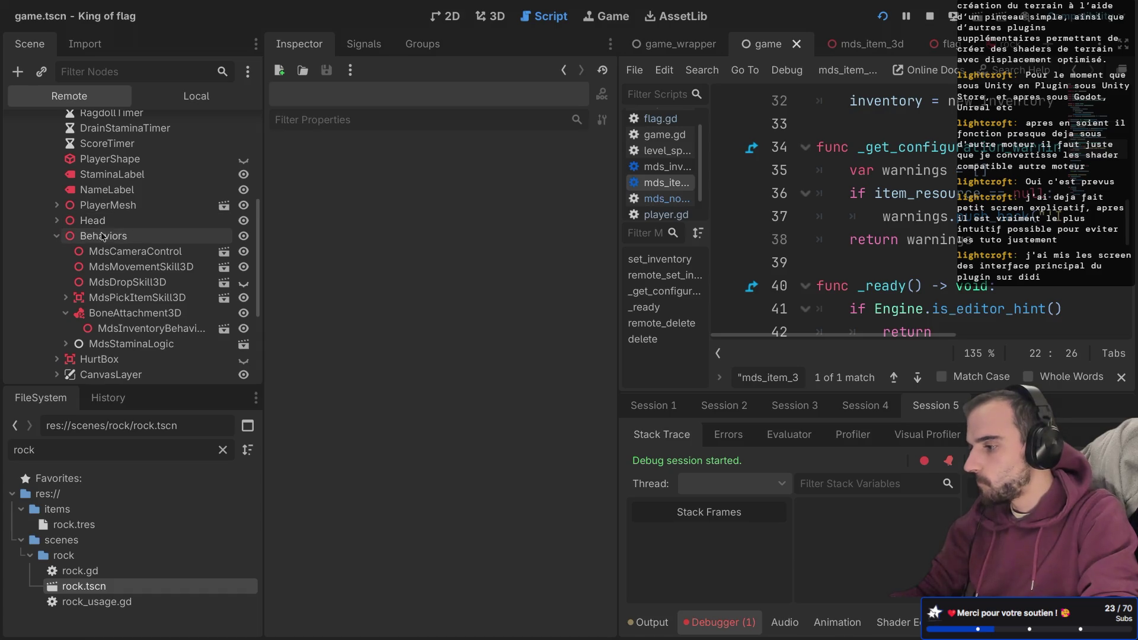
scroll(79, 279, "down", 5)
left_click(47, 236)
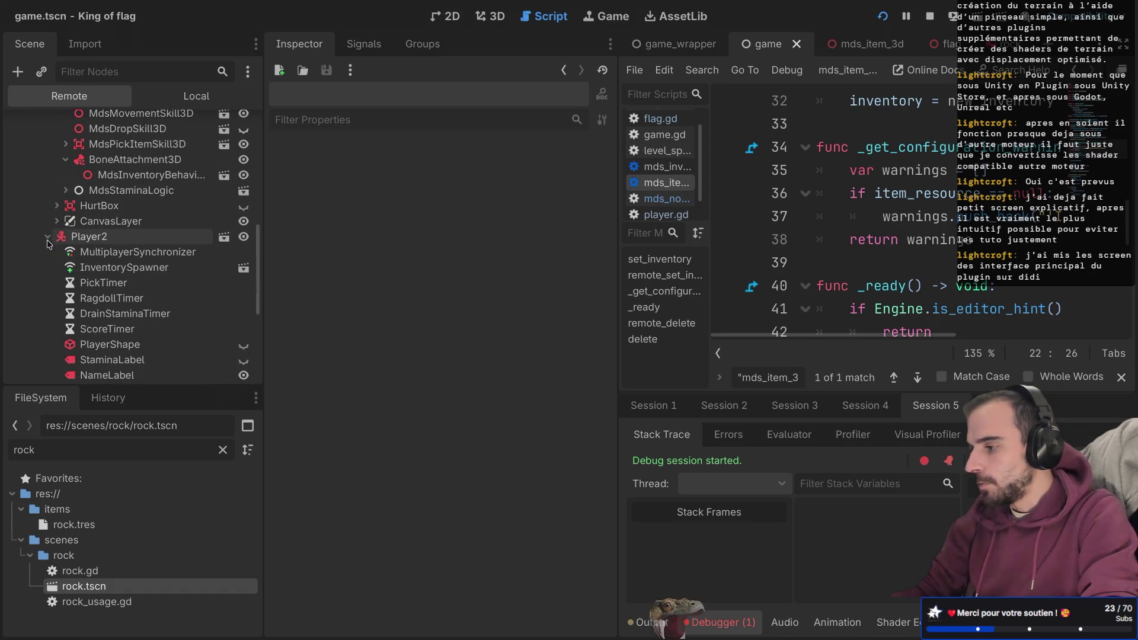
scroll(55, 278, "down", 5)
left_click(56, 281)
scroll(59, 296, "down", 3)
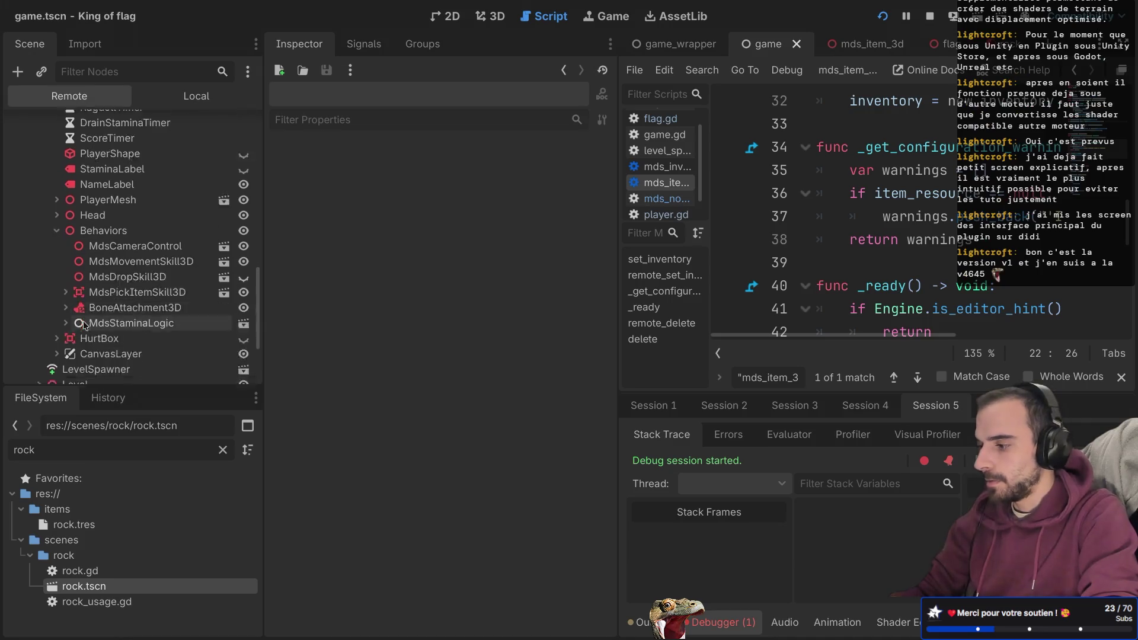
left_click(65, 274)
left_click(75, 289)
left_click(83, 305)
scroll(118, 284, "down", 2)
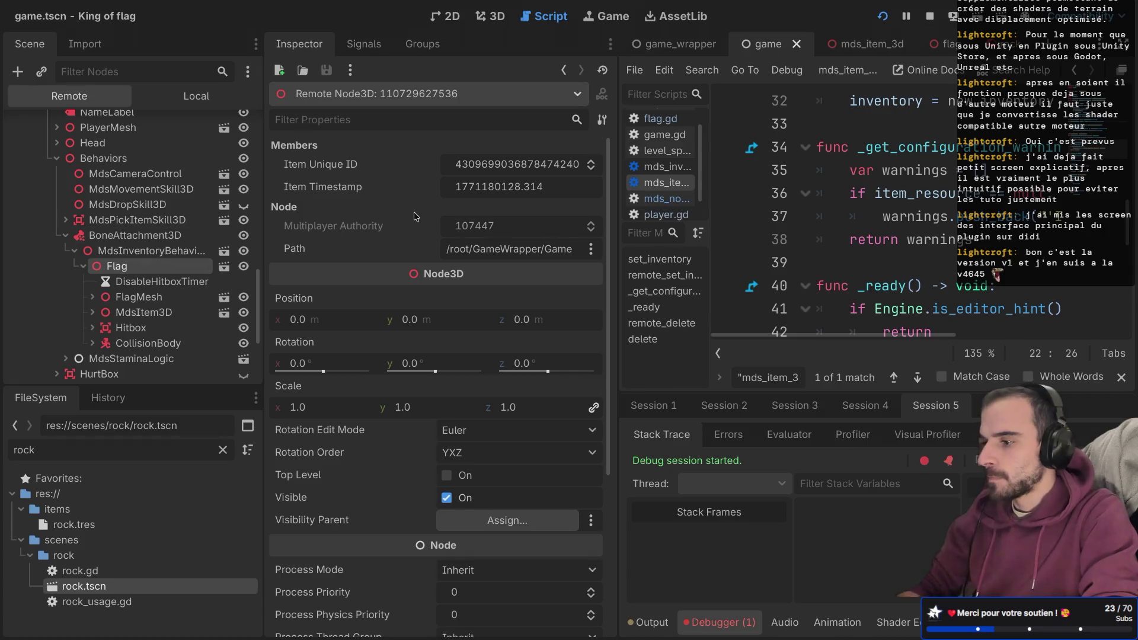
left_click(145, 312)
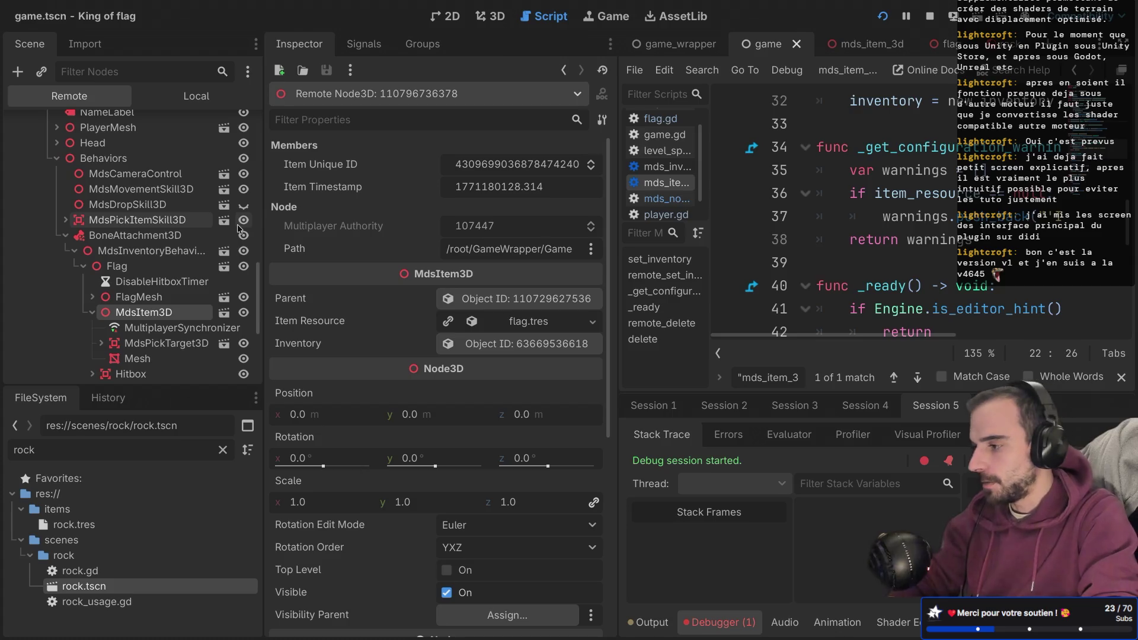
- Switch to the fourth debug session and expand Player2 in its remote scene tree
left_click(870, 415)
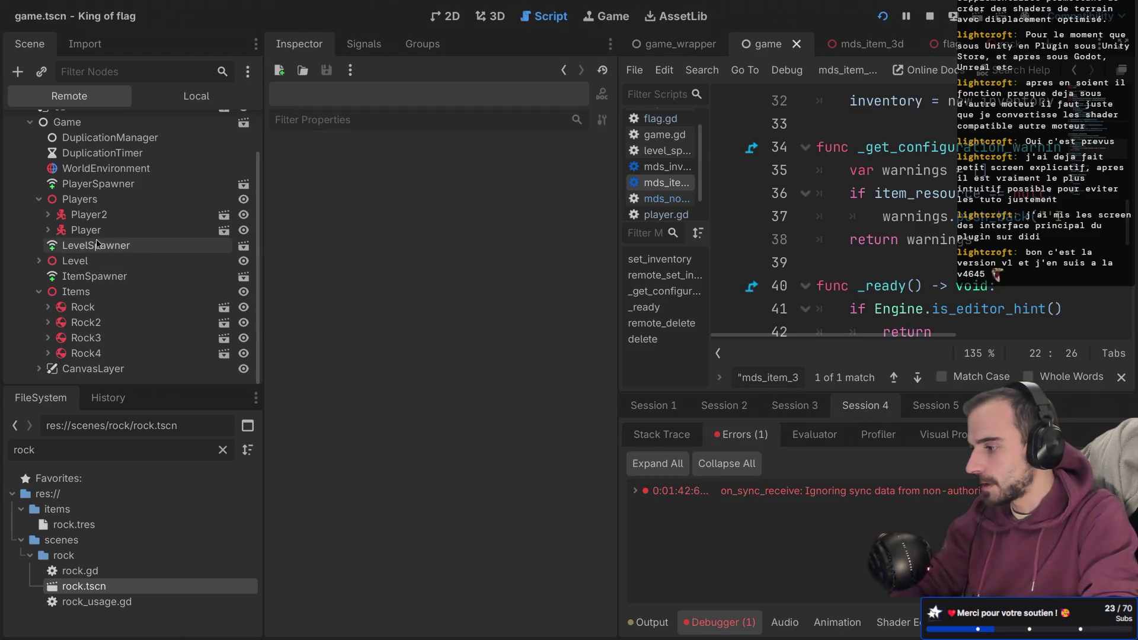
left_click(47, 215)
scroll(84, 292, "down", 4)
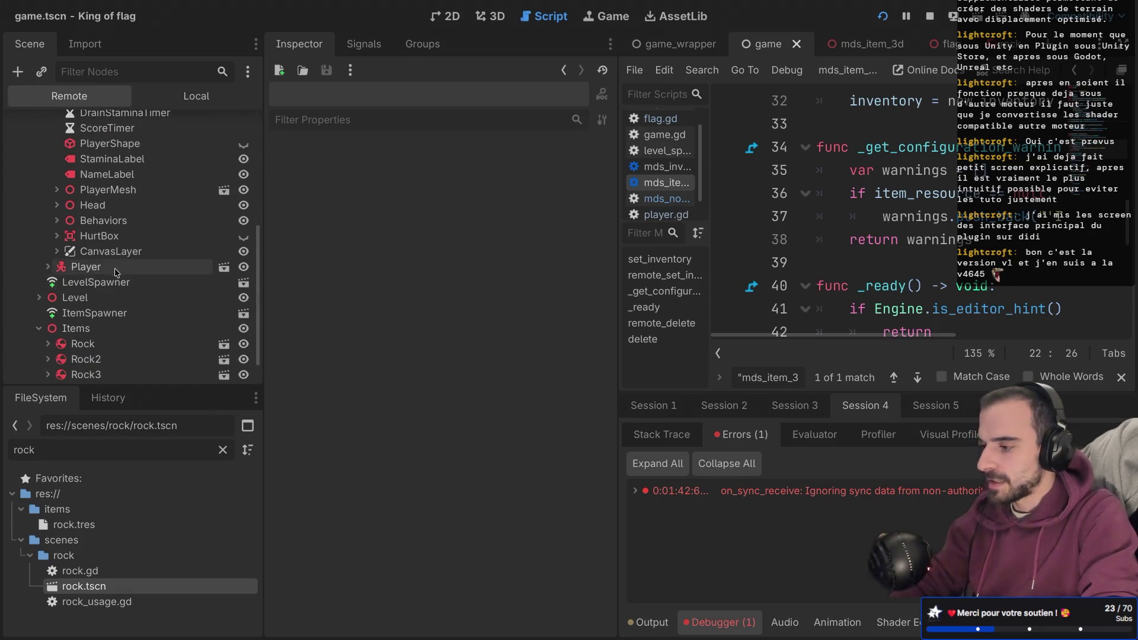
scroll(102, 268, "up", 3)
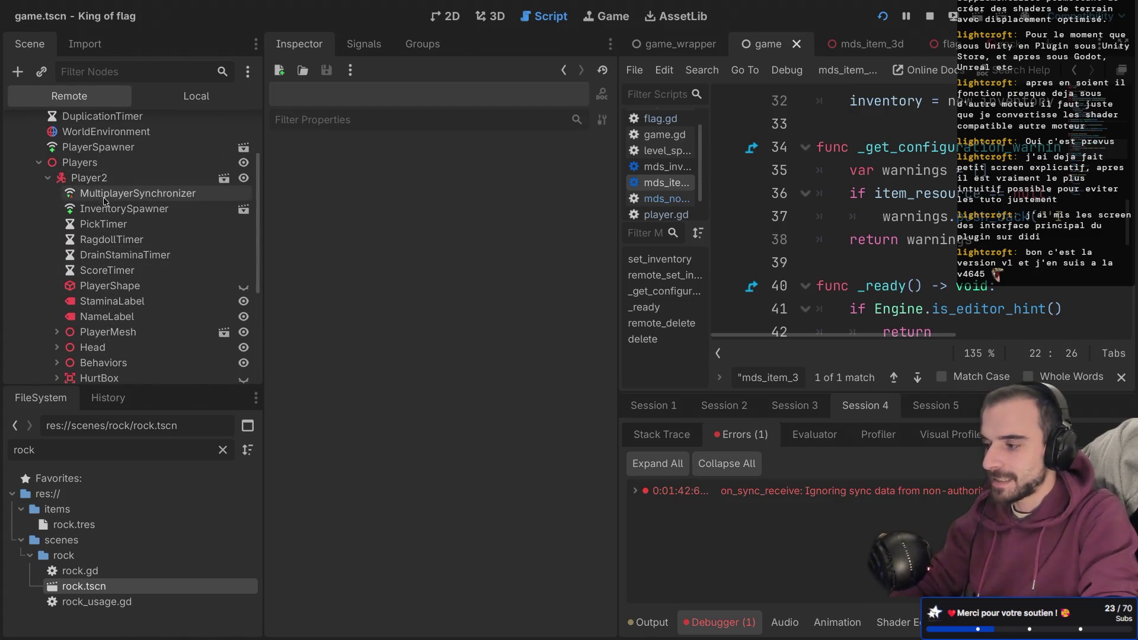
scroll(95, 207, "down", 4)
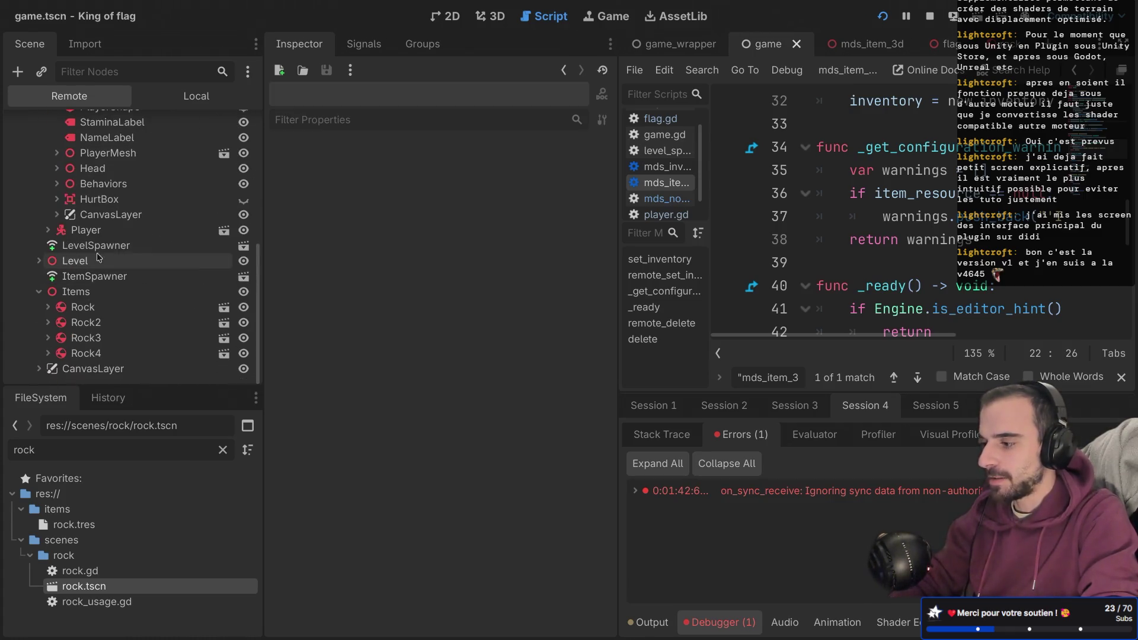
scroll(108, 239, "up", 4)
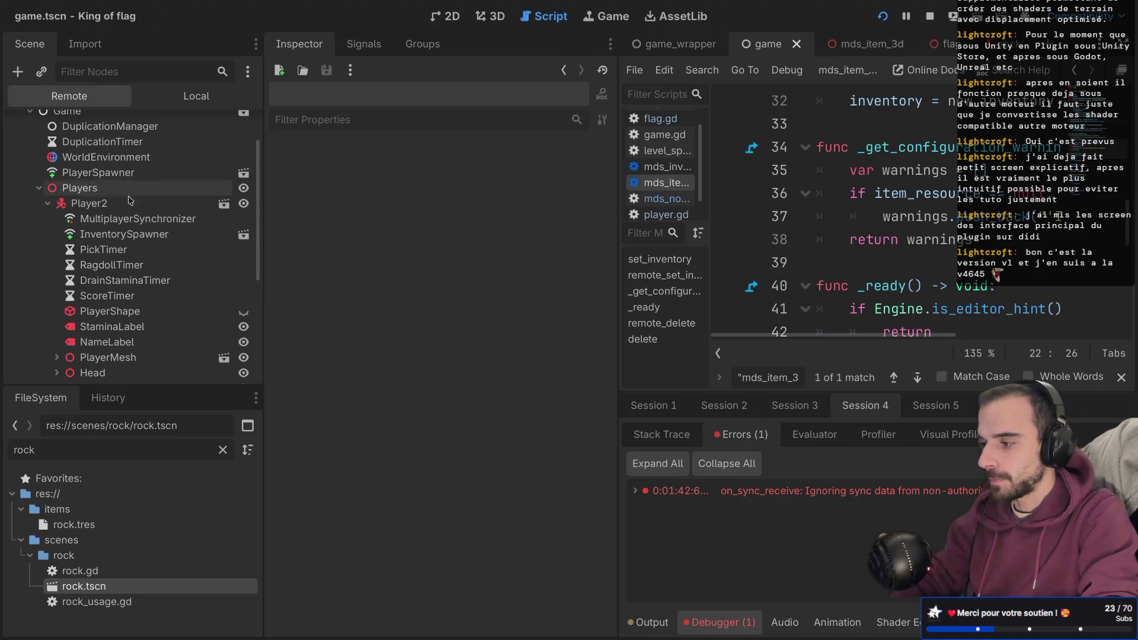
scroll(122, 235, "down", 4)
scroll(121, 236, "up", 3)
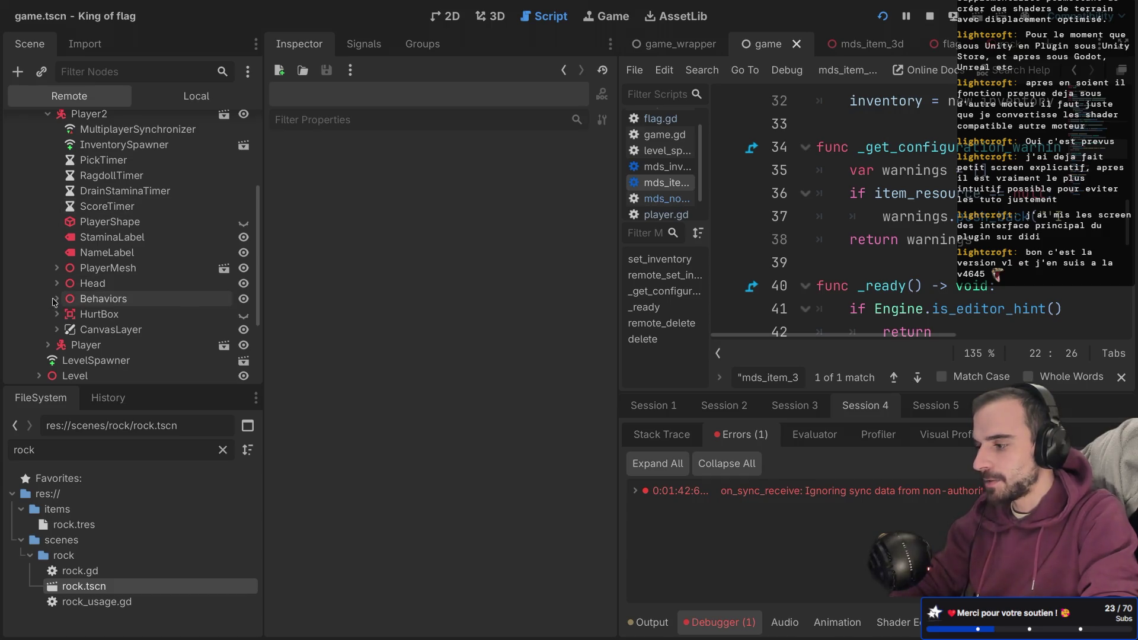
- Expand Behaviors and BoneAttachment3D, select the remote Flag node (authority 107447), then go to the game-windows desktop
left_click(56, 298)
scroll(65, 267, "down", 2)
left_click(65, 259)
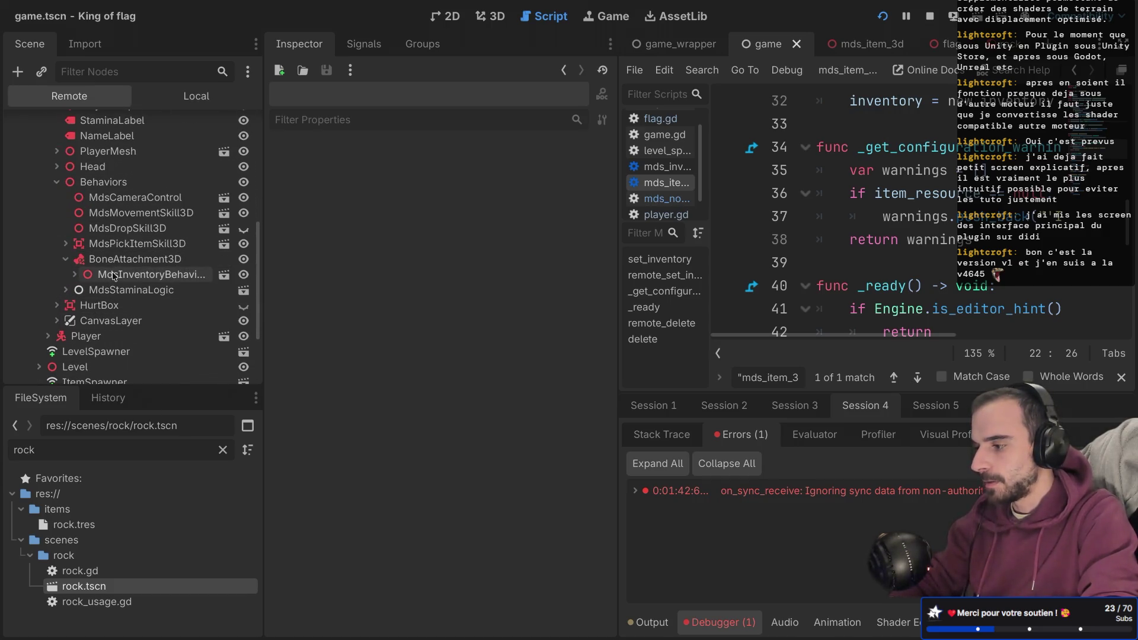
left_click(114, 275)
left_click(118, 290)
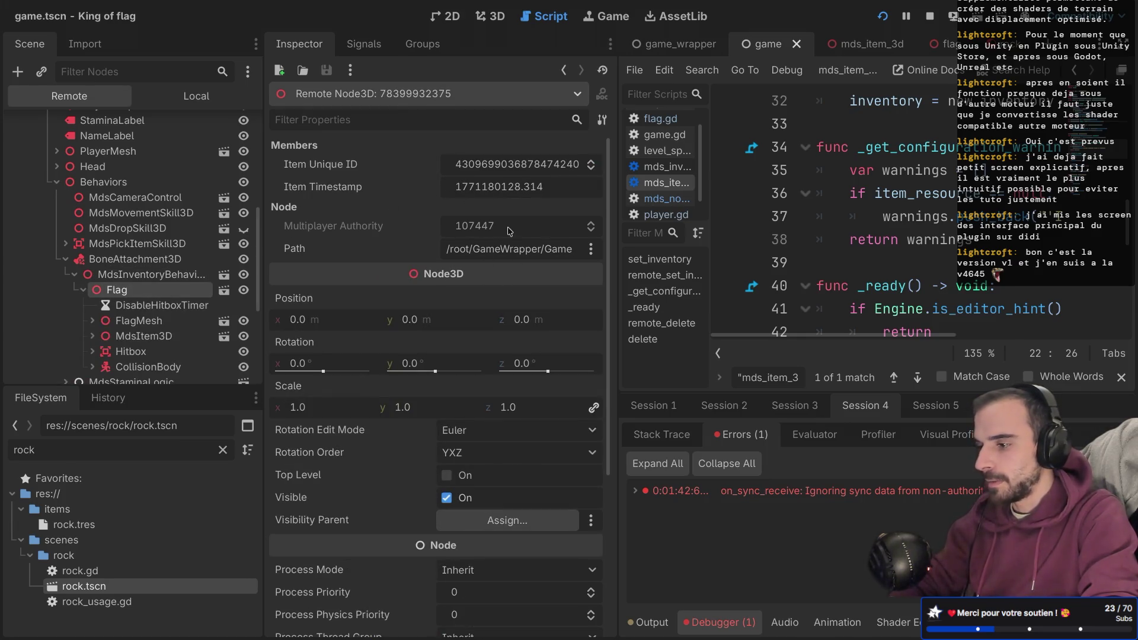
key("ctrl+Left")
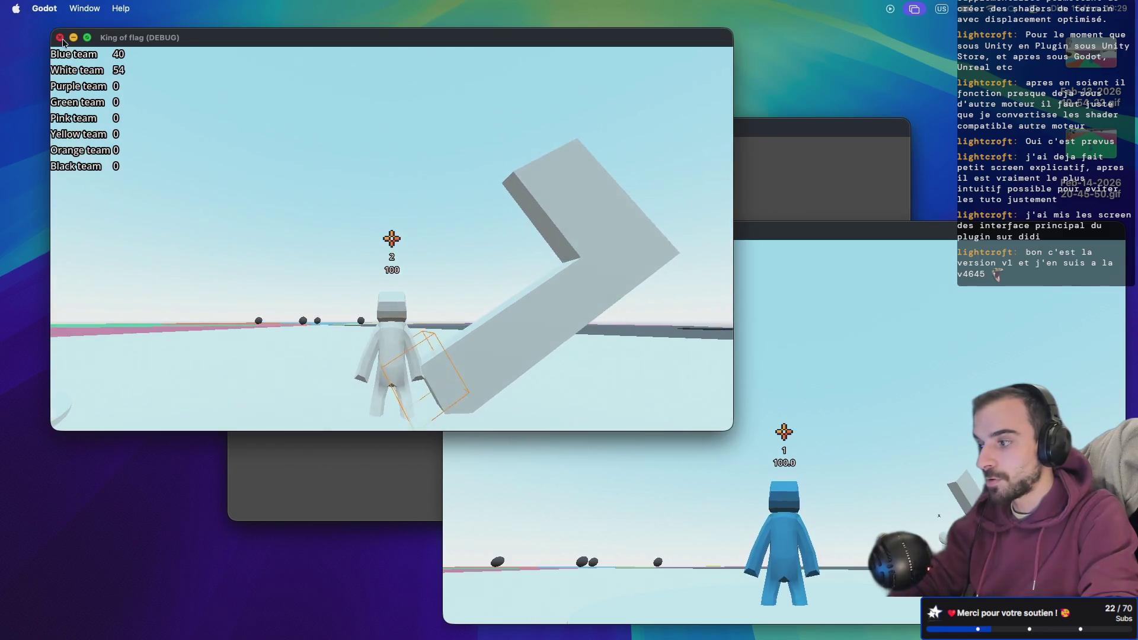
- Close the front King of flag game window and return to the Godot editor space
key("super+q")
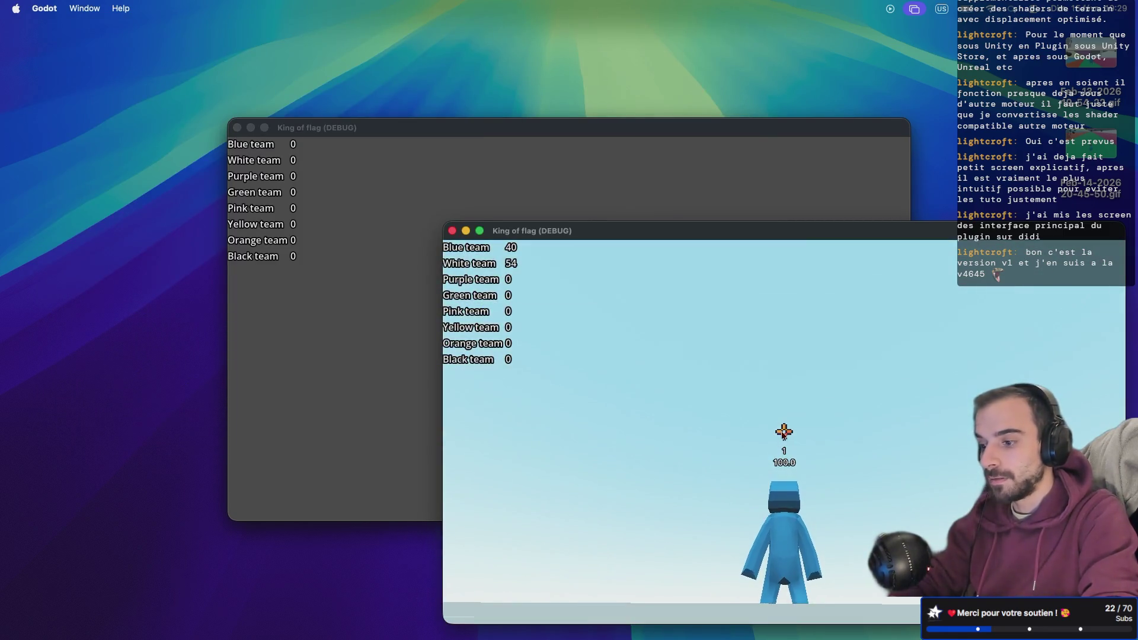
key("ctrl+Right")
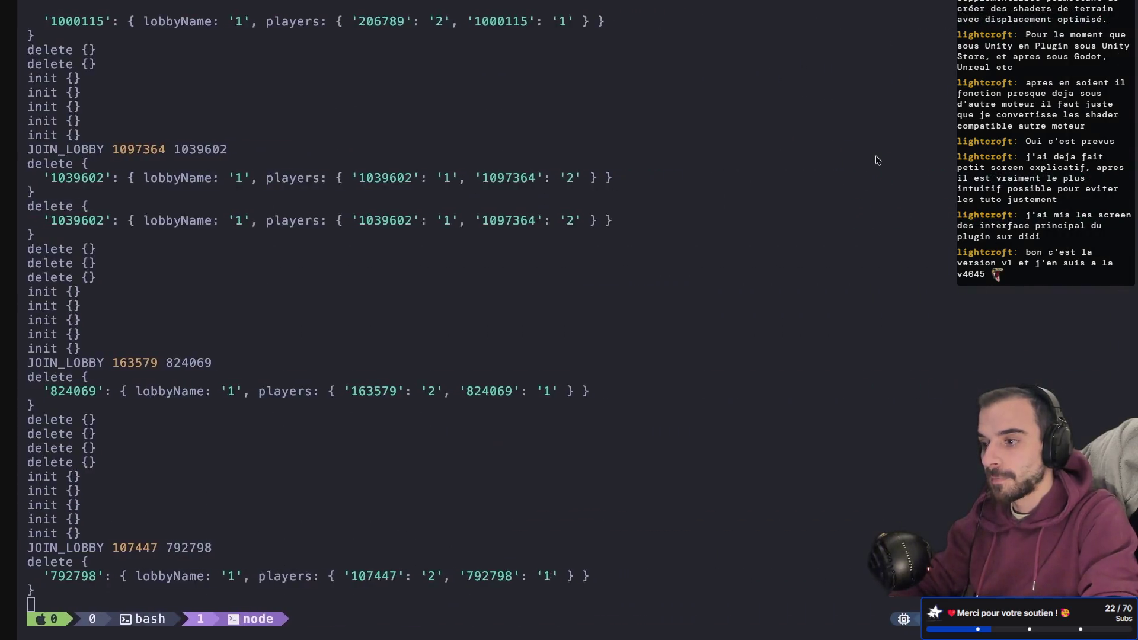
key("ctrl+Right")
key("ctrl+Left")
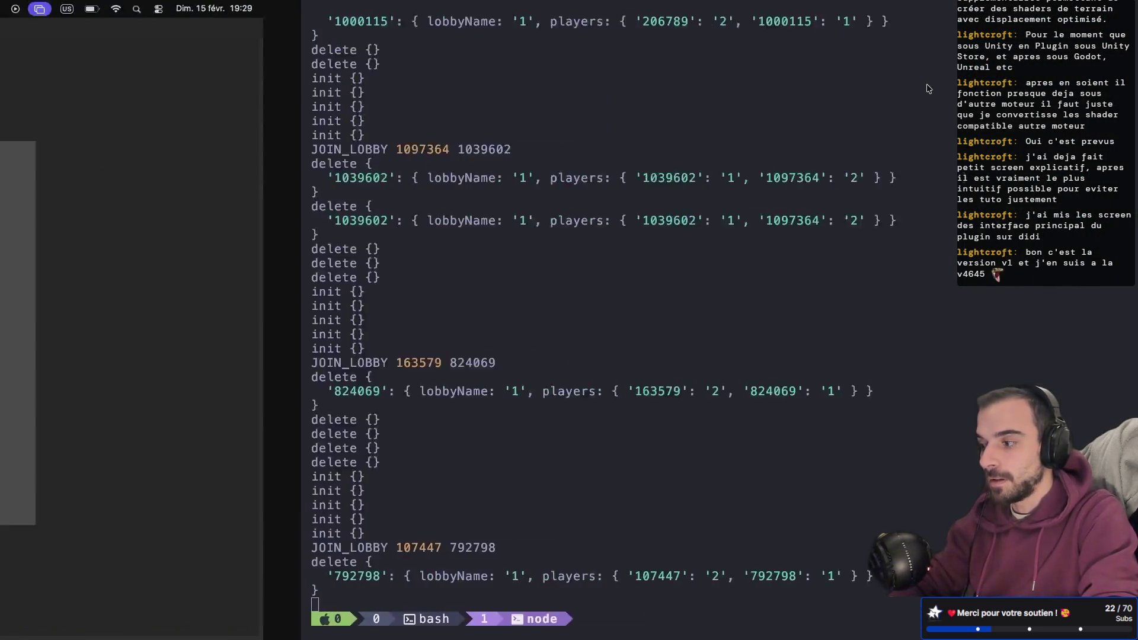
key("ctrl+Left")
key("ctrl+Left")
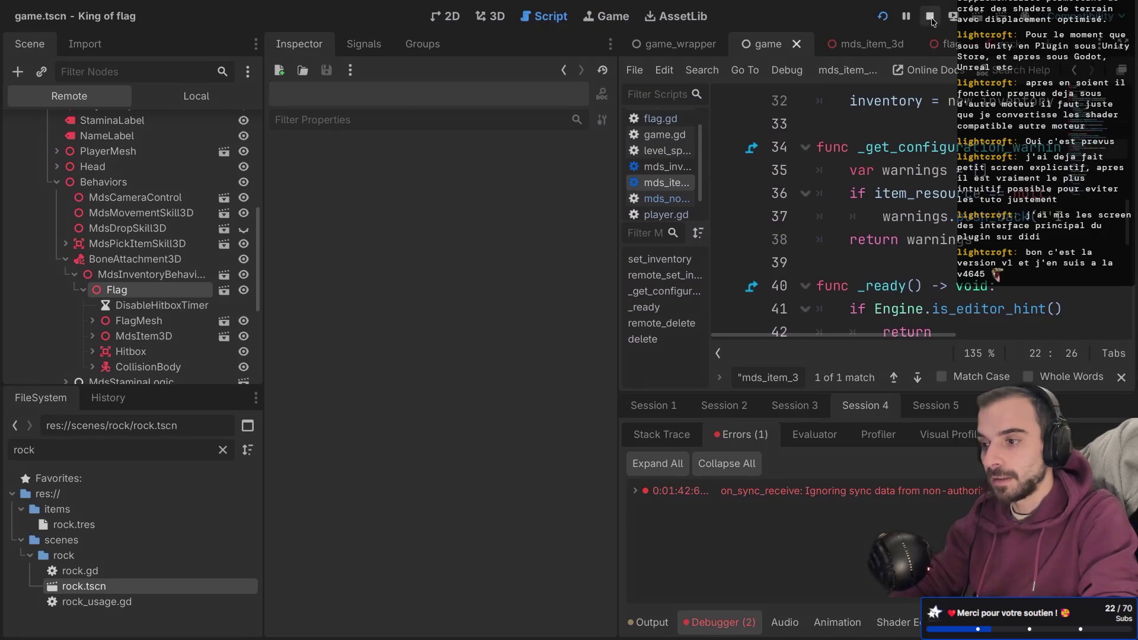
- Stop the running game session and drag the dock splitter left to widen the Inspector
left_click(928, 17)
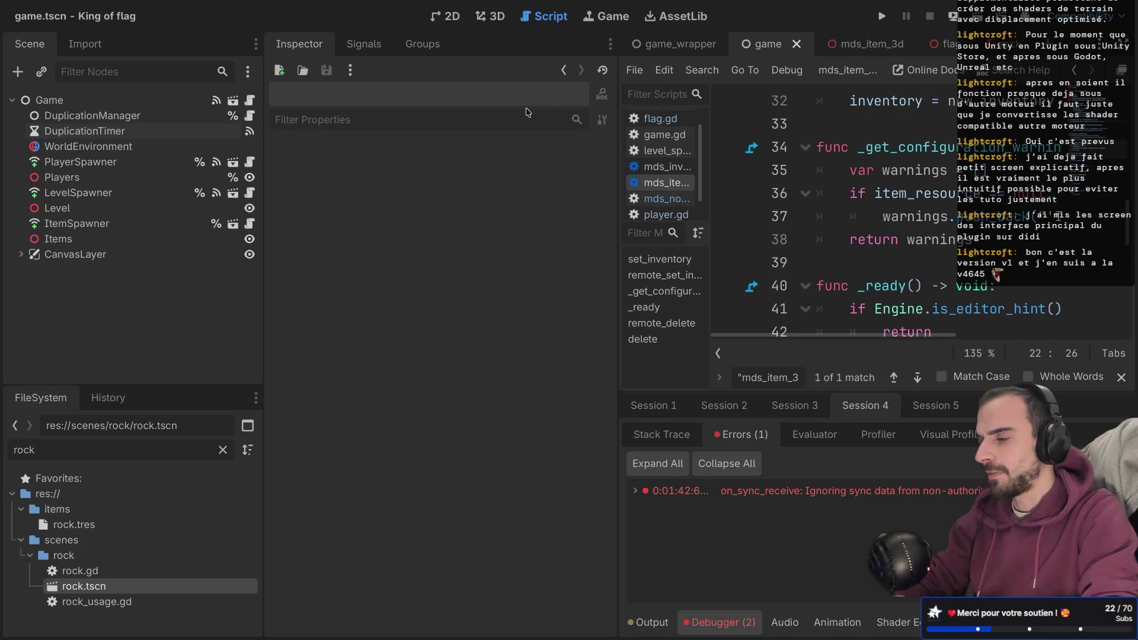
left_click_drag(264, 139, 237, 139)
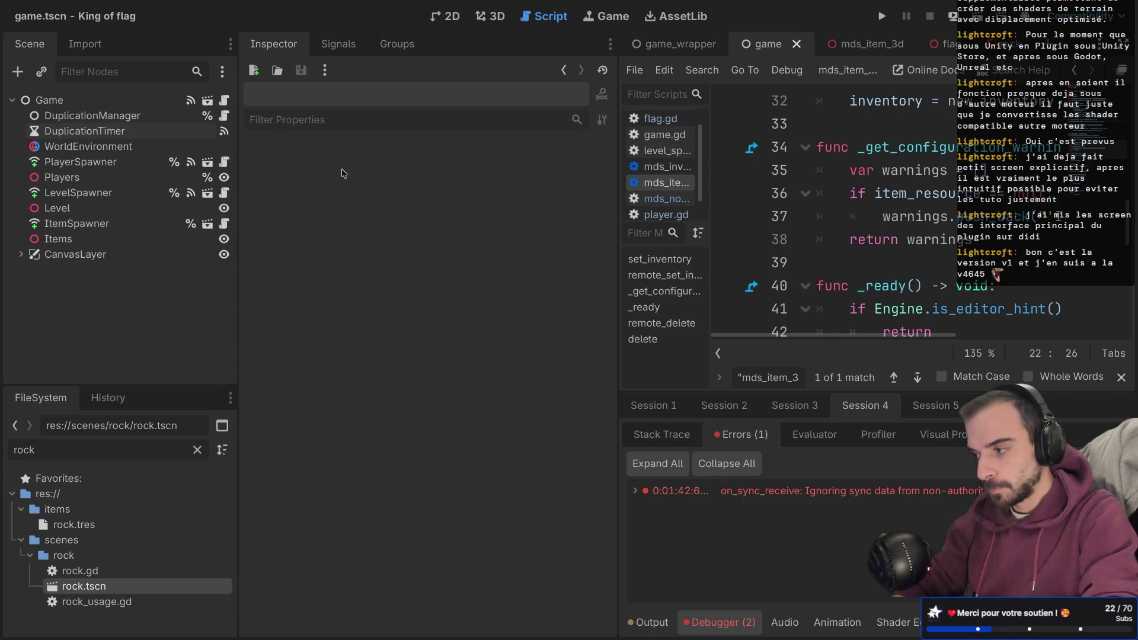
- Change game_wrapper.tscn's Game WebSocket URL to wss://signaling.mdossan.dev:4242 and save the scene
key("ctrl+Tab")
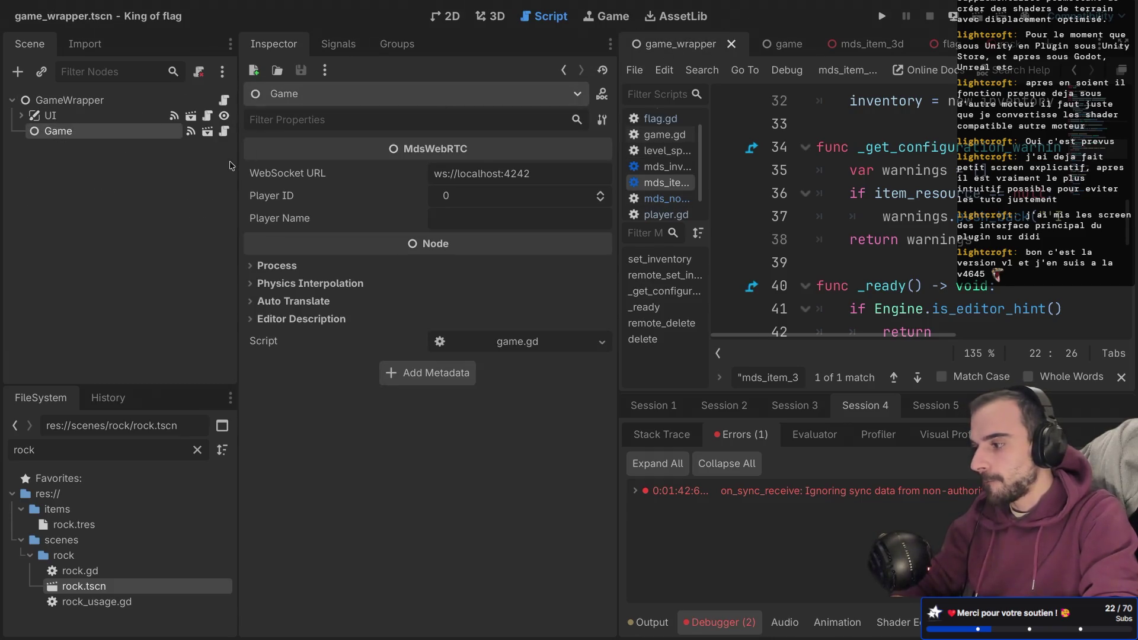
left_click(93, 105)
left_click(91, 127)
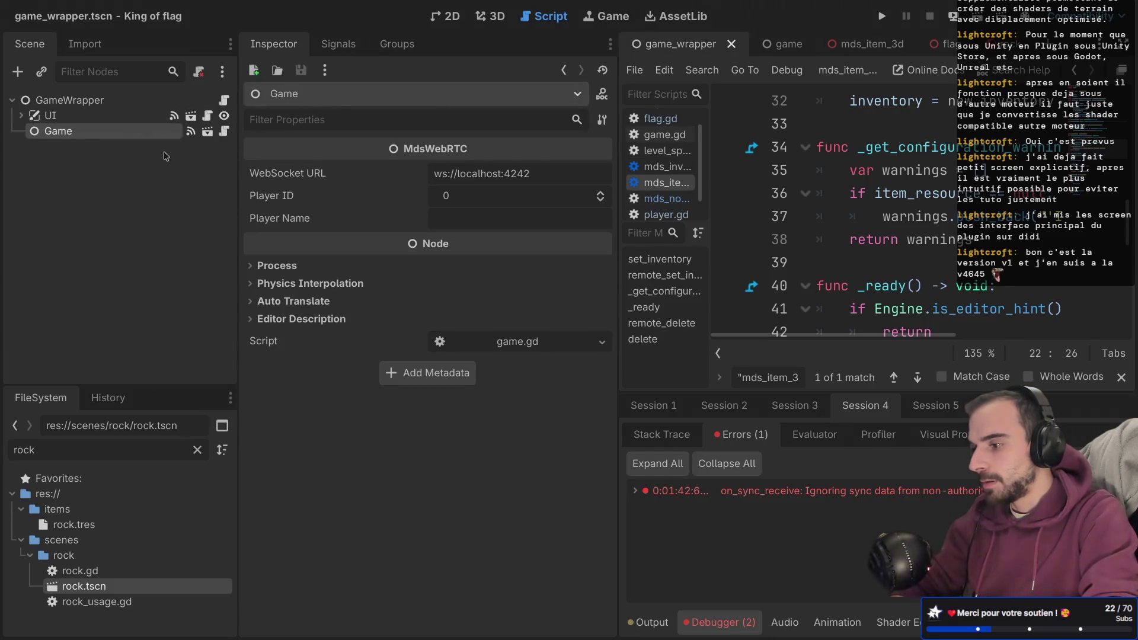
left_click(448, 173)
type("s")
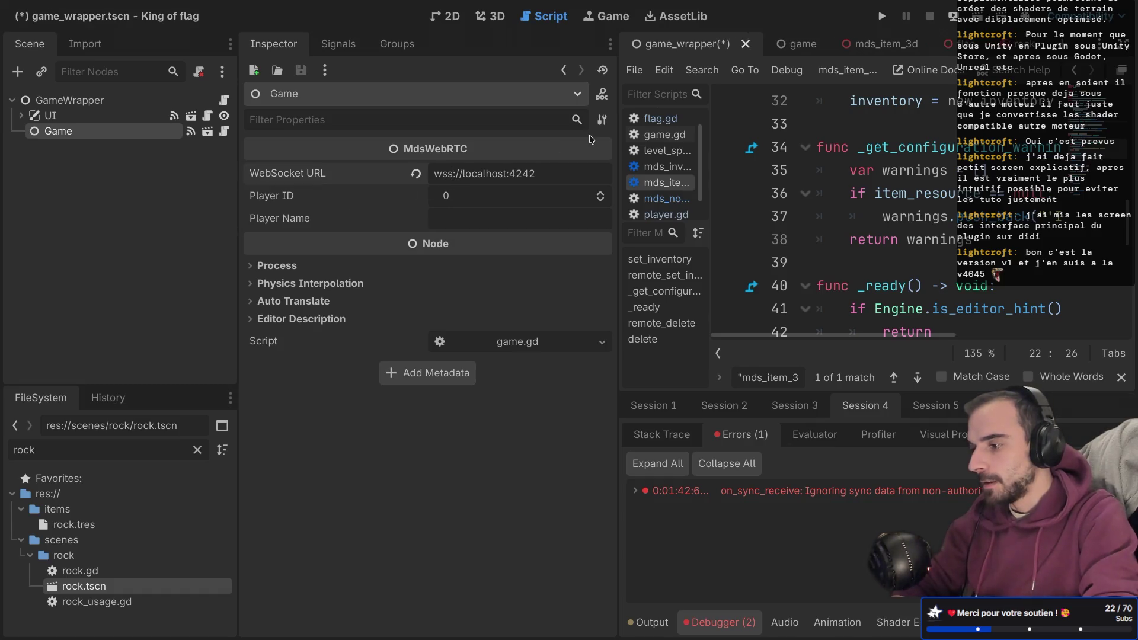
double_click(483, 173)
type("signal")
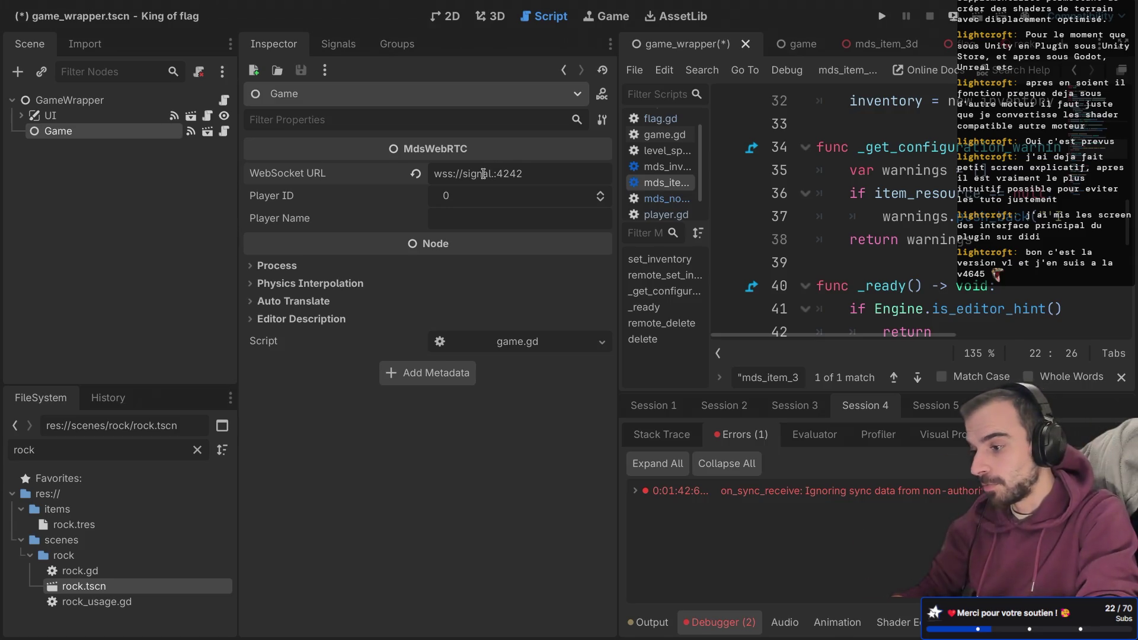
type("ing.")
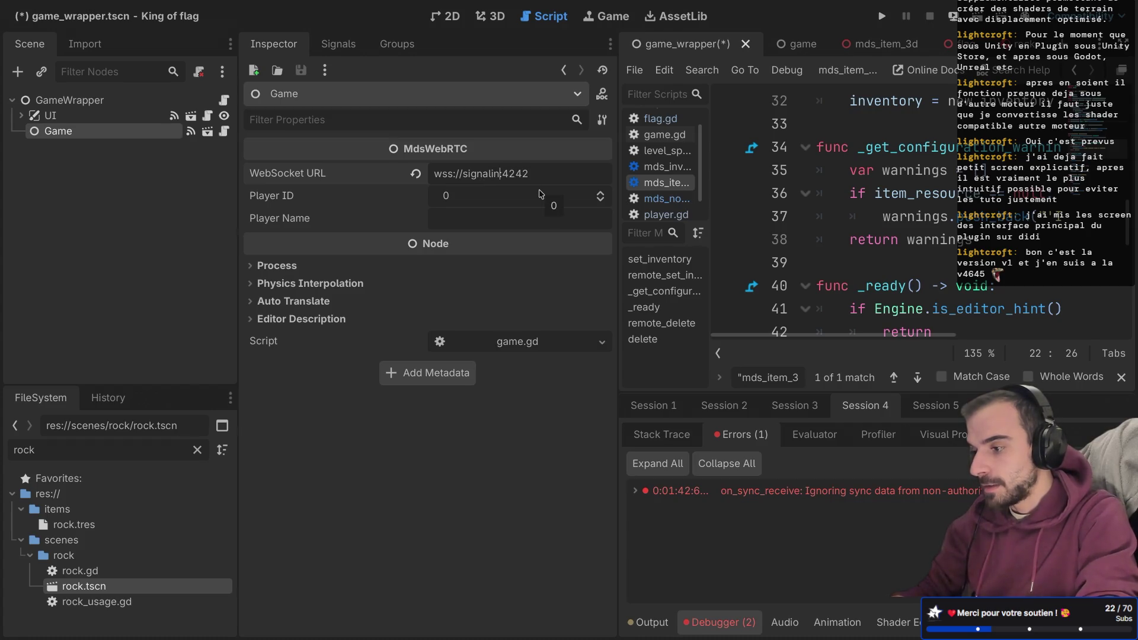
type("mdossan.dev")
key("ctrl+s")
left_click(77, 9)
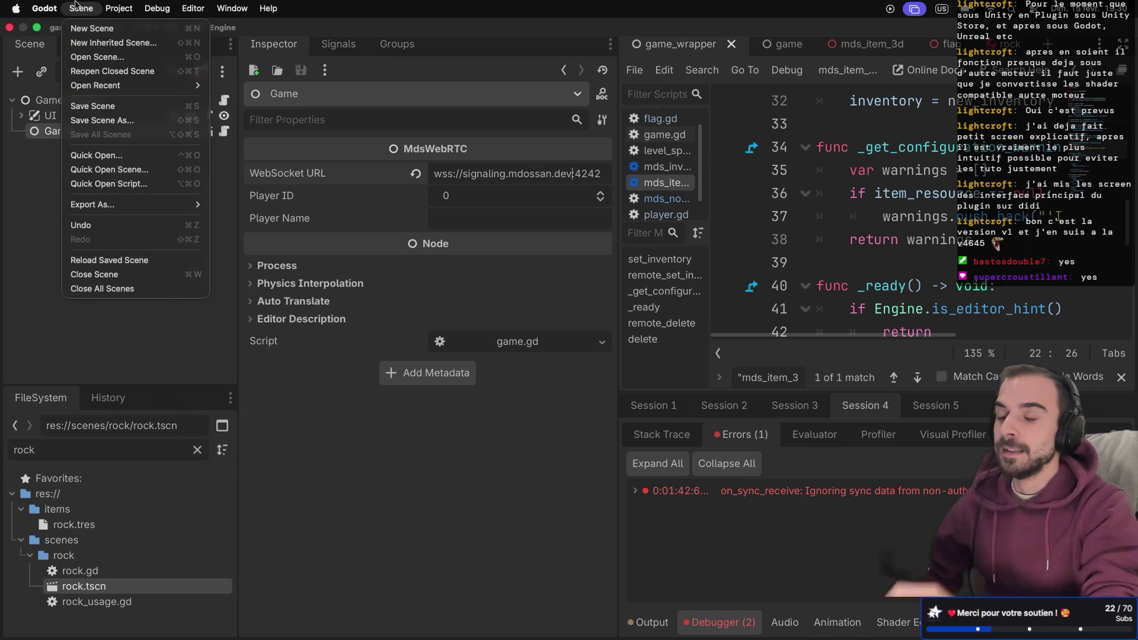
- Dismiss the open scene menu and select the Game node to check its network settings
mouse_move(187, 9)
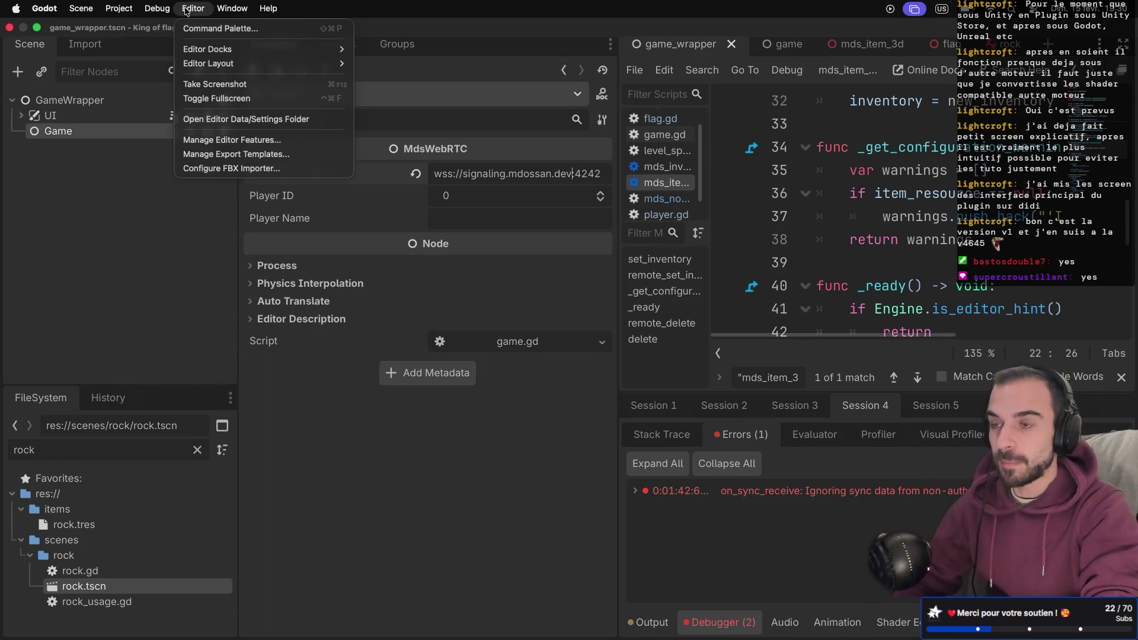
mouse_move(231, 8)
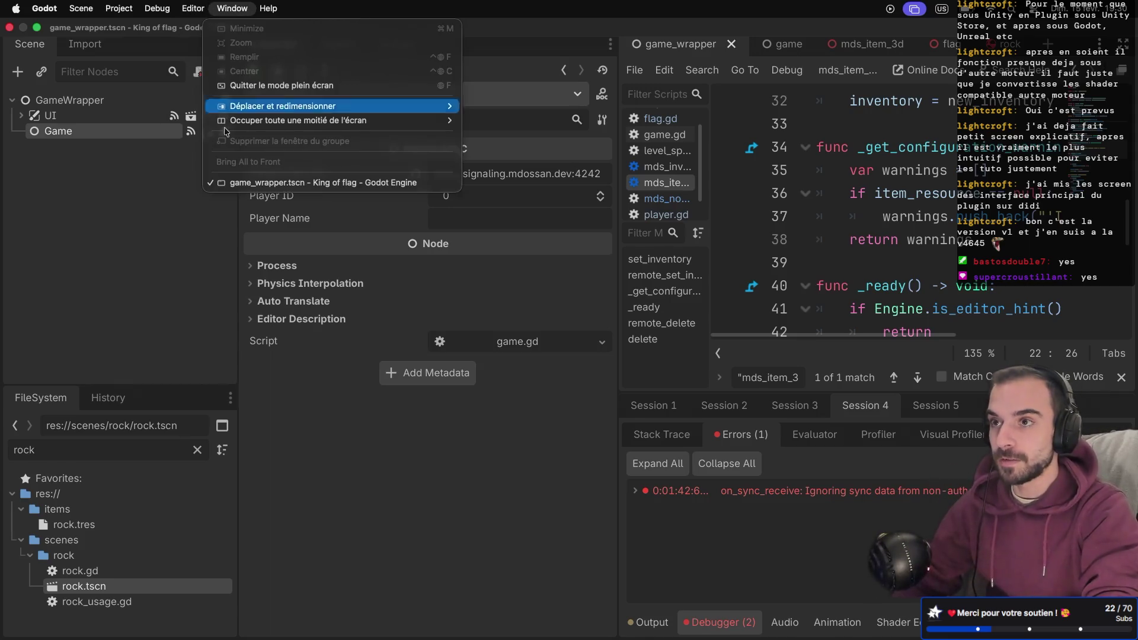
left_click(135, 259)
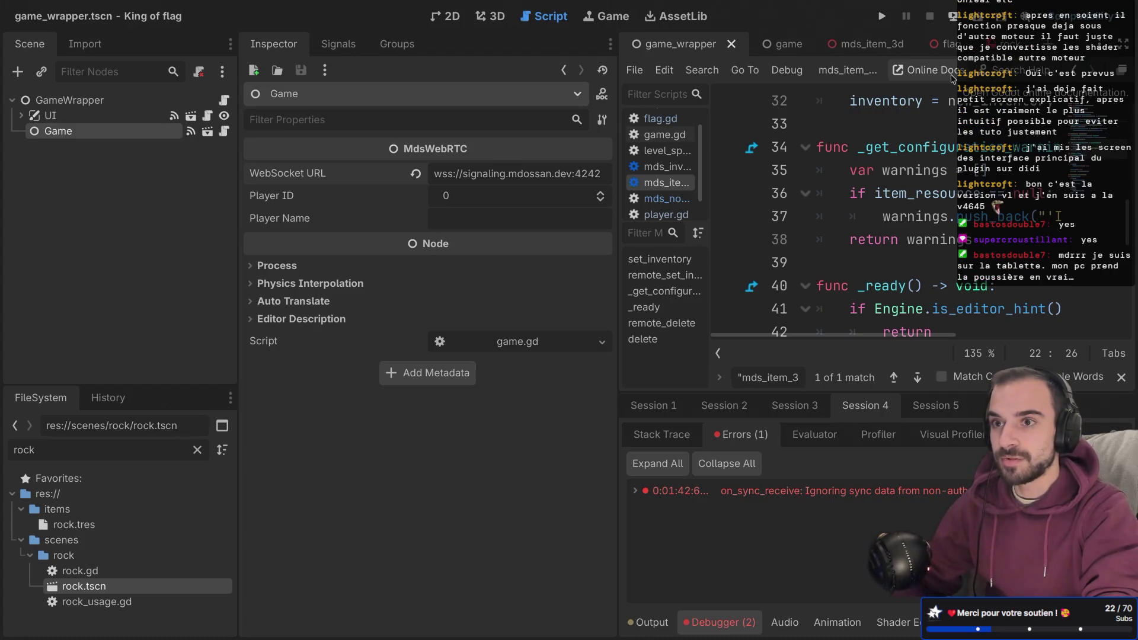
mouse_move(871, 48)
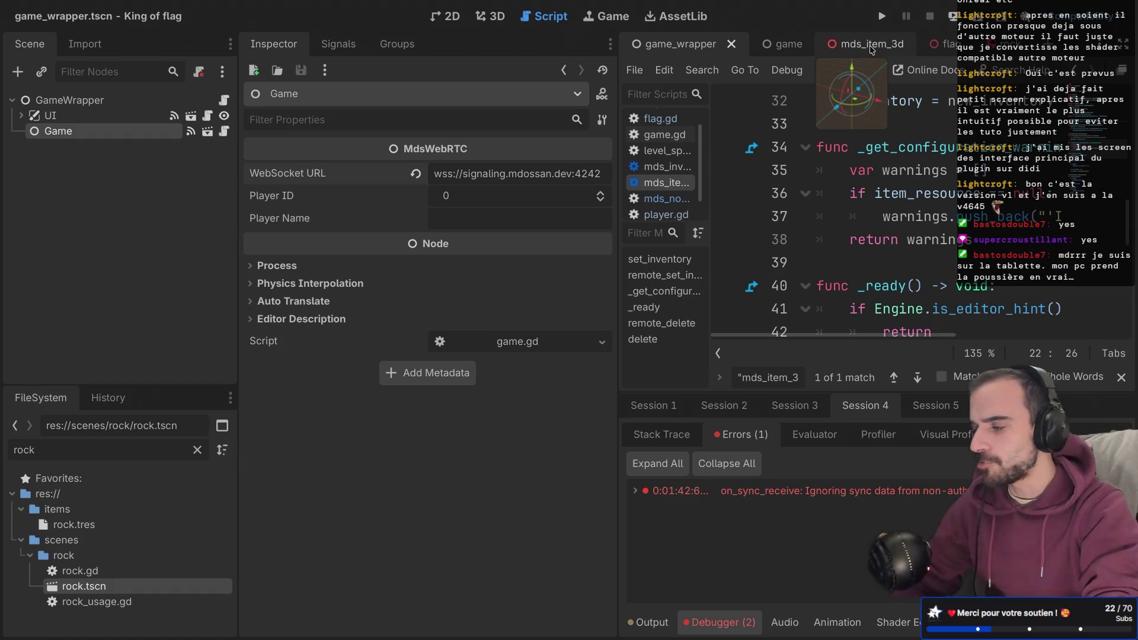
left_click(88, 9)
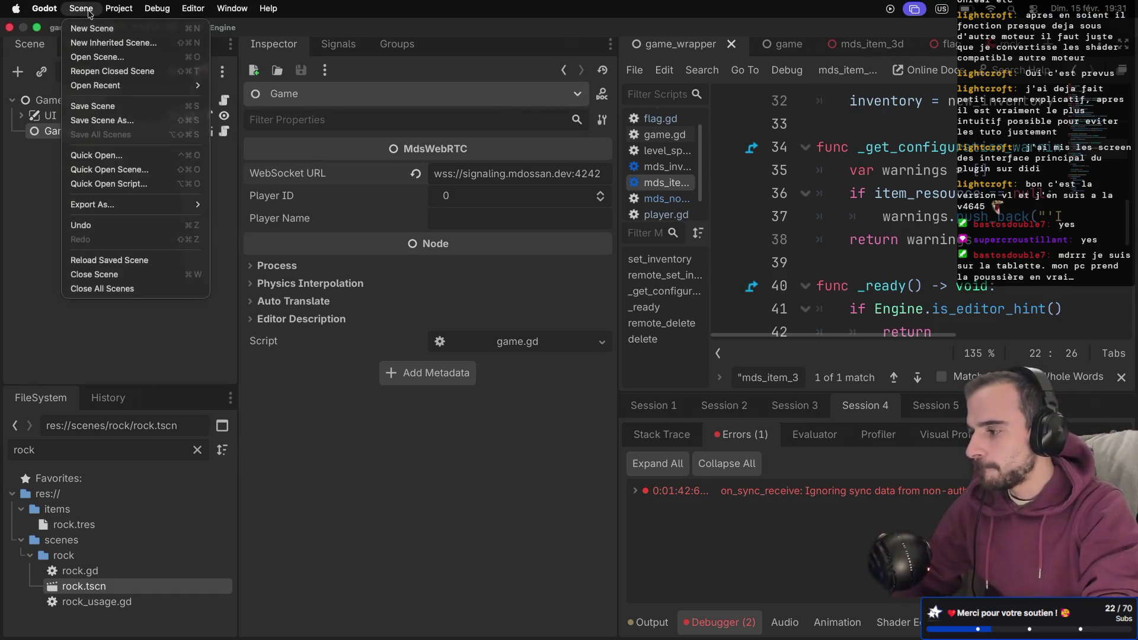
left_click(88, 10)
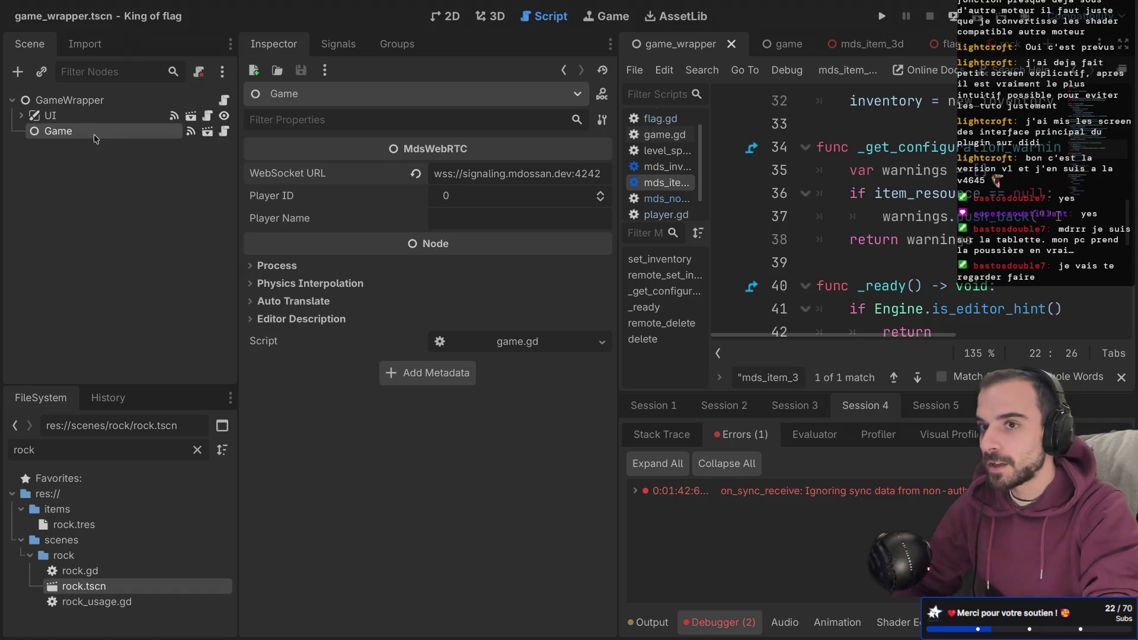
left_click(89, 117)
left_click(89, 101)
left_click(92, 116)
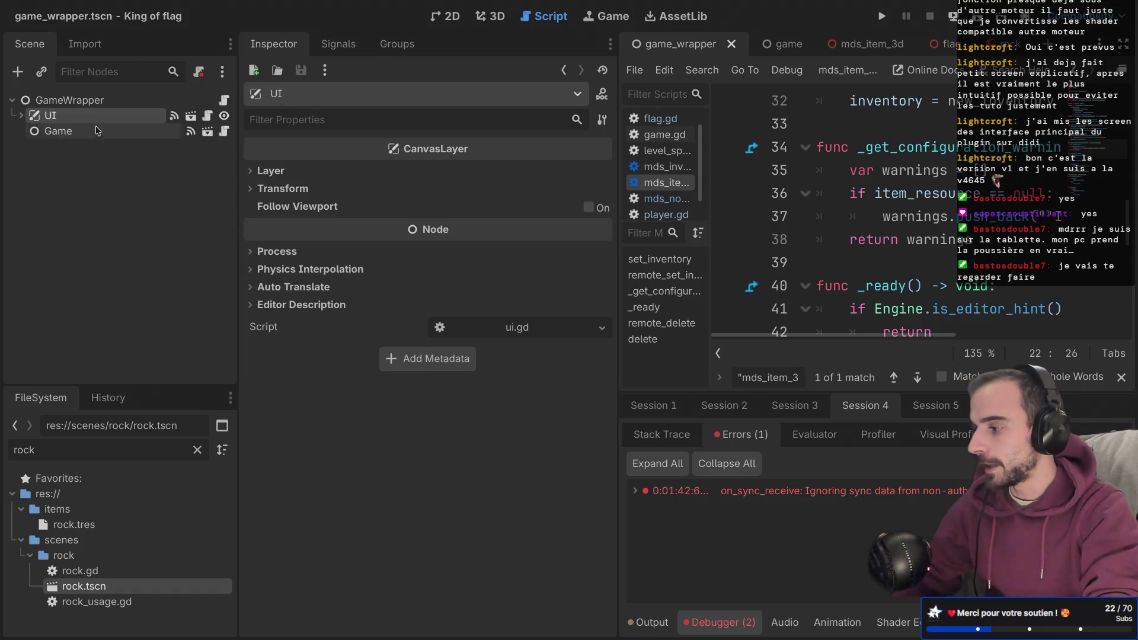
left_click(98, 130)
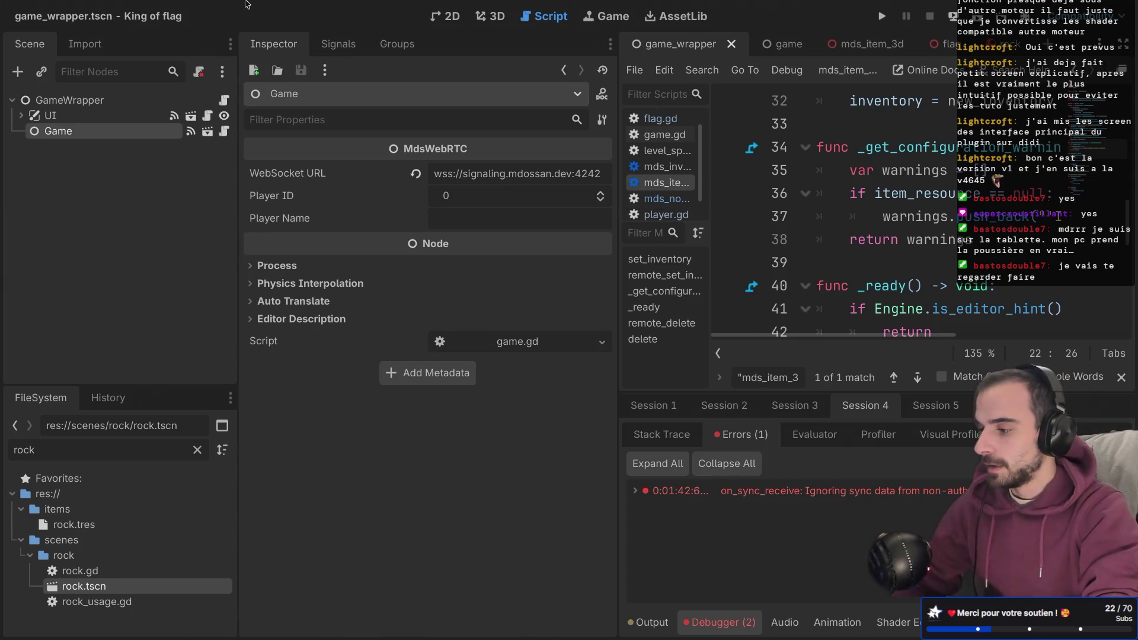
- Open Project > Export with the Web (Runnable) preset
mouse_move(243, 3)
left_click(126, 13)
left_click(136, 81)
key("ctrl+Right")
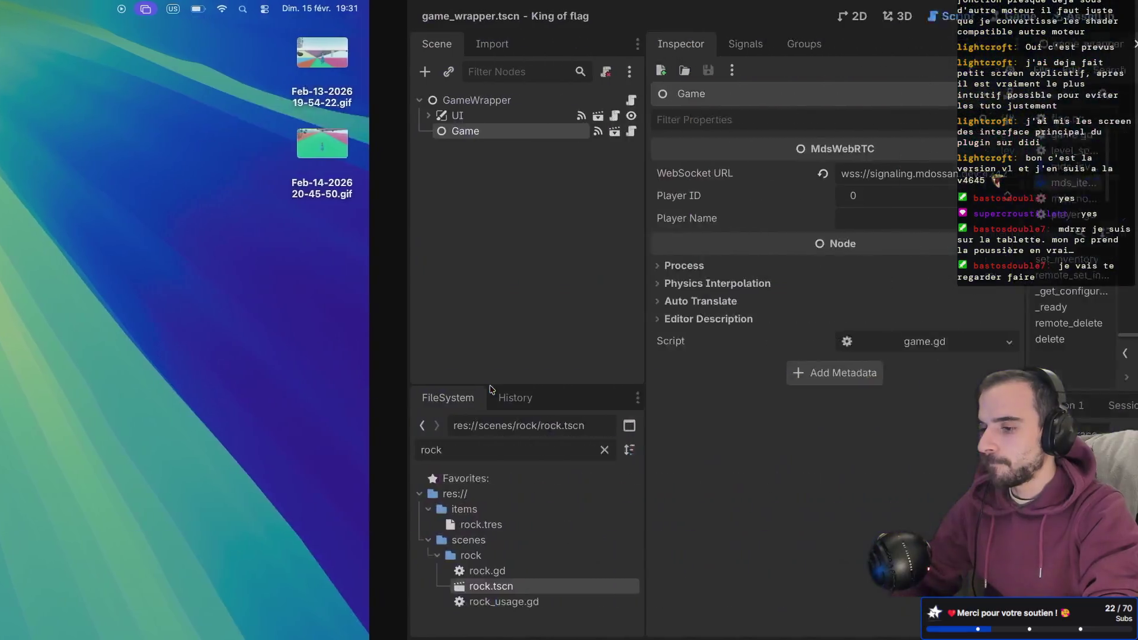
- Switch to the bash tmux window, list files, and cd into export_web
key("ctrl+b")
key("w")
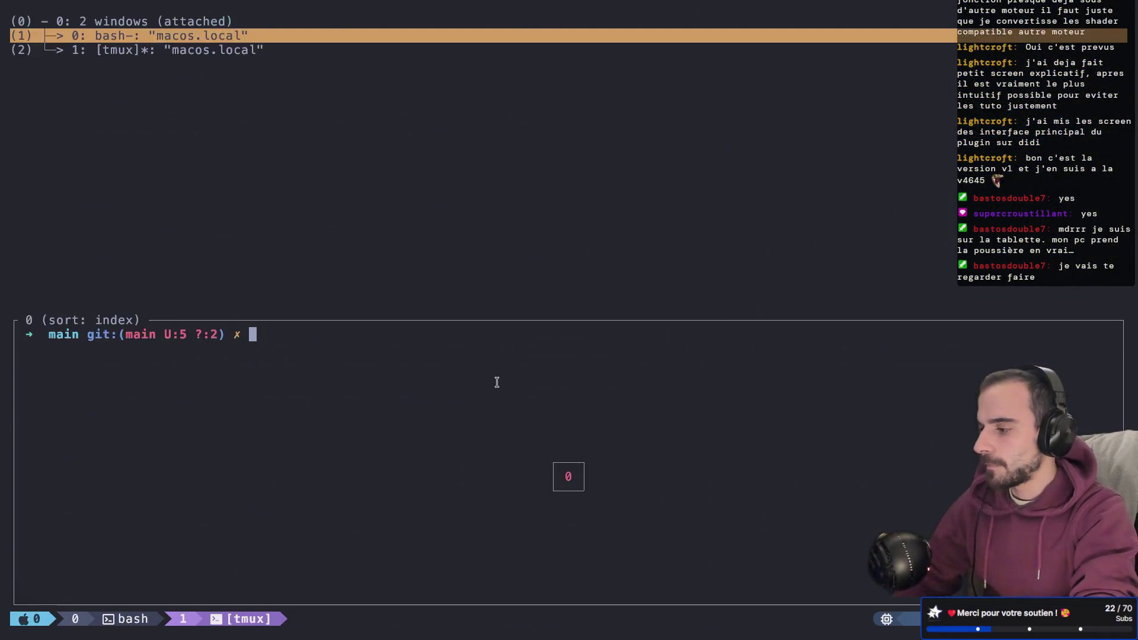
key("Return")
type("ls")
key("Return")
type("cd expo")
key("Tab")
type("w")
key("Tab")
key("Return")
- Delete the old game.zip and create a new game.zip from all export files with zip game.zip *
type("rm -g")
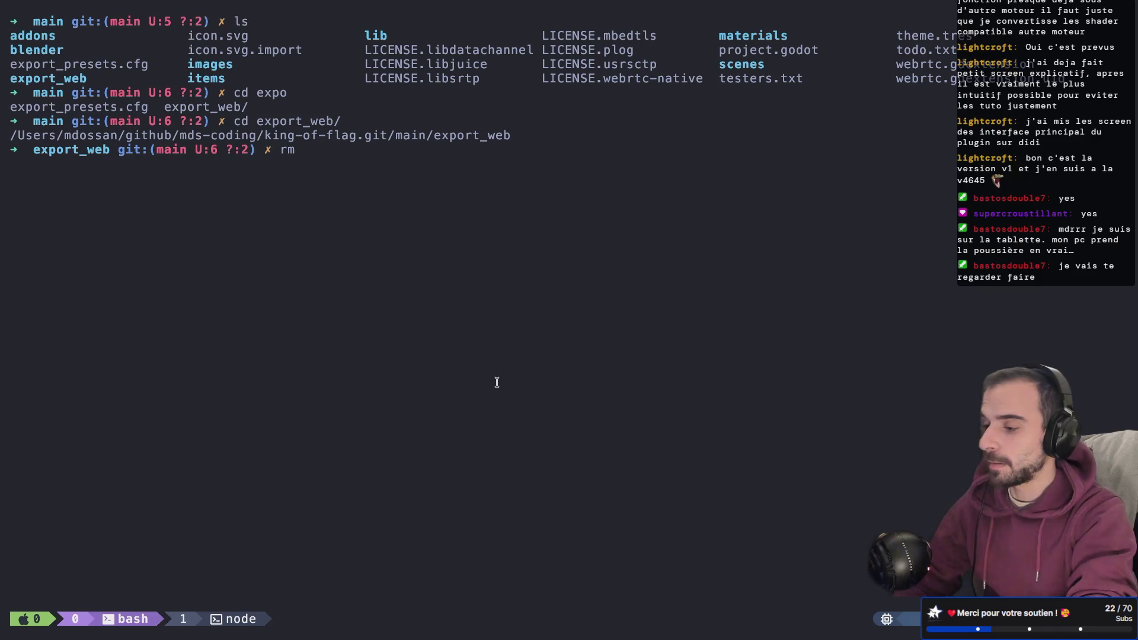
key("Tab")
key("Return")
type("zip game.xip")
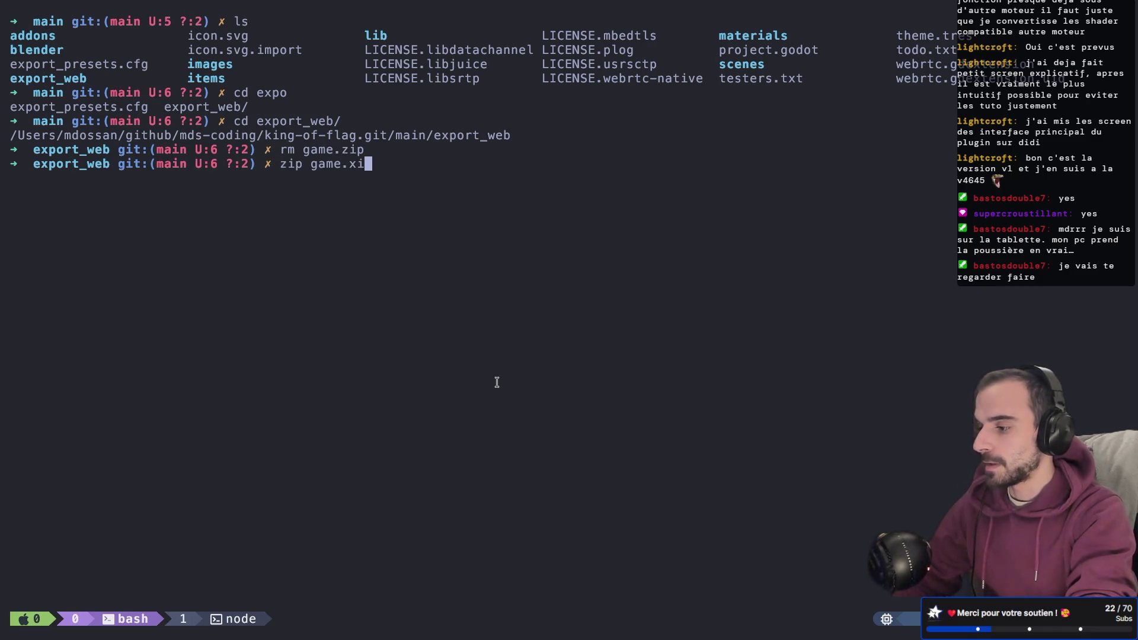
key("BackSpace")
key("BackSpace")
key("BackSpace")
type("zip ")
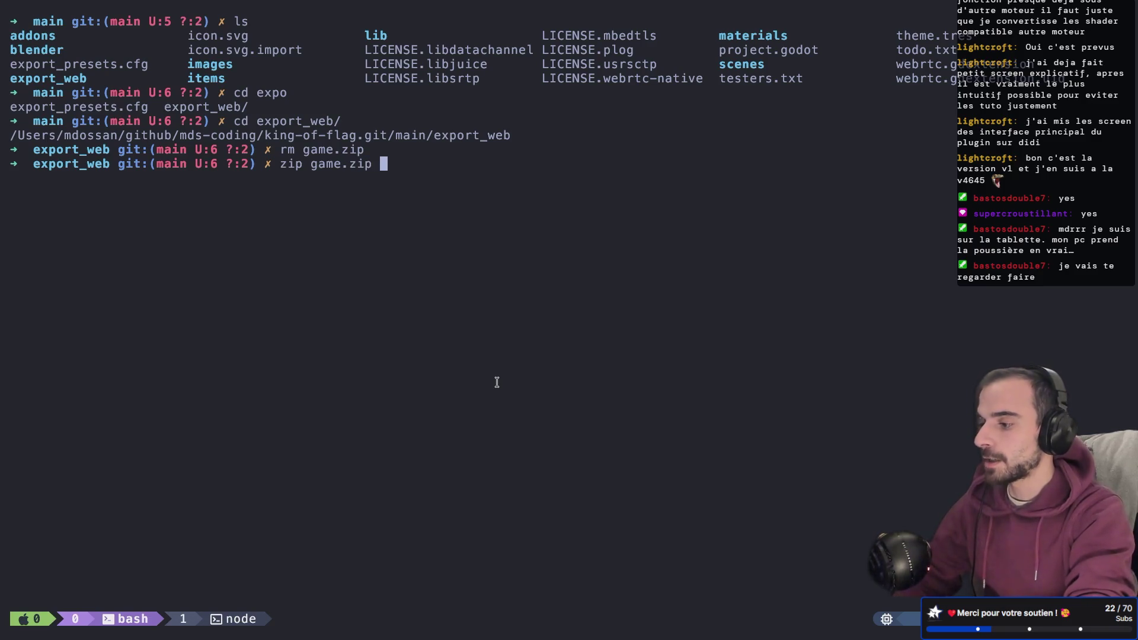
type("*")
key("Return")
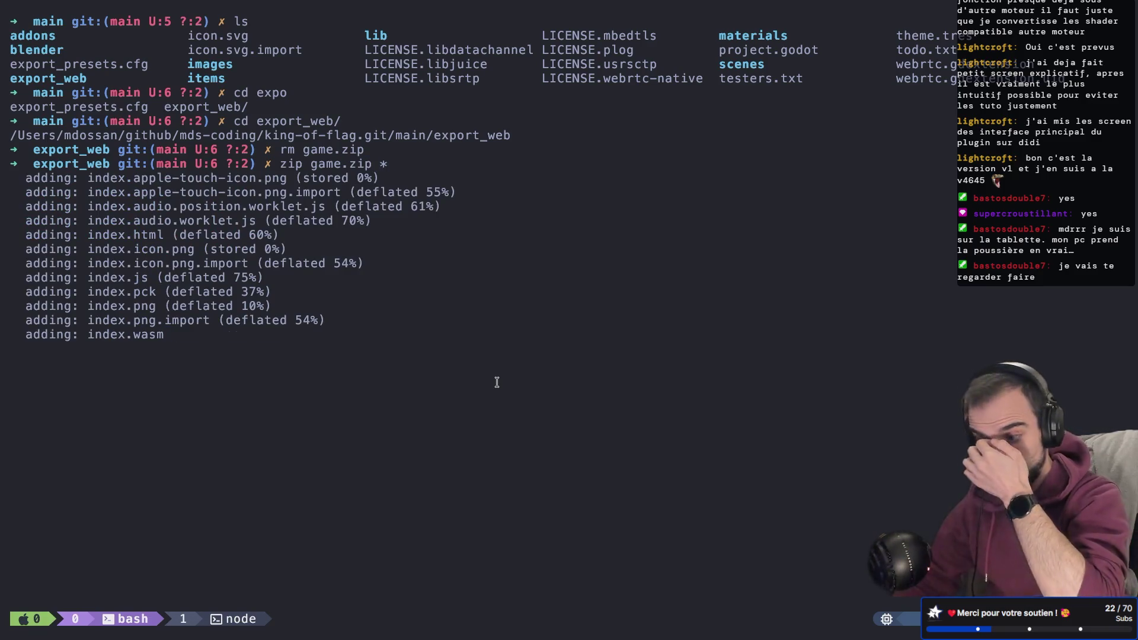
key("super+Tab")
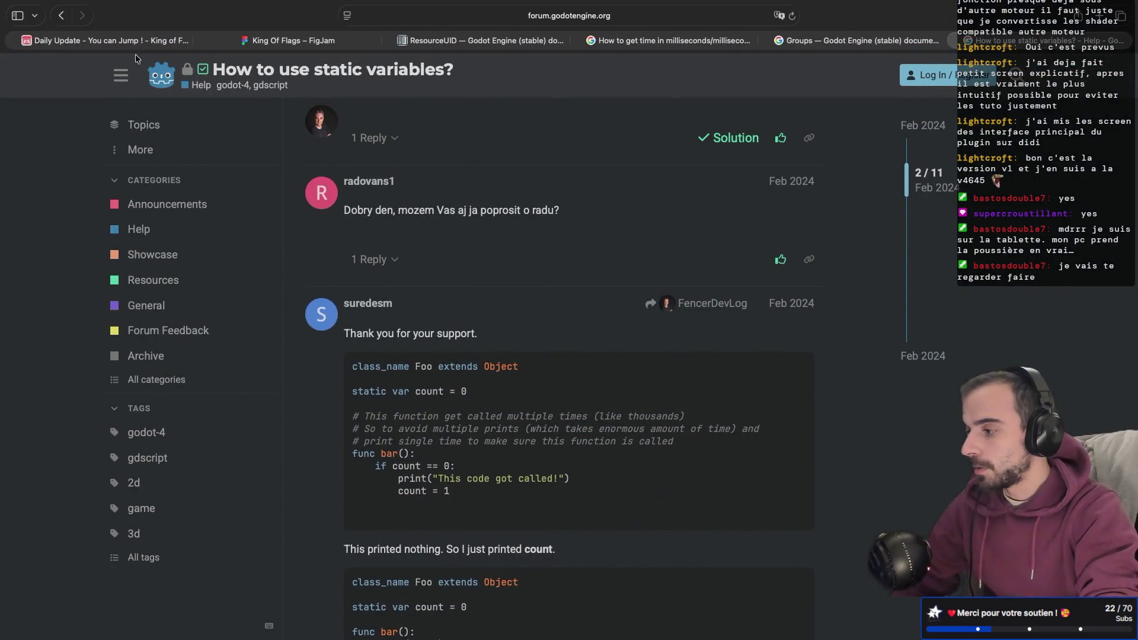
- From the Daily Update devlog, open the King of Flag game page and pass the human verification check
left_click(124, 46)
scroll(705, 240, "up", 5)
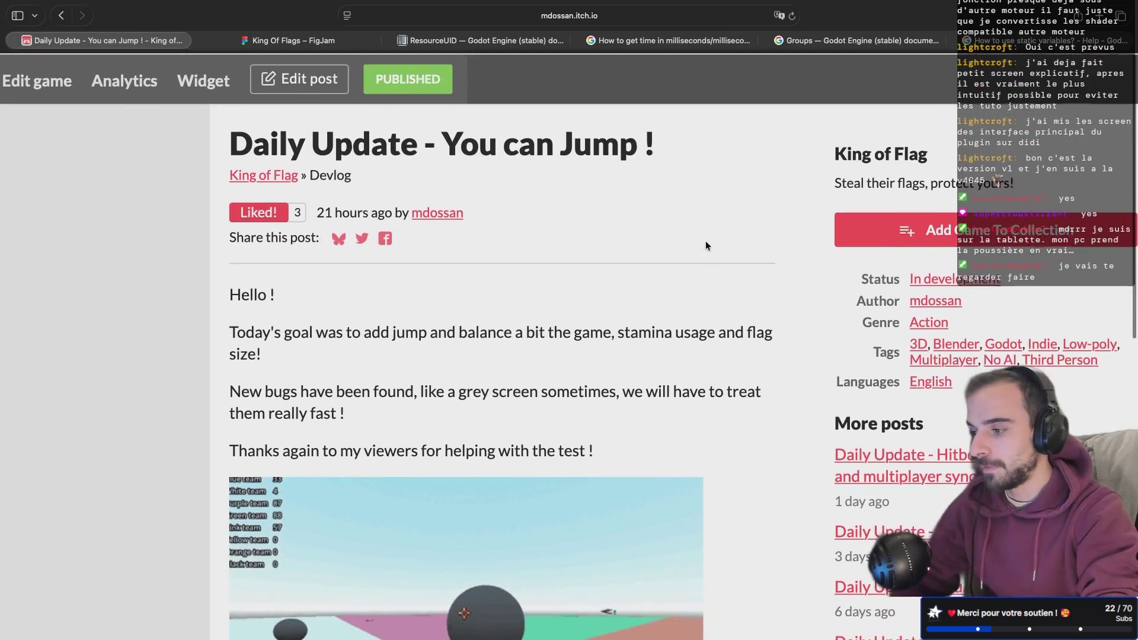
key("super+minus")
key("super+minus")
left_click(326, 126)
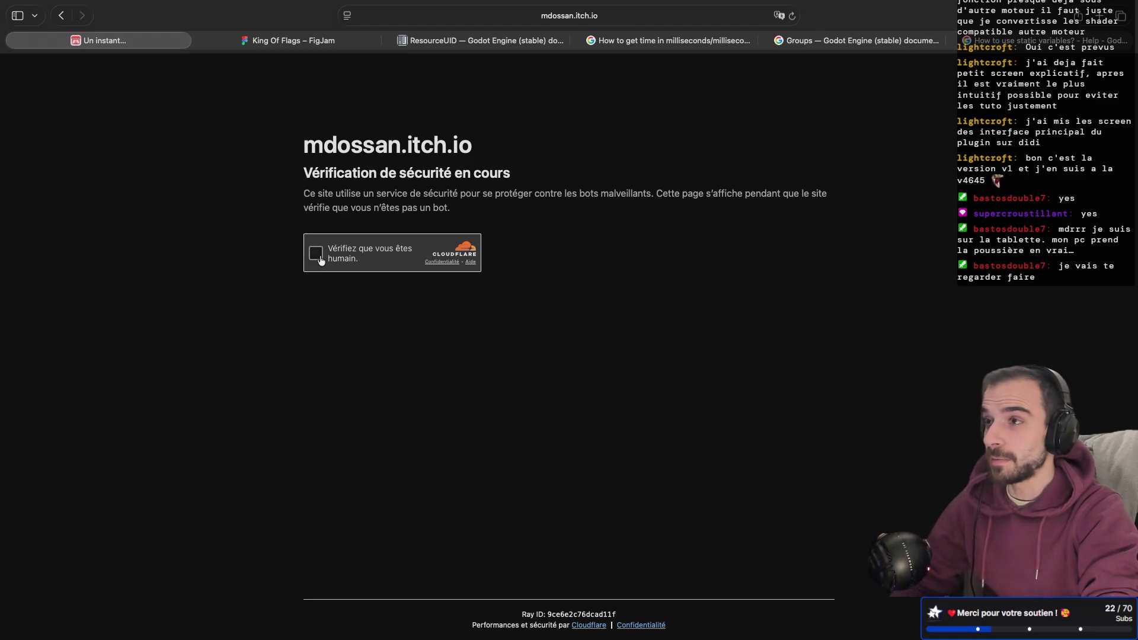
left_click(316, 256)
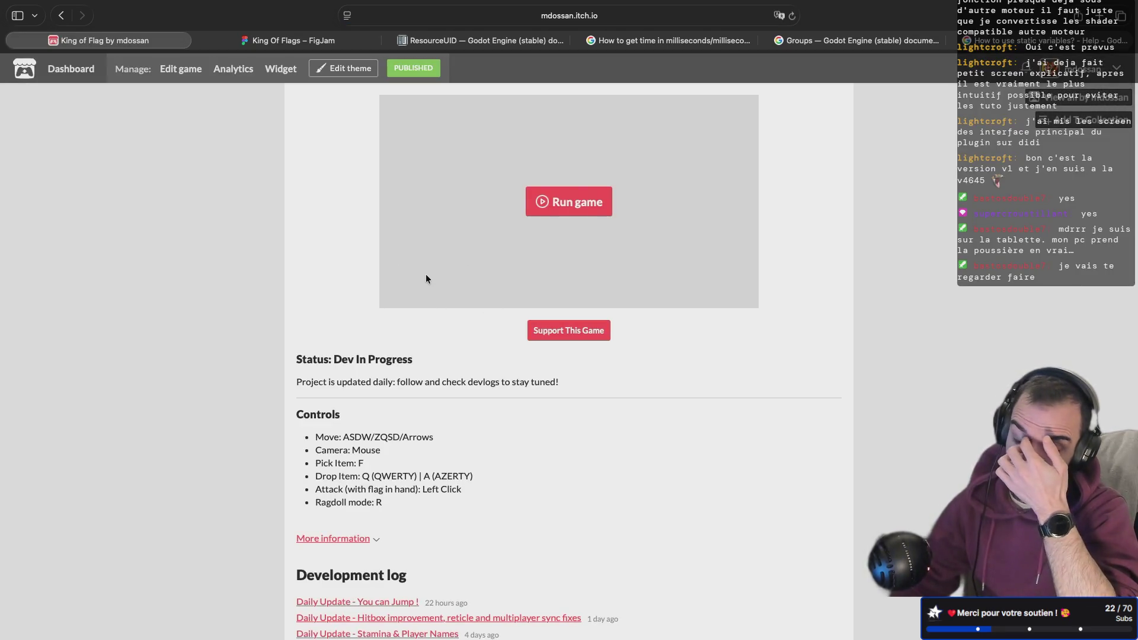
- Test-launch the current build, cancel the form-resubmission reload, and return to the King of Flag page
left_click(562, 211)
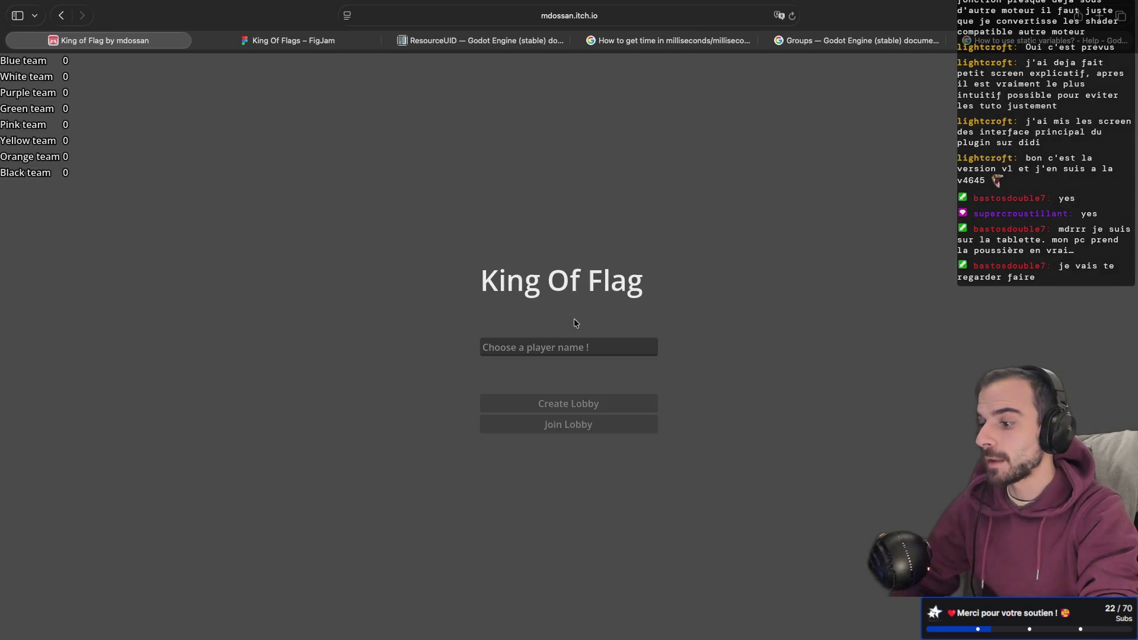
key("super+r")
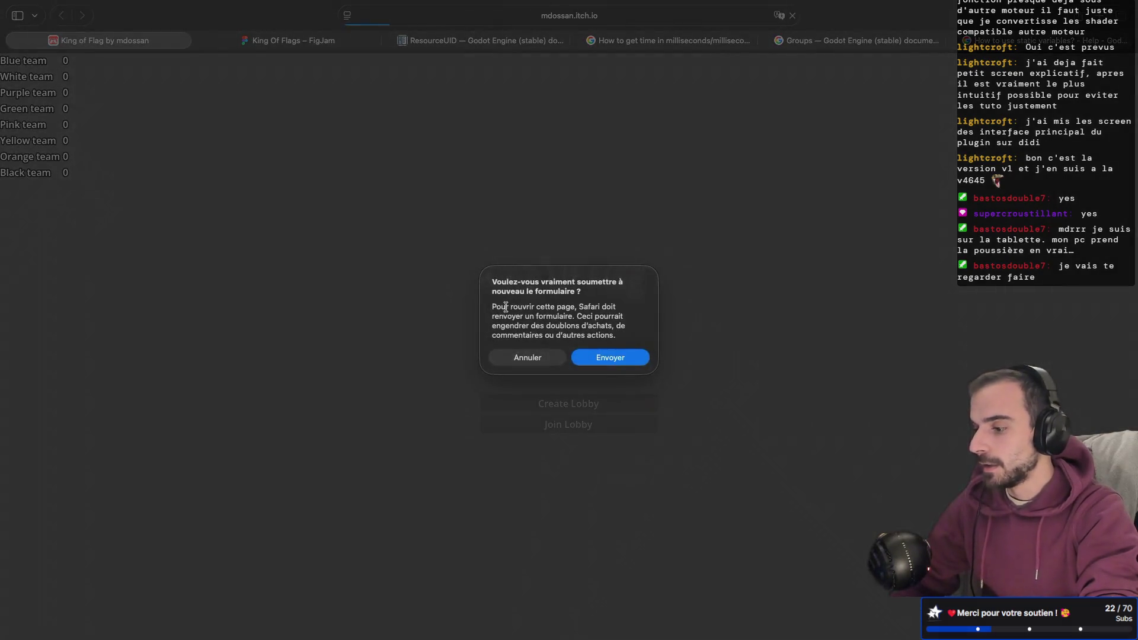
left_click(541, 359)
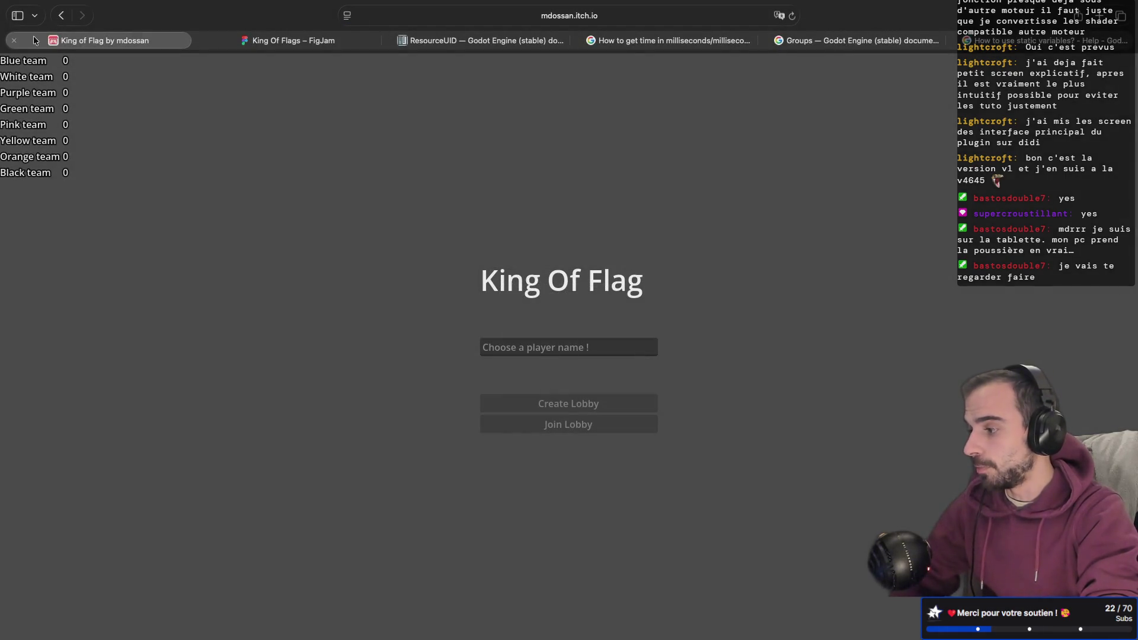
left_click(61, 16)
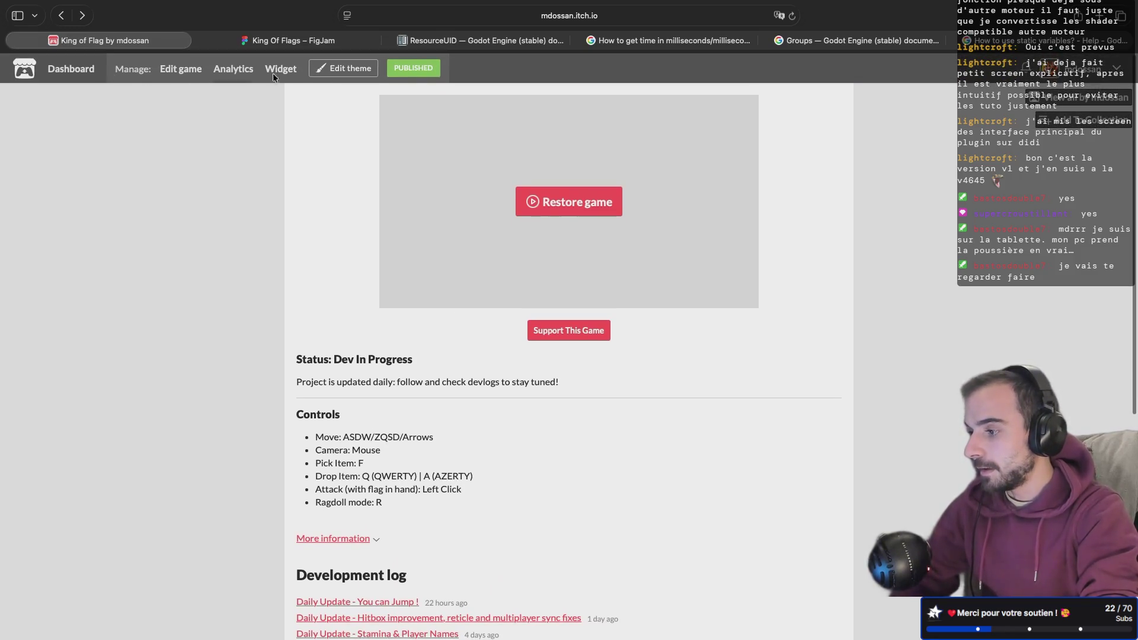
- Open King of Flag's Edit game page and start a new file upload
left_click(179, 68)
scroll(384, 335, "down", 7)
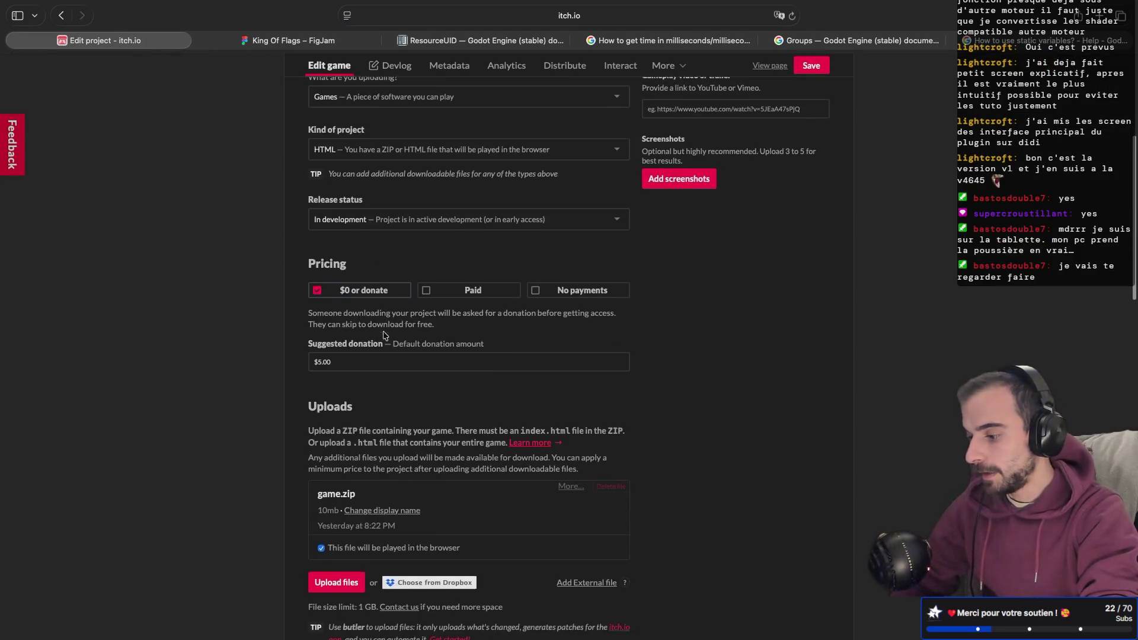
scroll(384, 335, "down", 1)
left_click(333, 428)
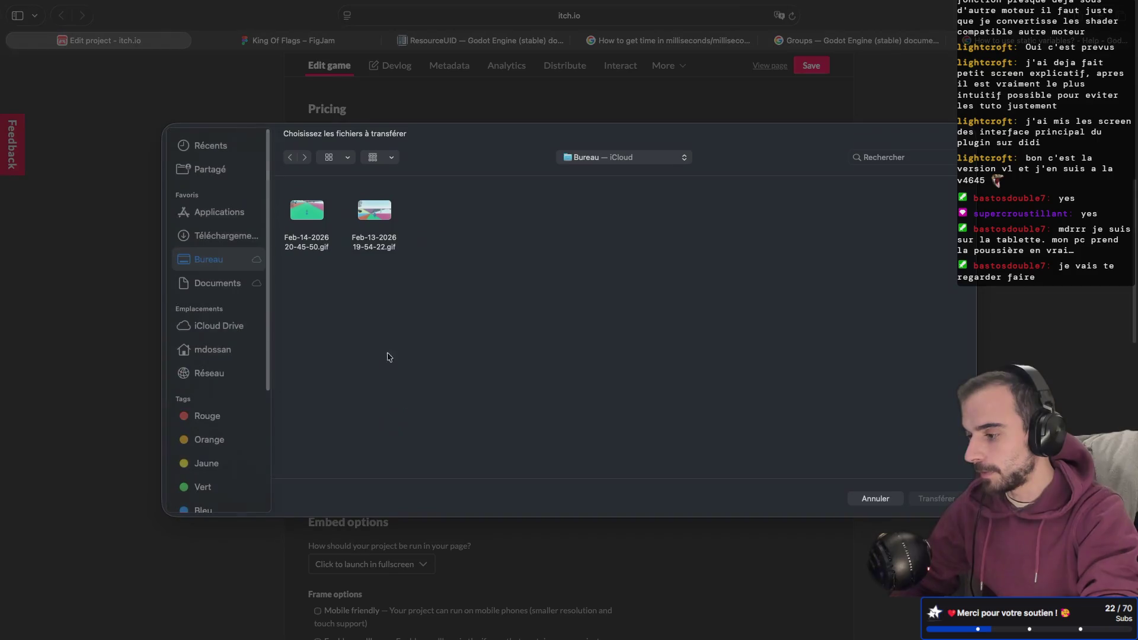
- Upload game.zip from github/mds-coding/king-of-flag.git/main/export_web and mark it playable in the browser
key("super+shift+h")
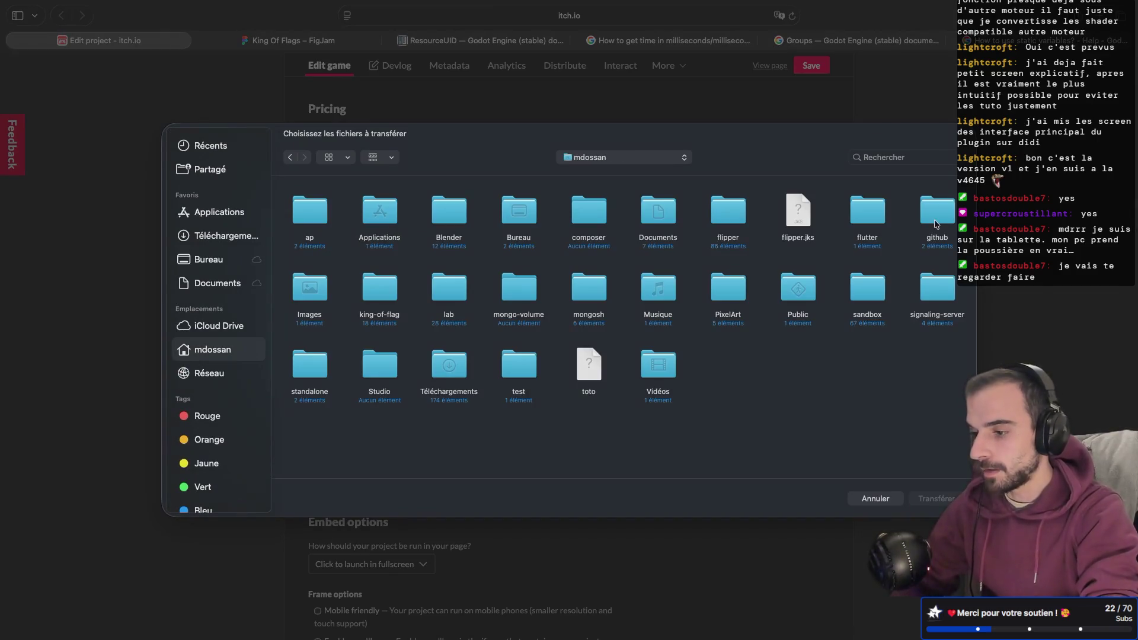
double_click(951, 219)
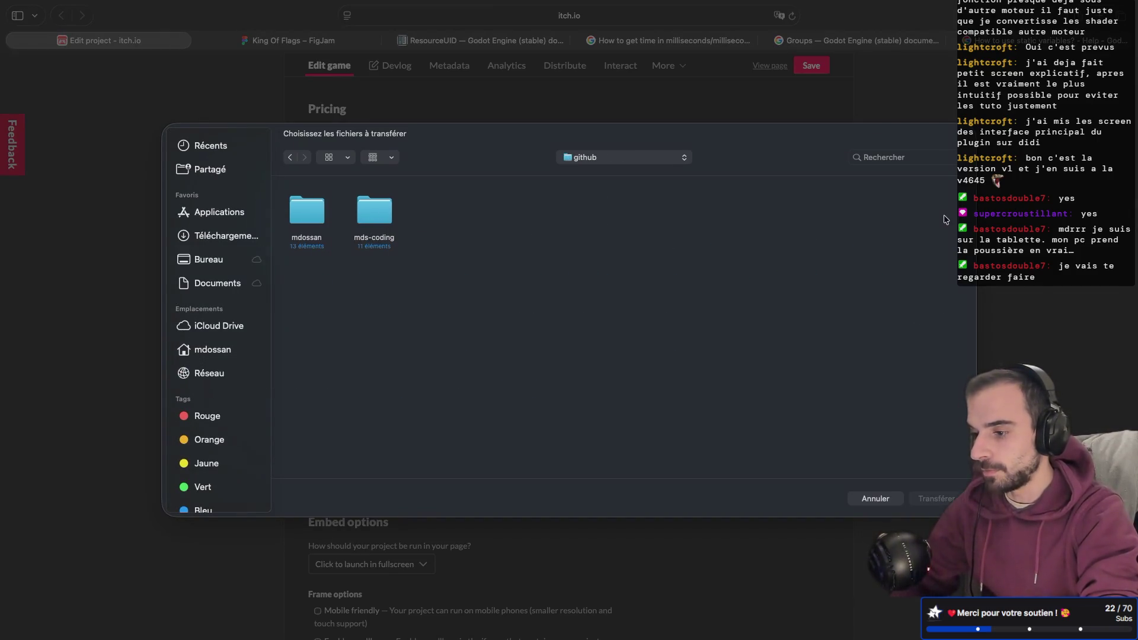
double_click(364, 215)
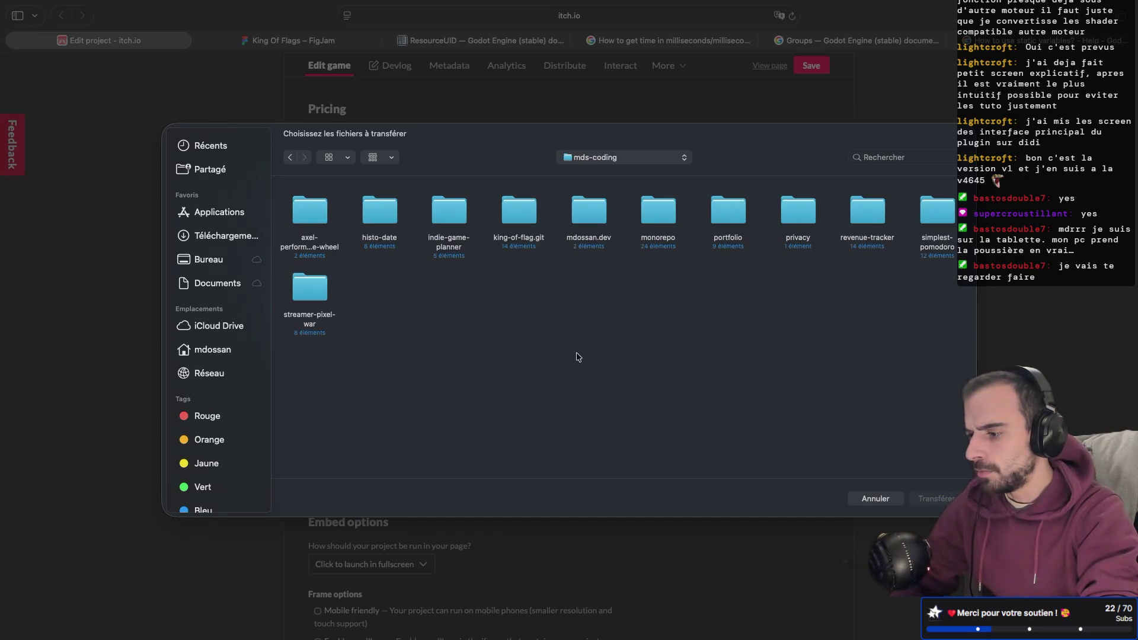
double_click(531, 228)
double_click(946, 218)
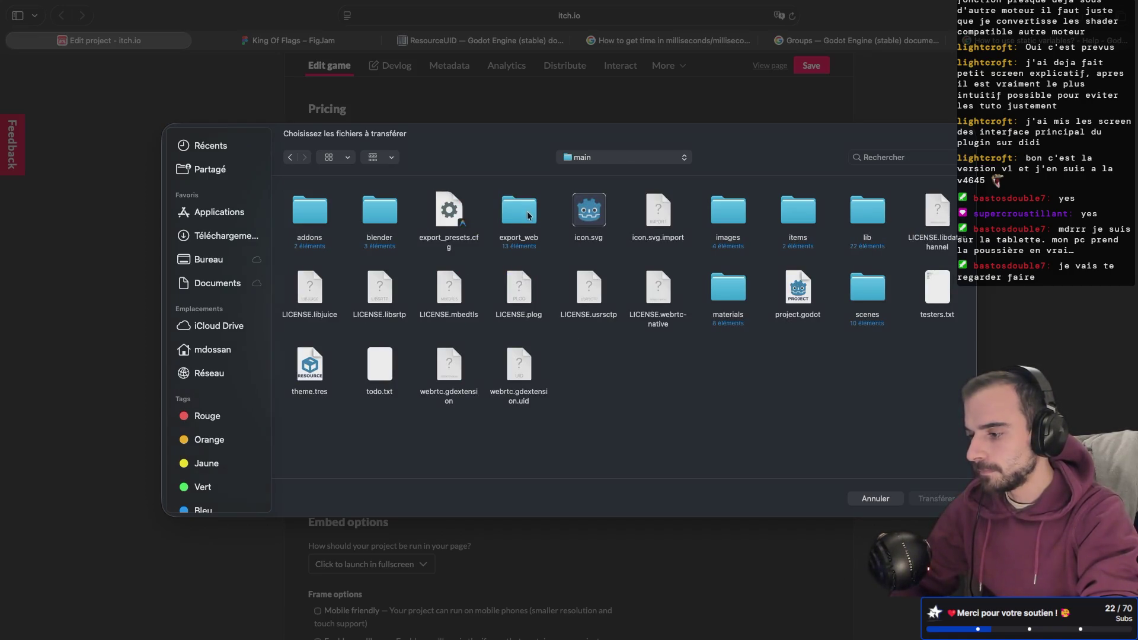
double_click(527, 215)
double_click(314, 213)
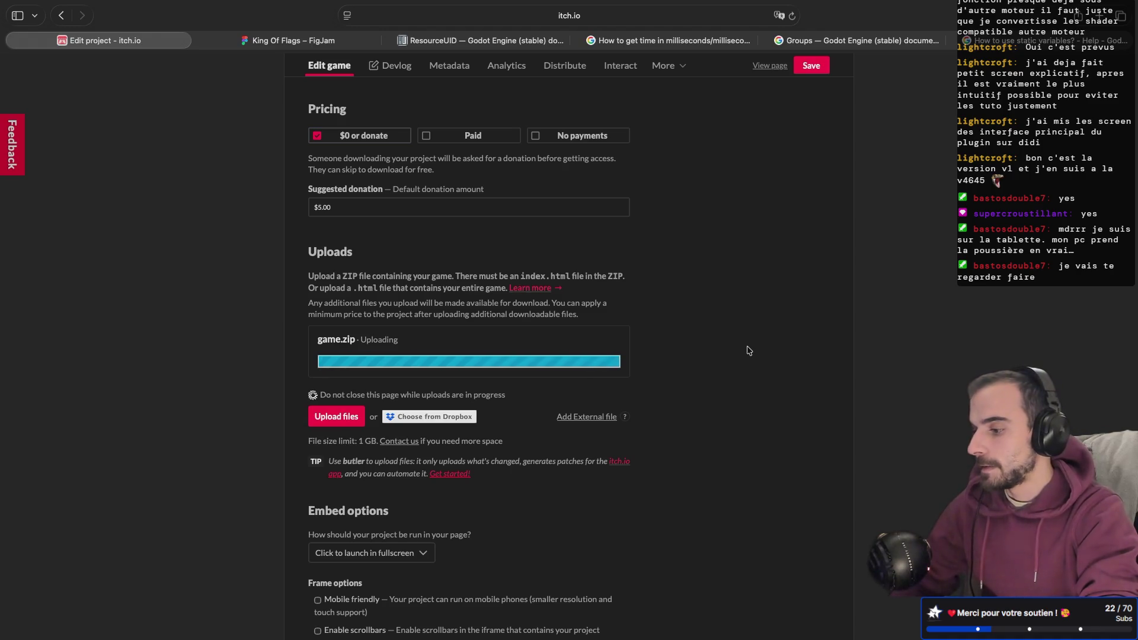
left_click(321, 445)
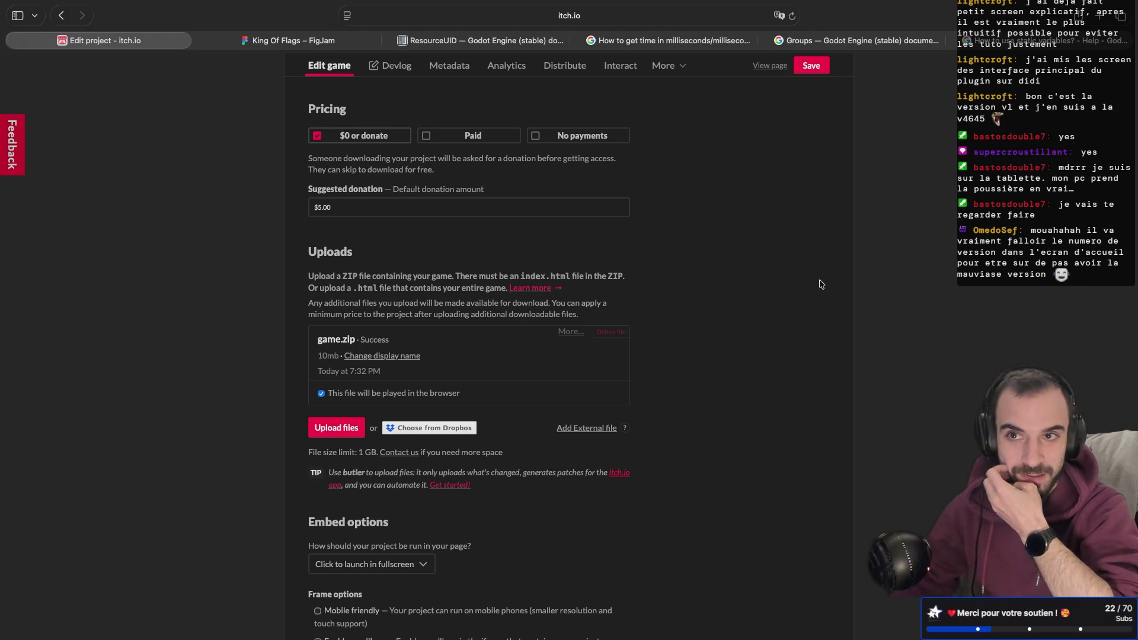
- Save the itch.io project changes and view the public page noting game.zip was added
scroll(820, 284, "down", 15)
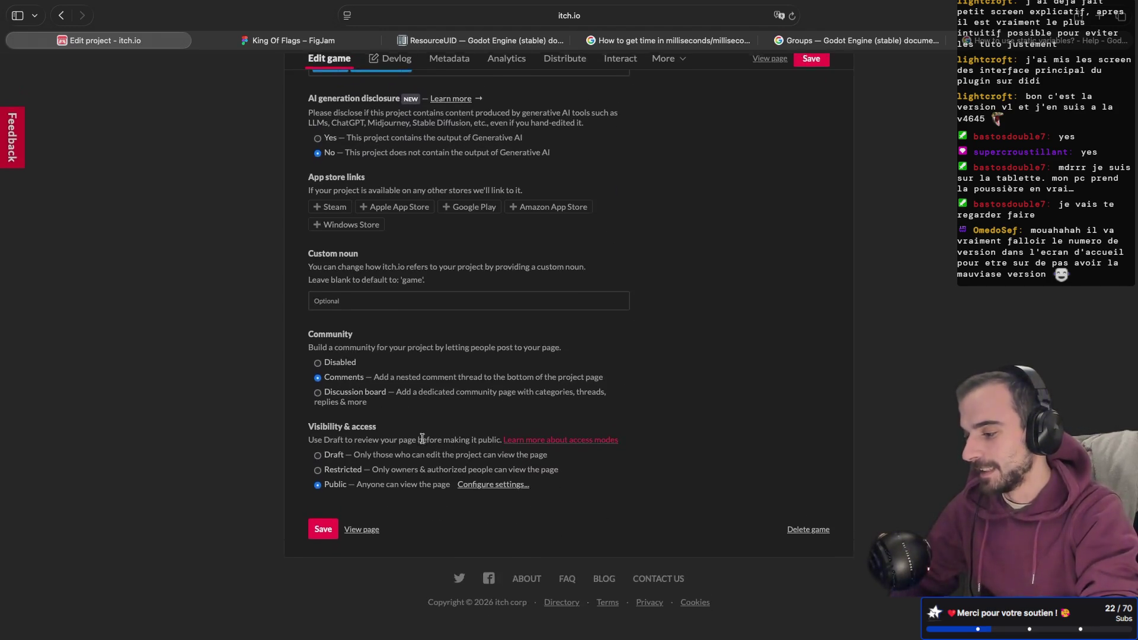
left_click(324, 536)
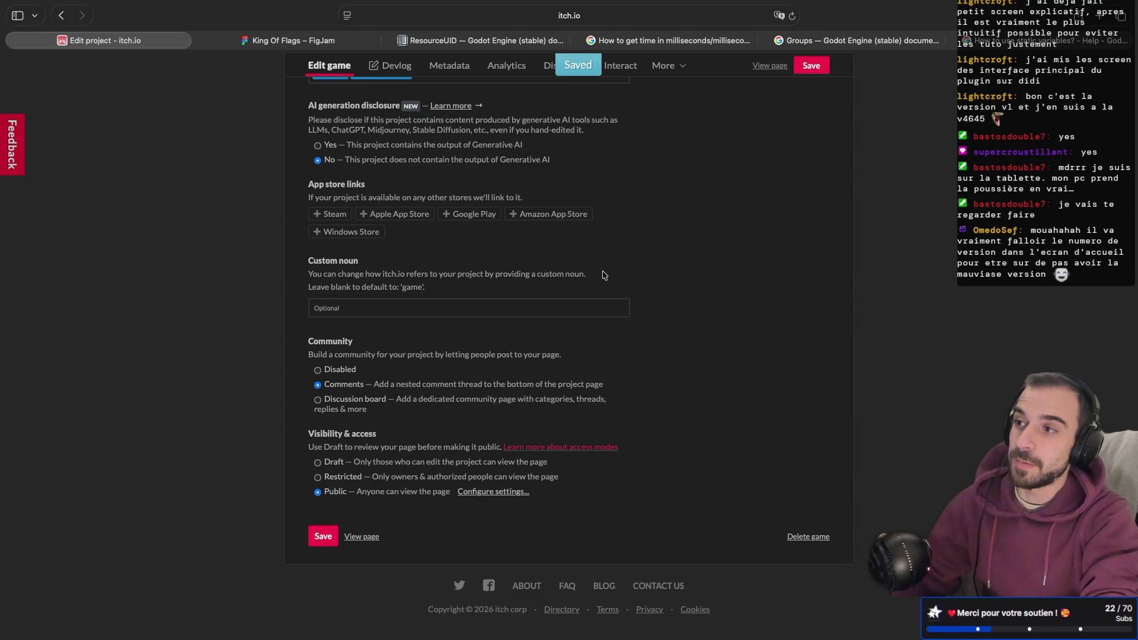
left_click(321, 535)
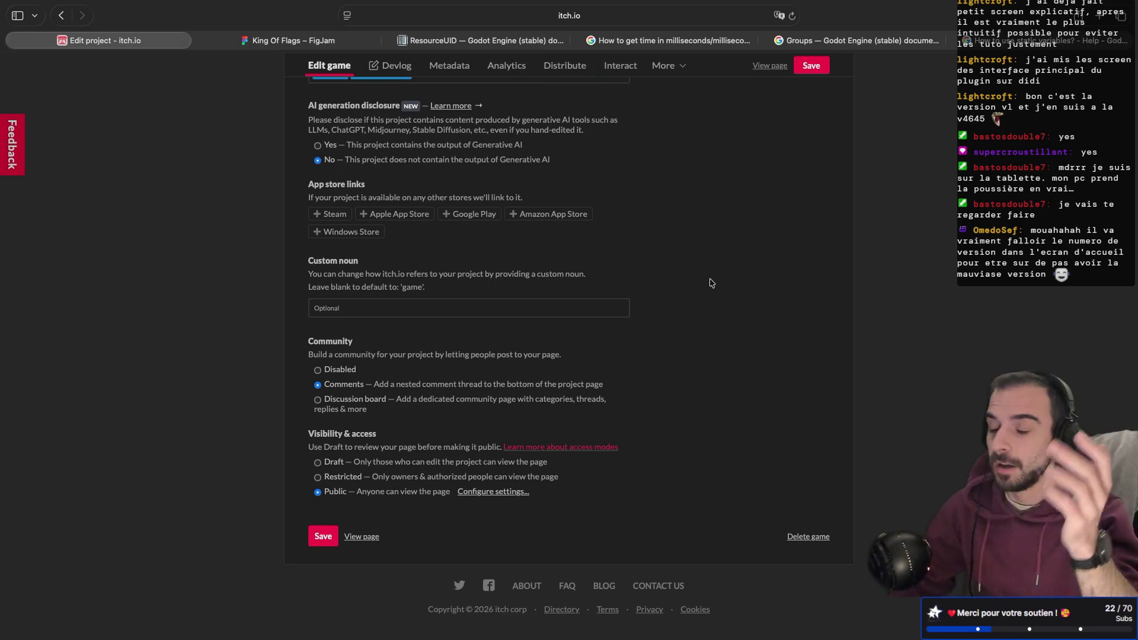
scroll(711, 282, "up", 20)
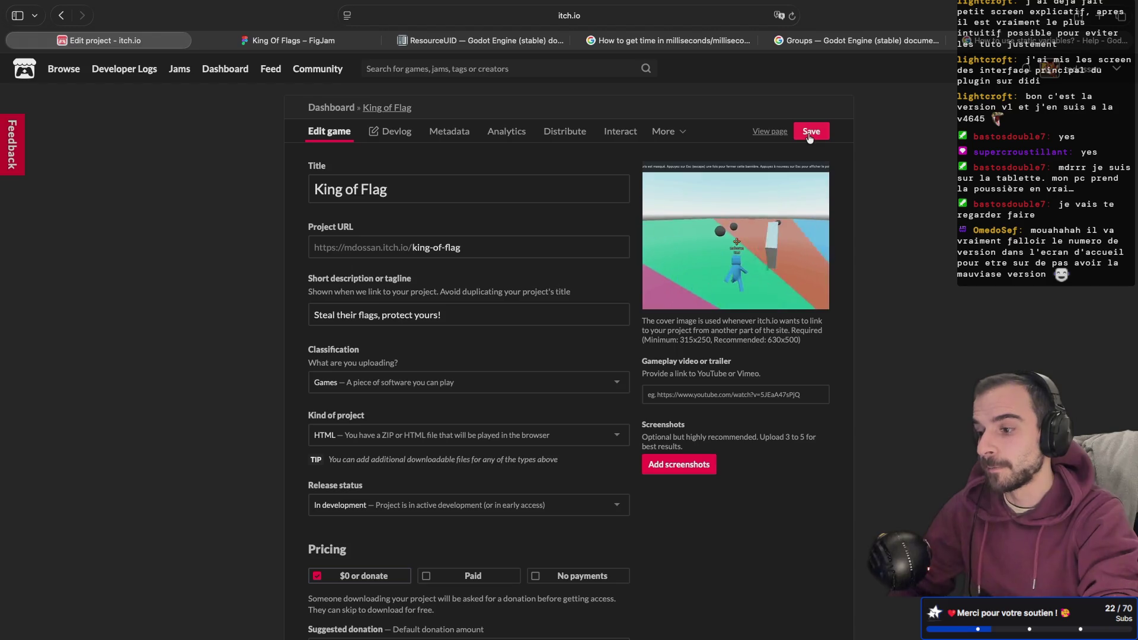
left_click(808, 137)
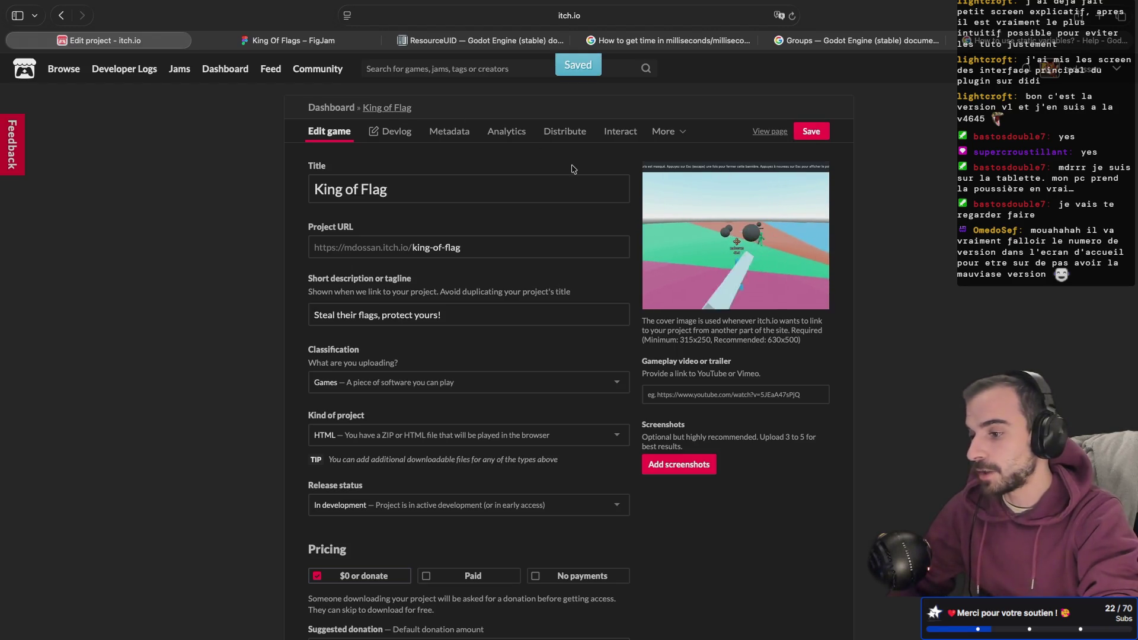
left_click(768, 133)
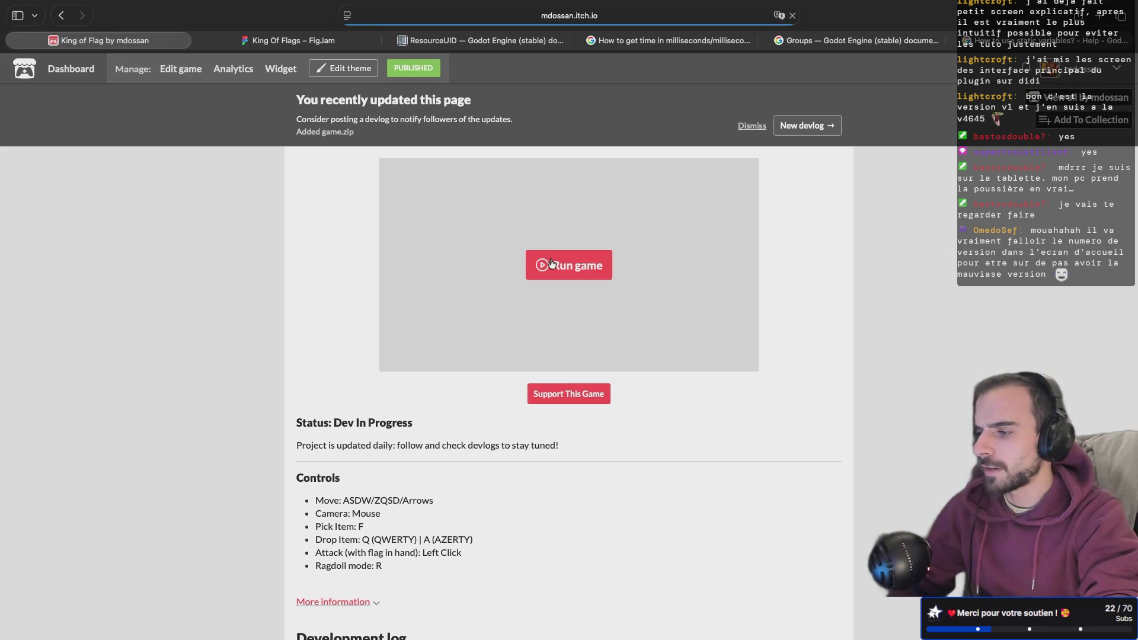
- Run the new build, enter a player name, and create a lobby
left_click(551, 263)
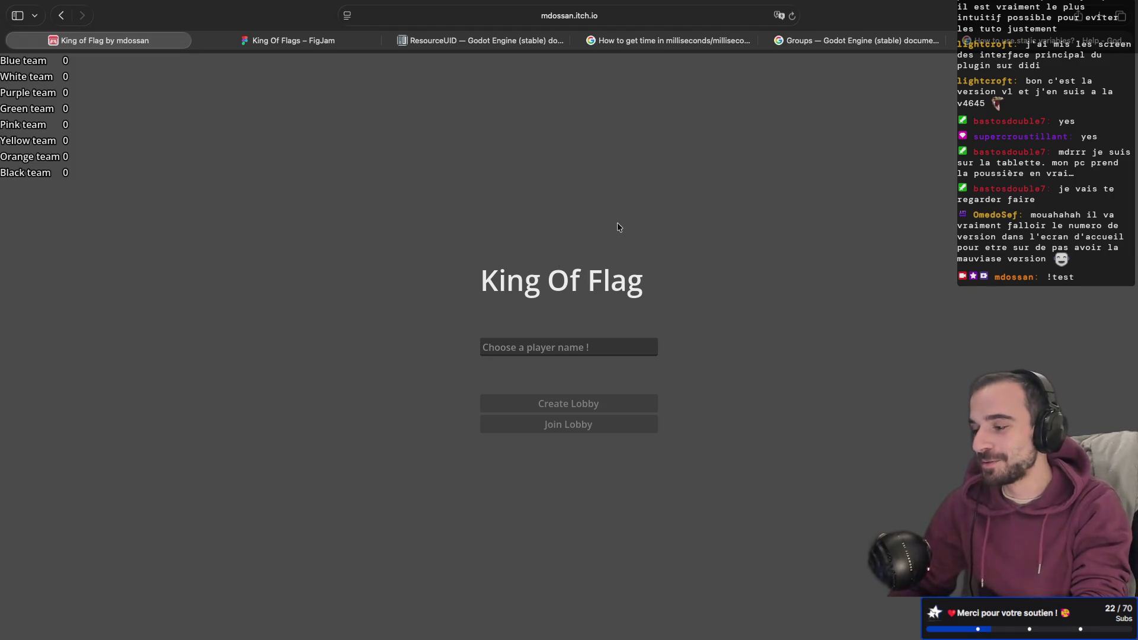
left_click(521, 347)
type("mdossan")
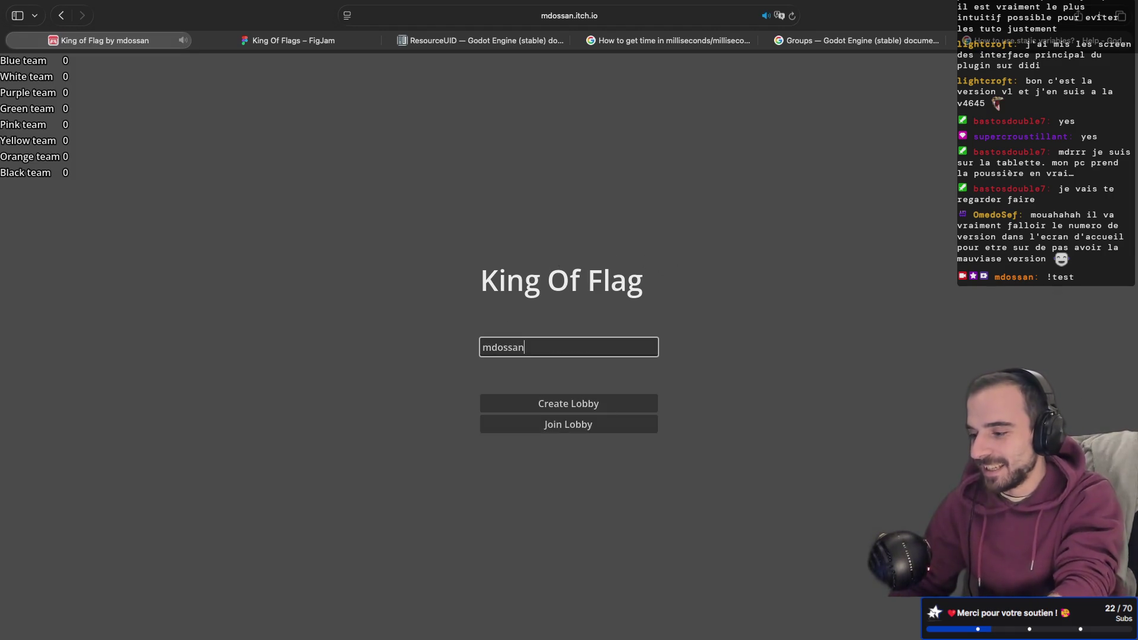
left_click(568, 405)
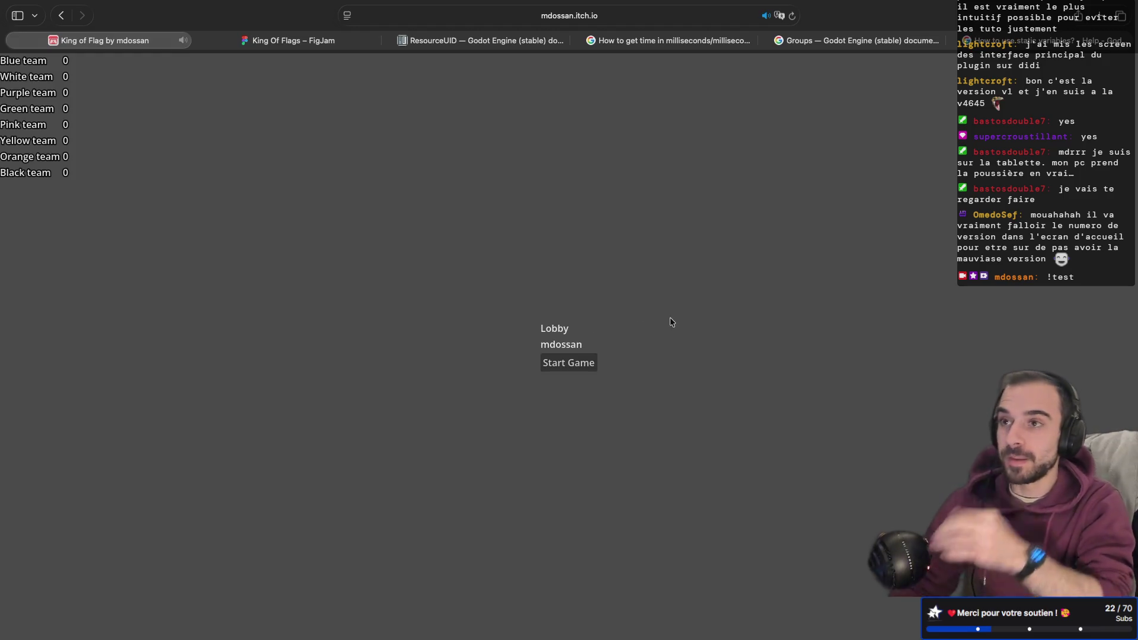
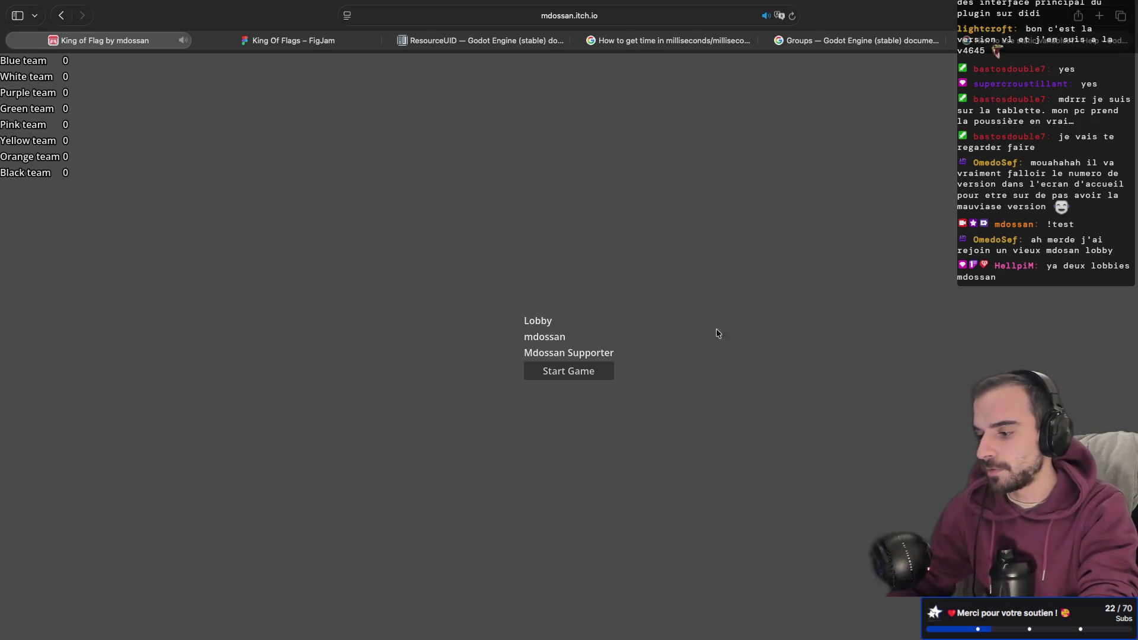
- Leave the browser game and launch Terminal through Spotlight search
key("super+Tab")
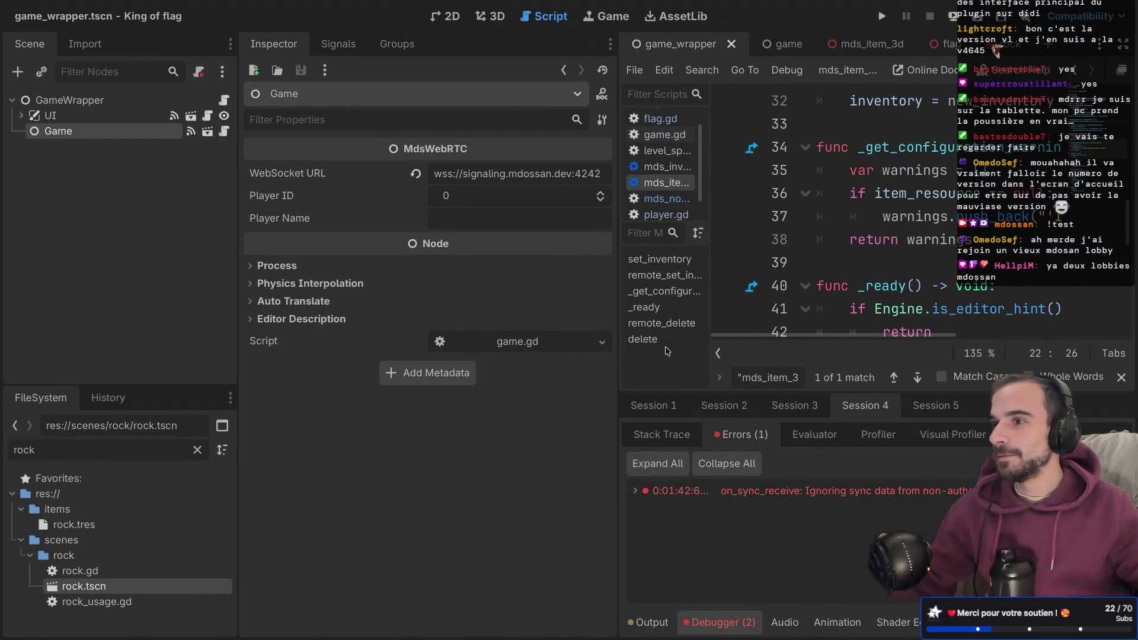
key("ctrl+Left")
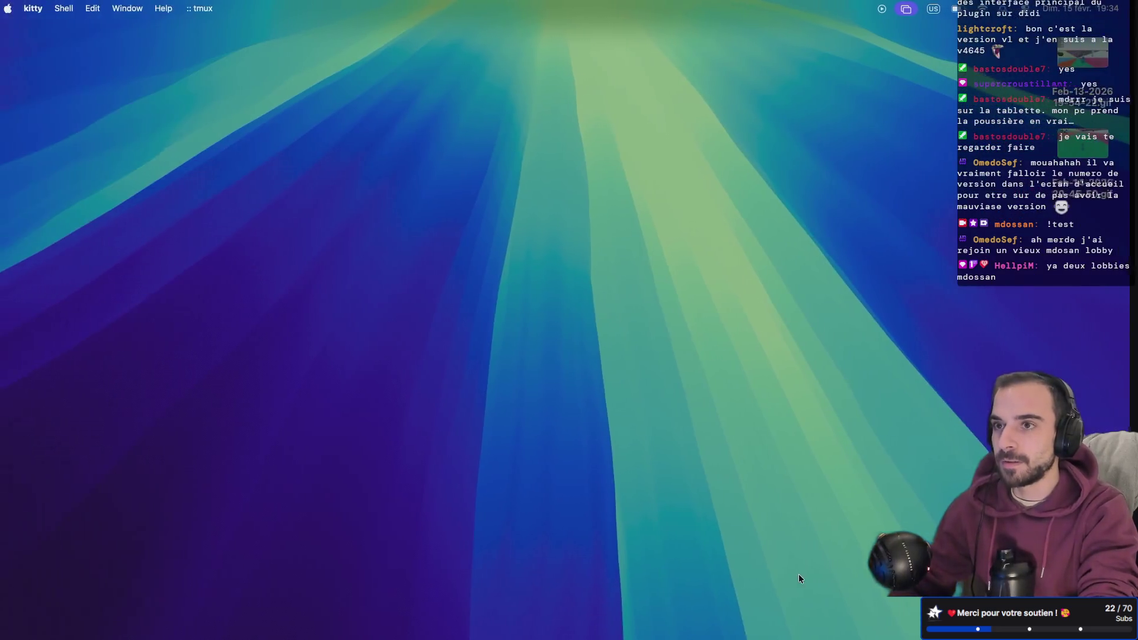
key("ctrl+Right")
key("ctrl+Left")
key("super+space")
type("k")
key("BackSpace")
type("terminal")
key("Return")
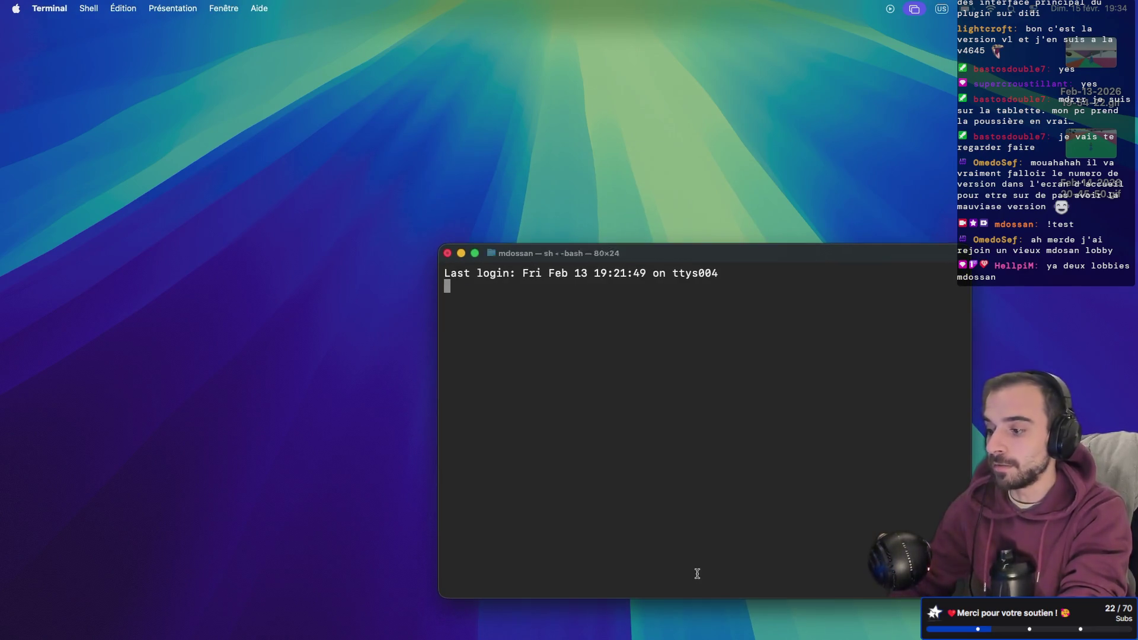
- List the home directory and ssh into signaling.mdossan.dev
type("ls")
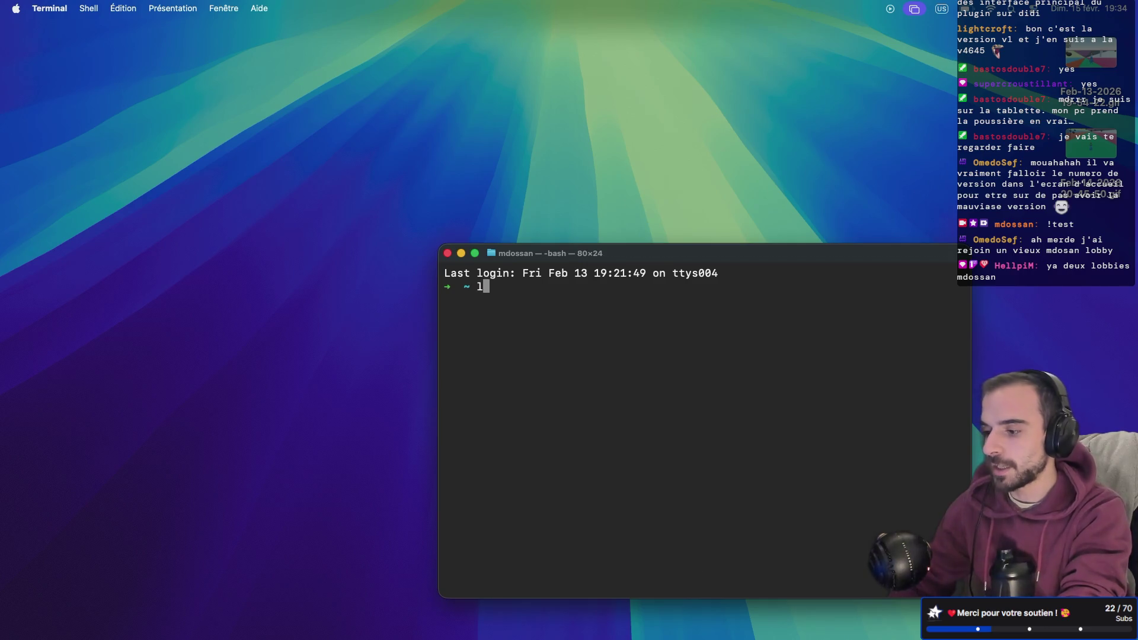
key("Return")
type("ssh root@")
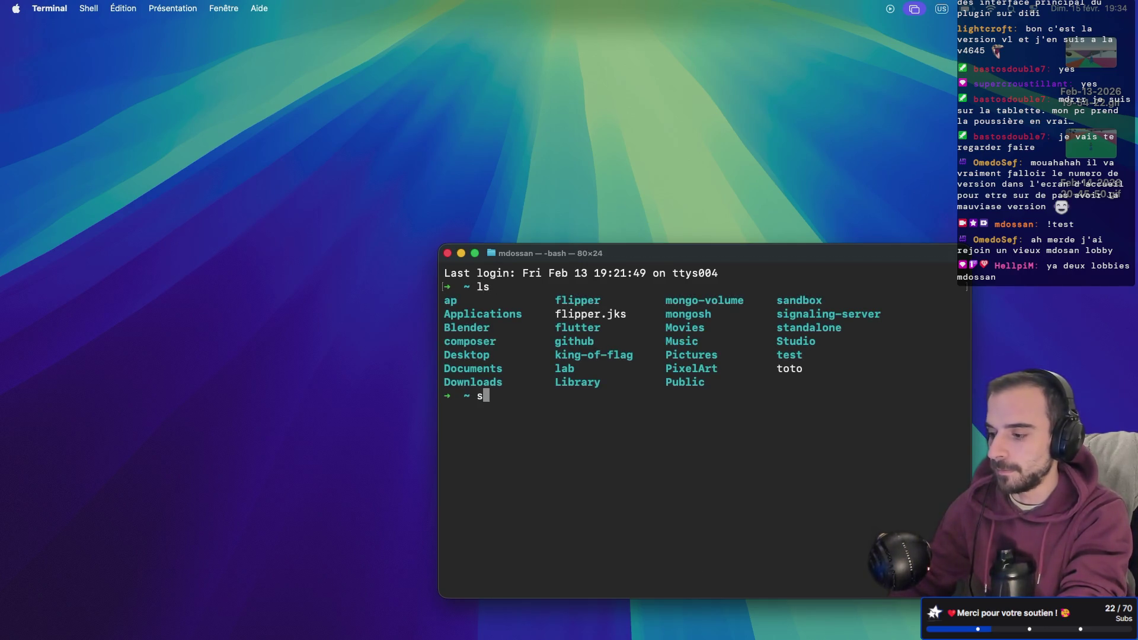
type("signaling.mdossan.dev")
key("Return")
- Attach the tmux session, stop the signaling server, and rerun its PRODUCTION=true start command
type("tmux a")
key("Return")
key("ctrl+c")
key("Up")
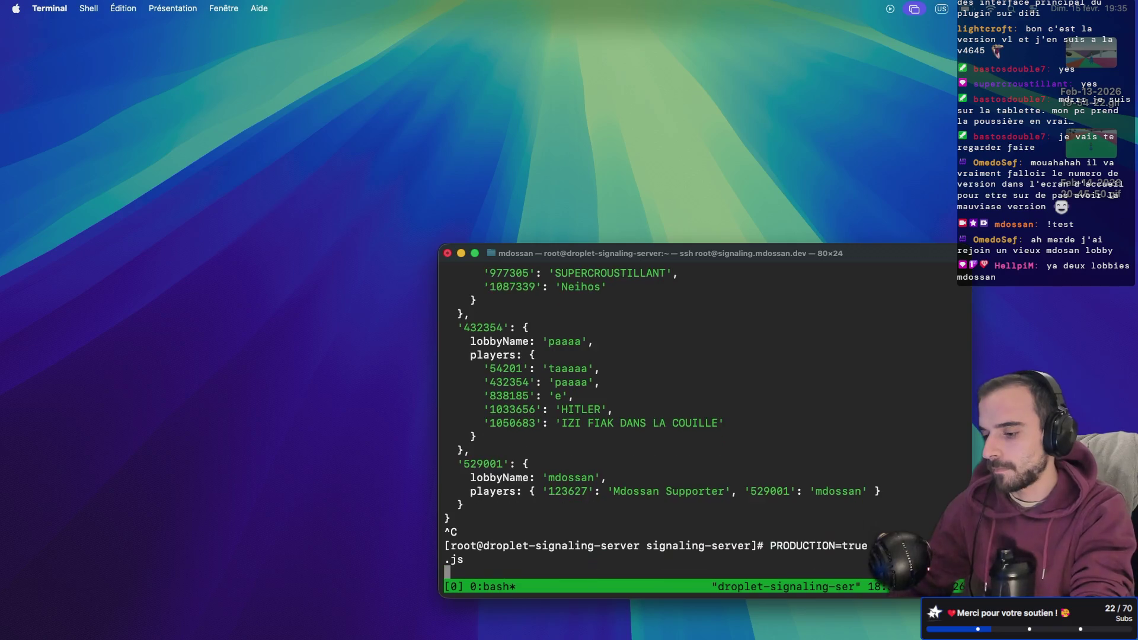
key("Return")
key("ctrl+Right")
key("ctrl+Right")
key("ctrl+Right")
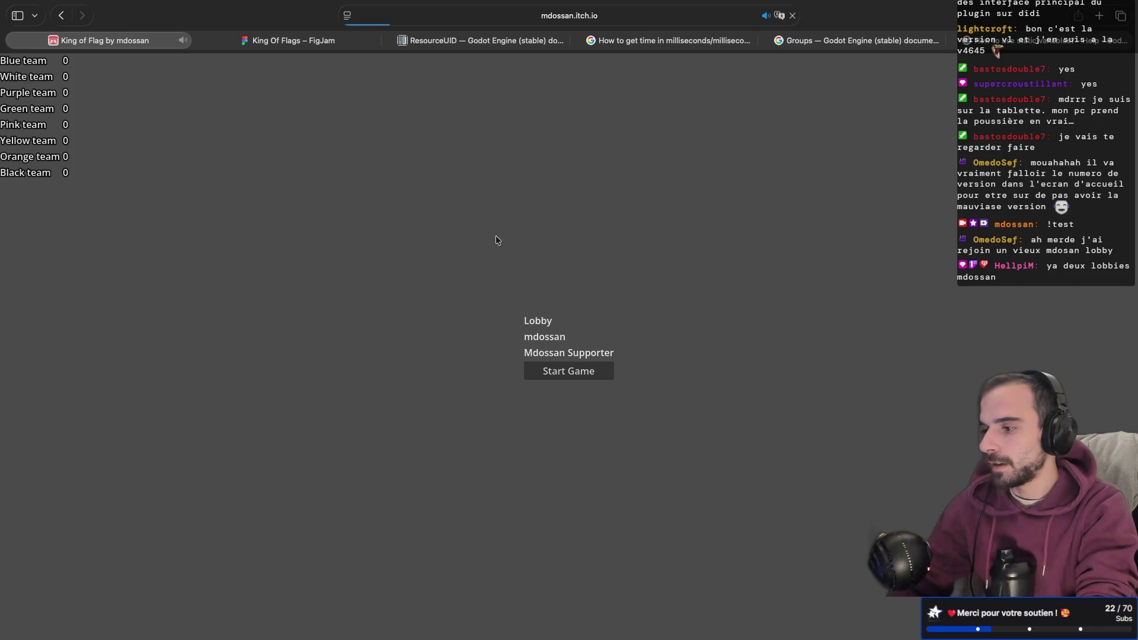
- Reload the King of Flag page, enter a player name, and create a new lobby
key("super+r")
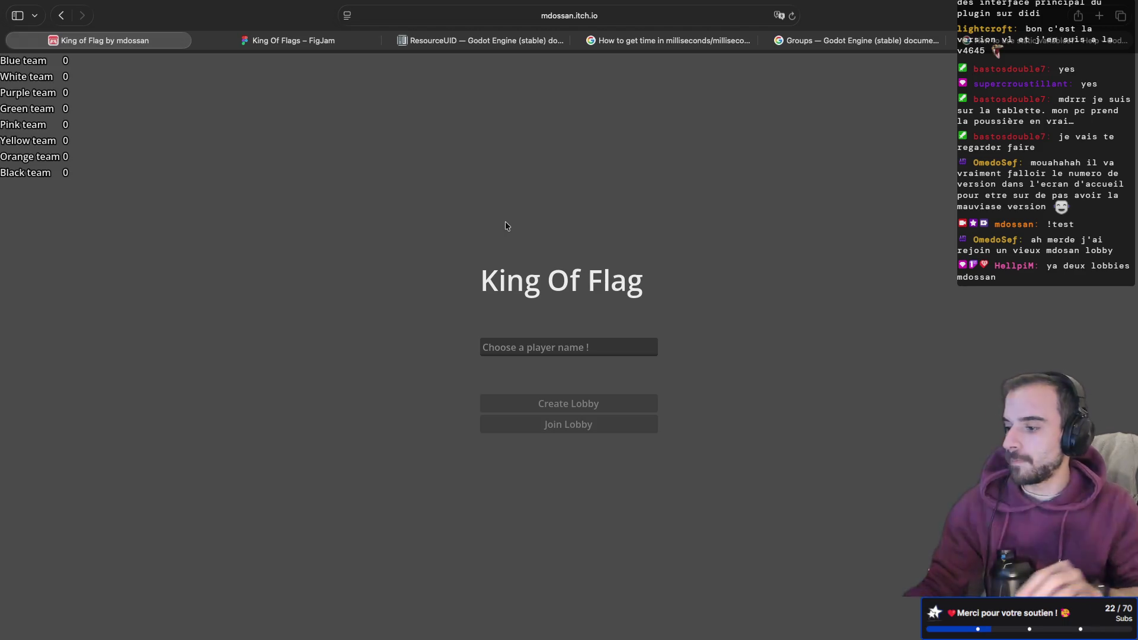
left_click(529, 351)
type("mdossan")
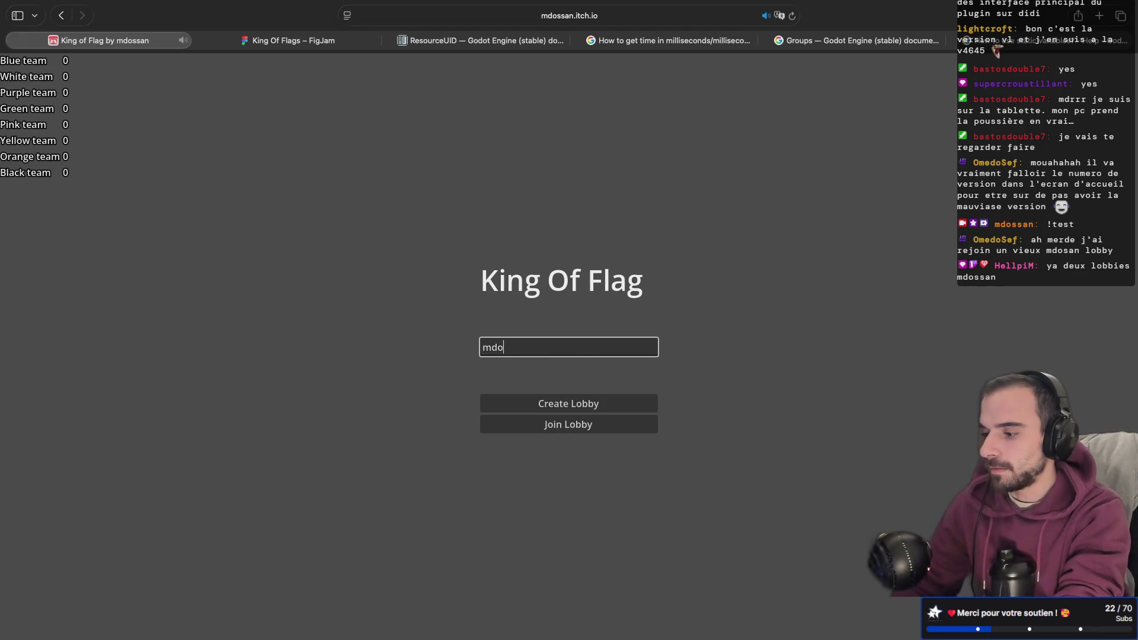
left_click(586, 403)
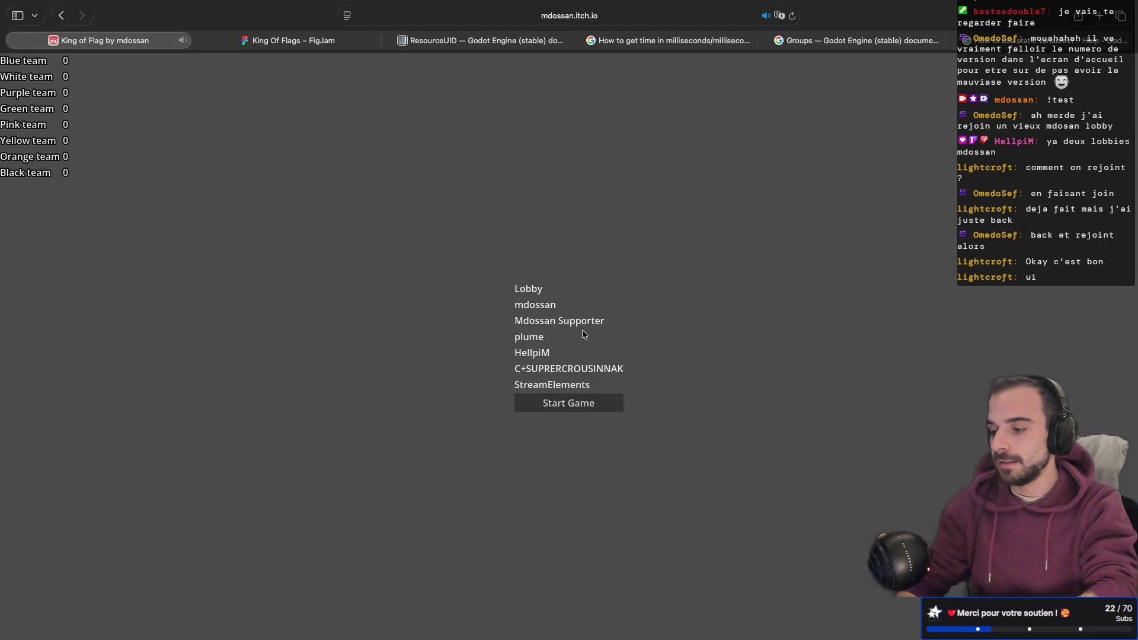
- Start the match, run the character forward toward the rocks, then release mouse capture with Esc
left_click(583, 404)
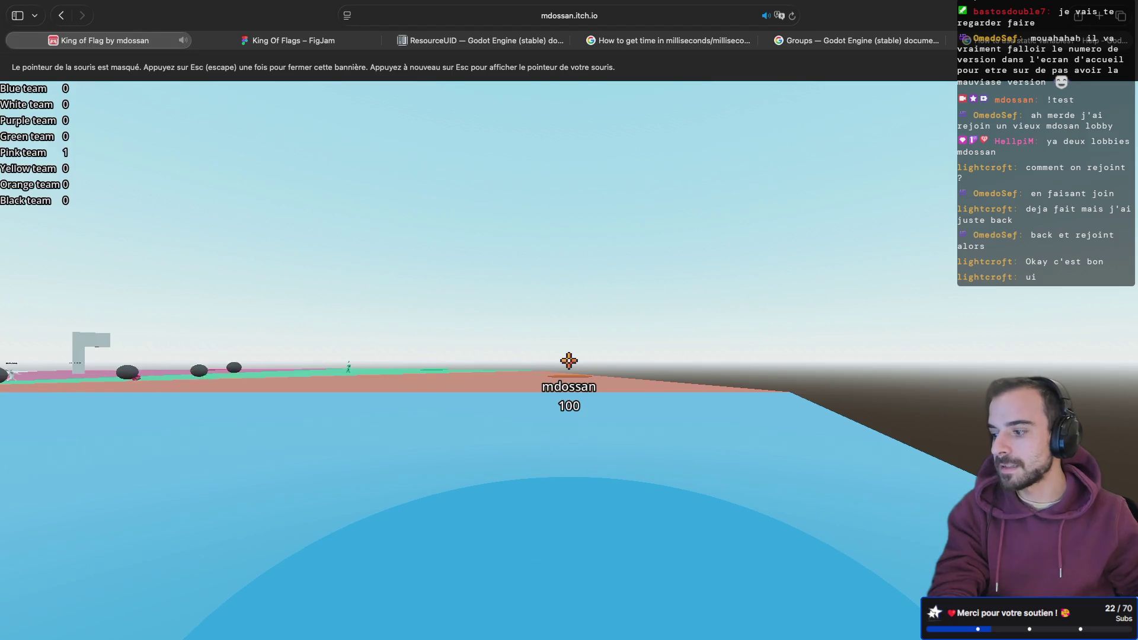
key("w")
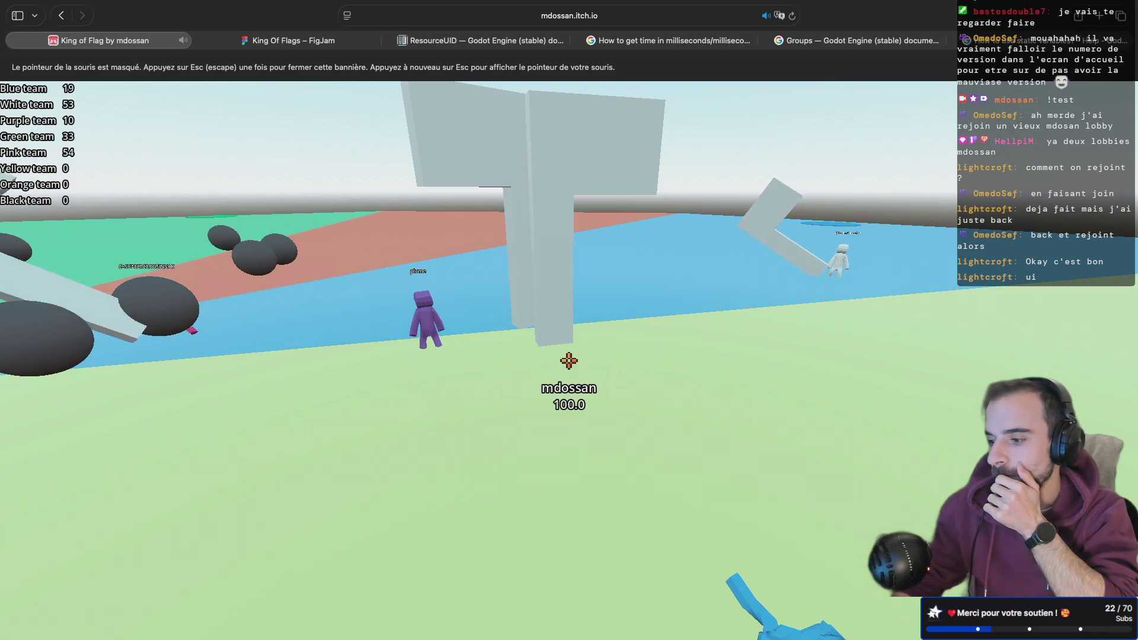
key("w")
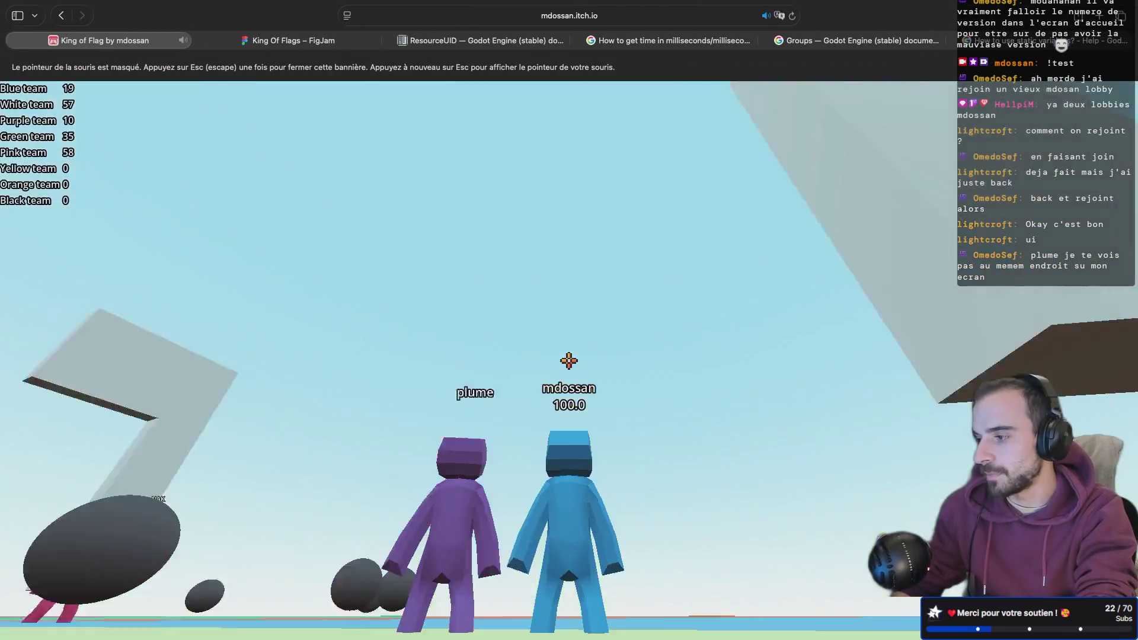
key("Escape")
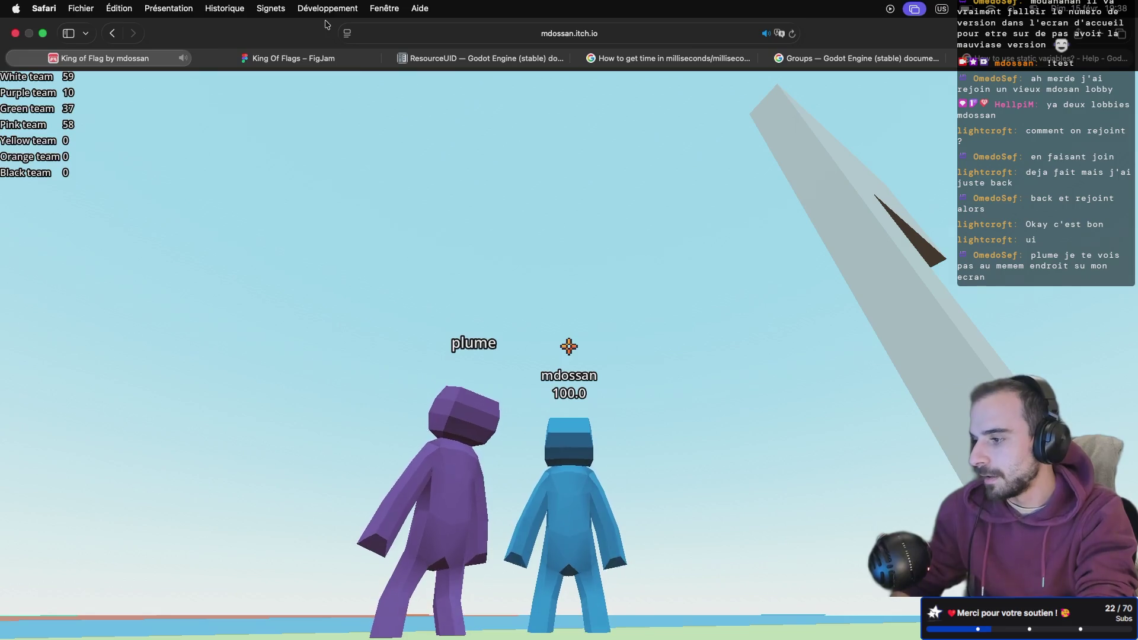
- Open Safari's Web Inspector for the game page on its Console view
left_click(323, 9)
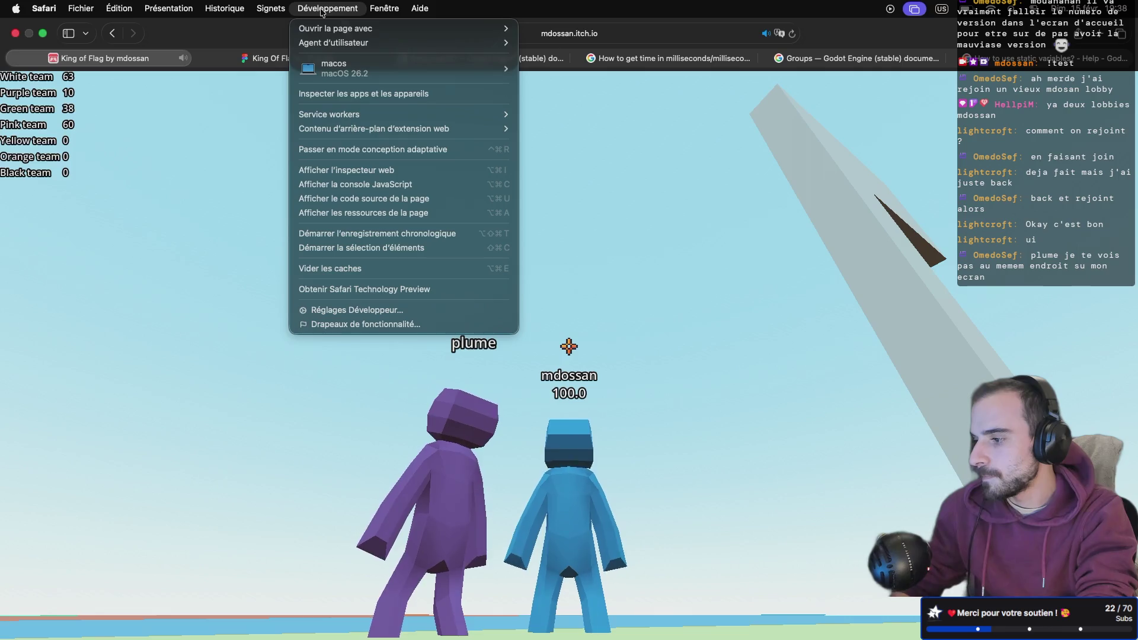
left_click(349, 170)
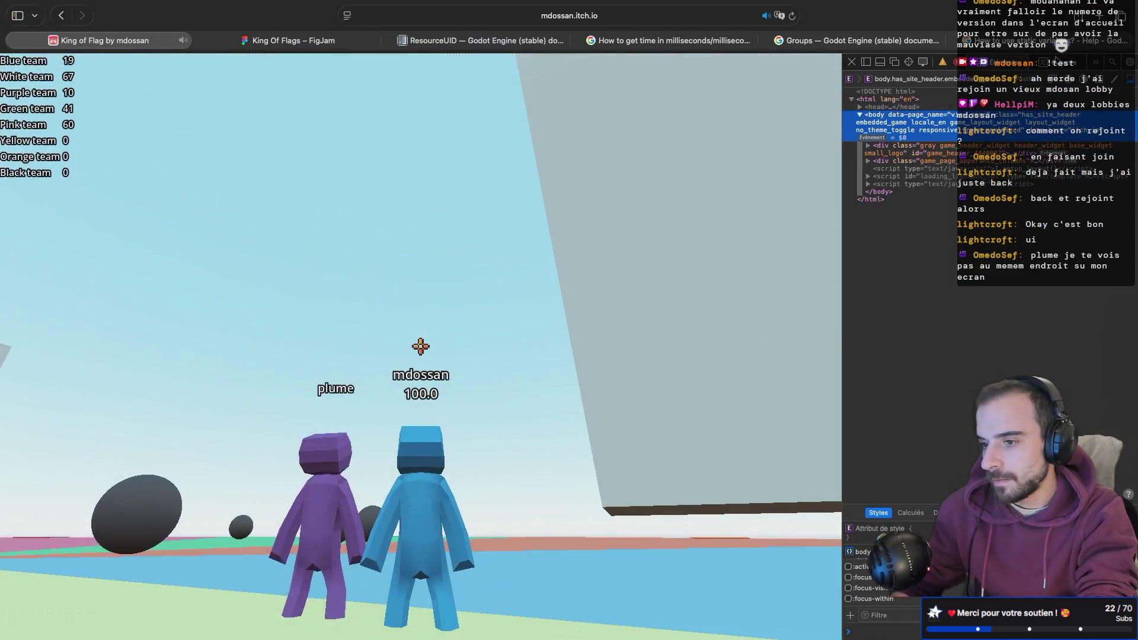
key("super+alt+c")
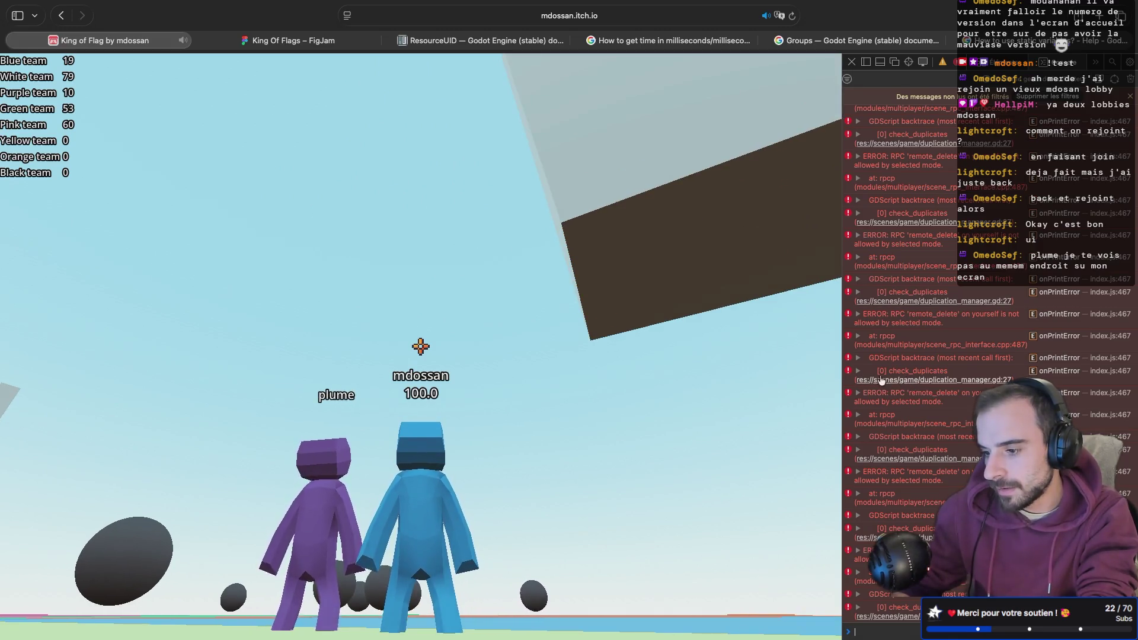
- Inspect the check_duplicates remote_delete error stack traces and GDScript backtrace in the console
left_click(858, 371)
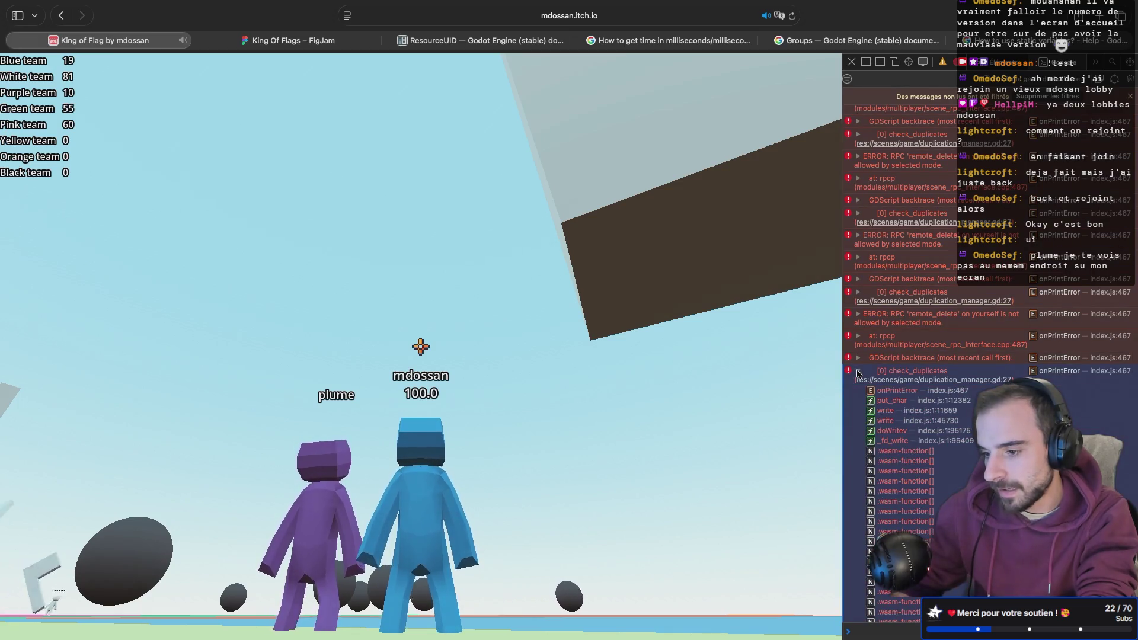
left_click(857, 372)
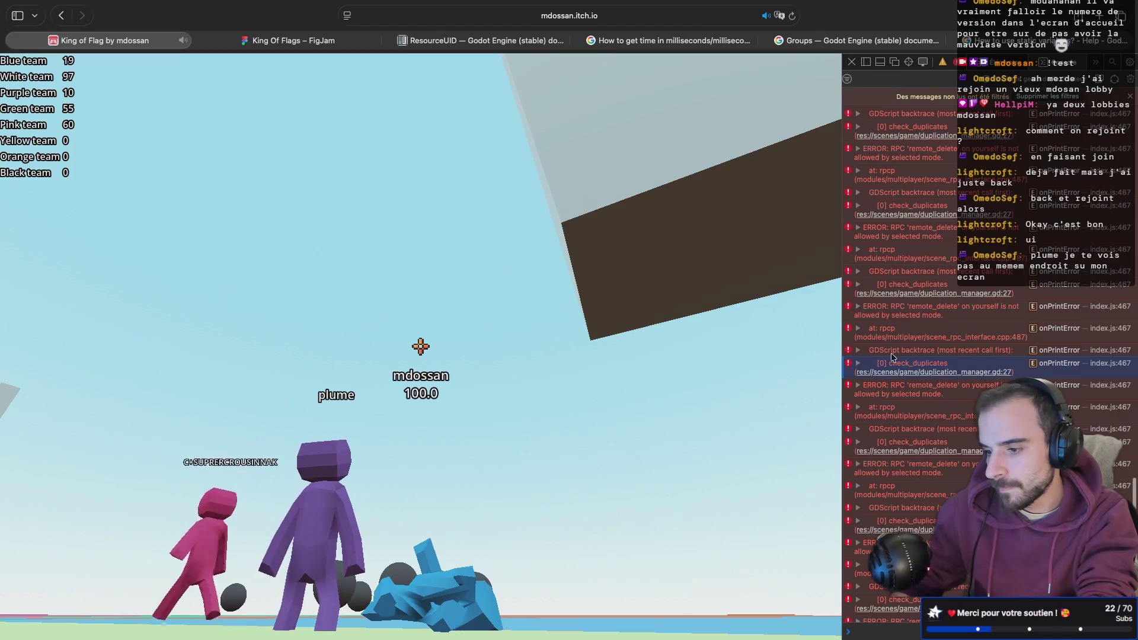
left_click(857, 350)
left_click(857, 351)
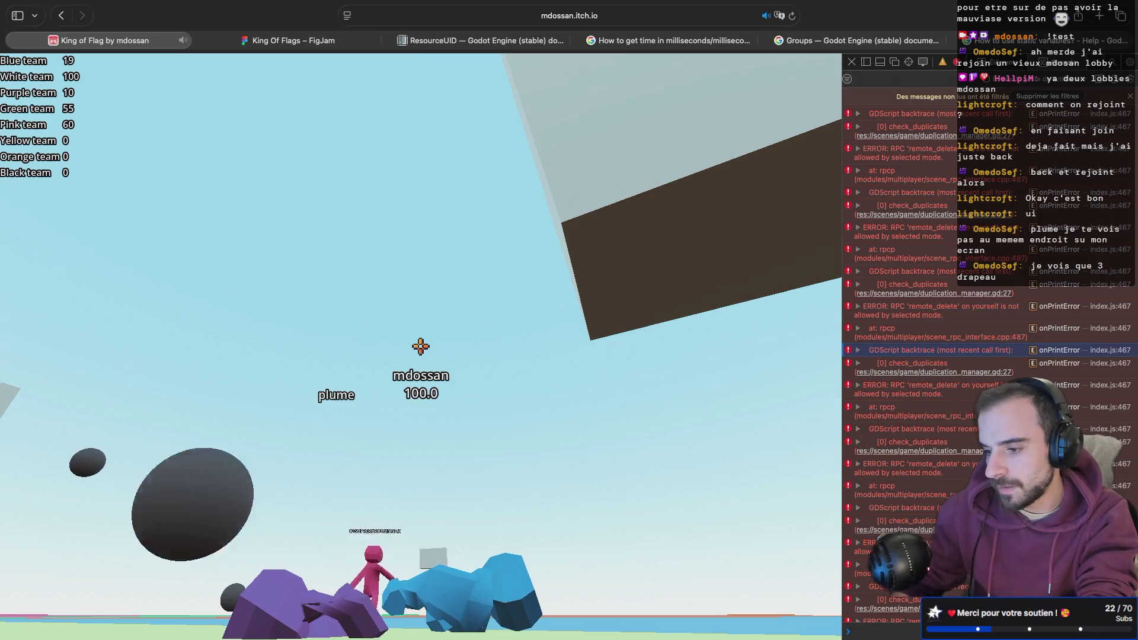
scroll(950, 401, "down", 2)
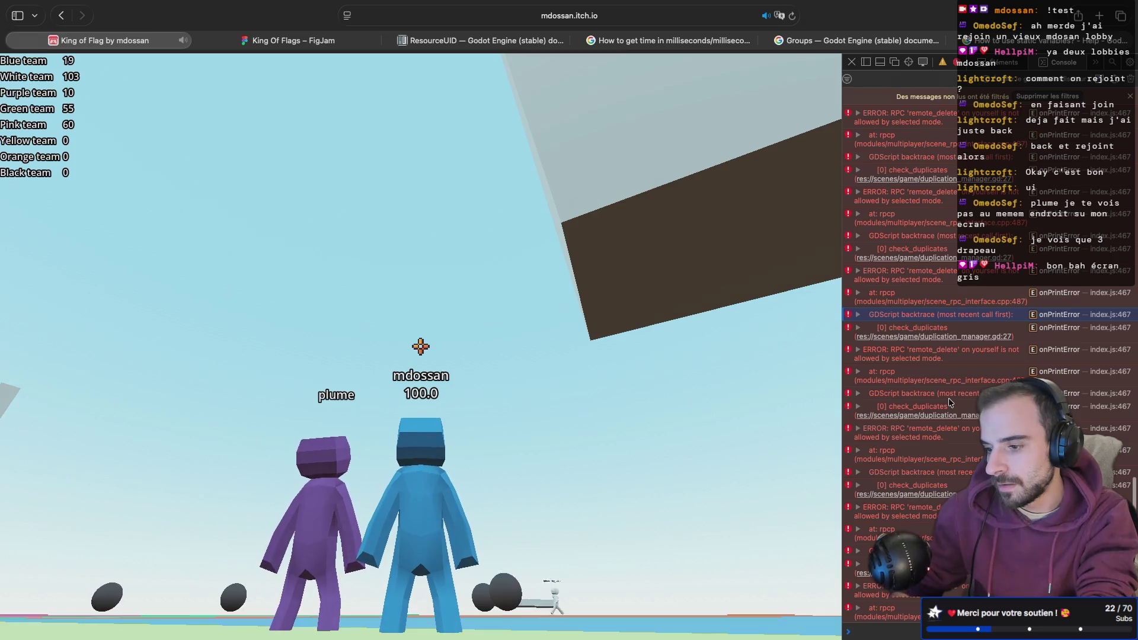
key("ctrl+Left")
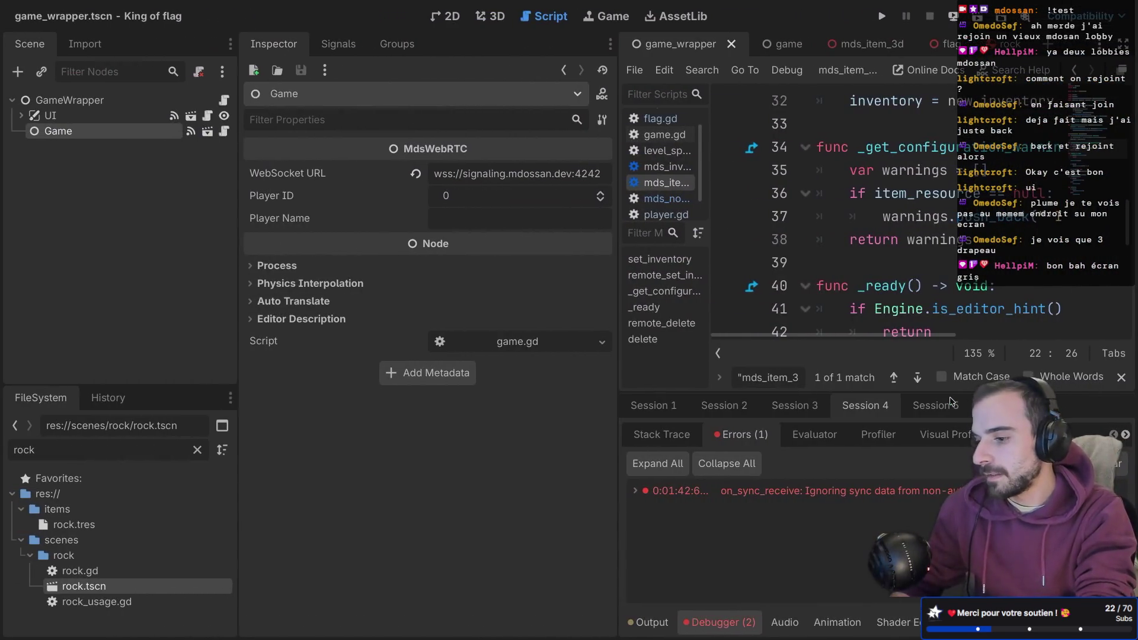
- Enlarge the script editor and navigate to remote_delete in mds_item_3d.gd
key("ctrl+shift+F11")
scroll(533, 249, "down", 4)
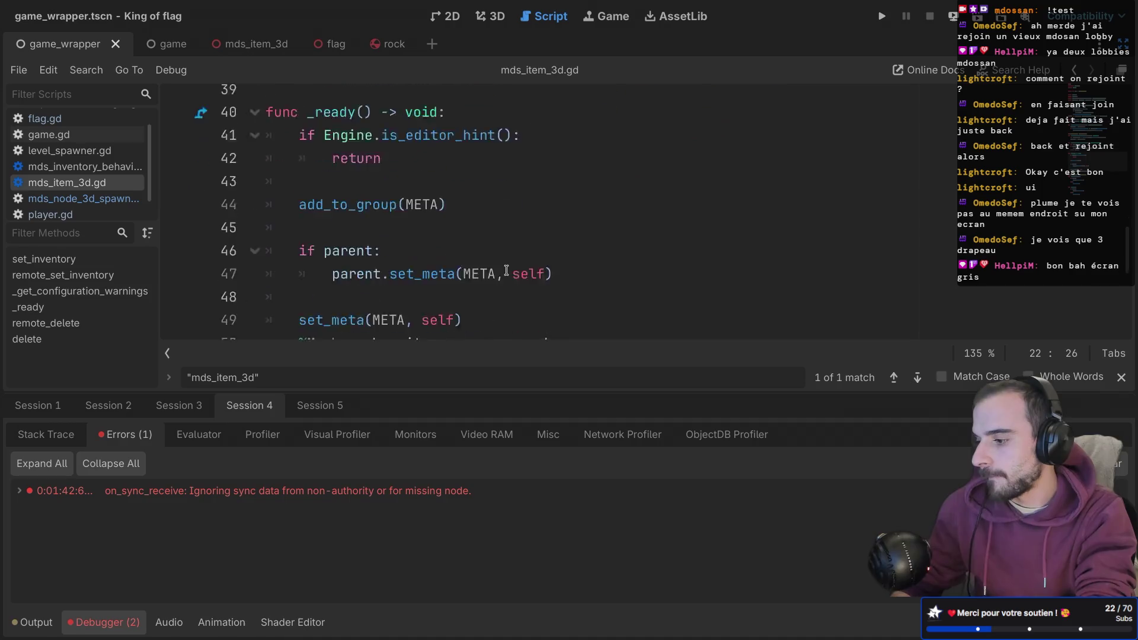
left_click(104, 624)
scroll(312, 437, "down", 1)
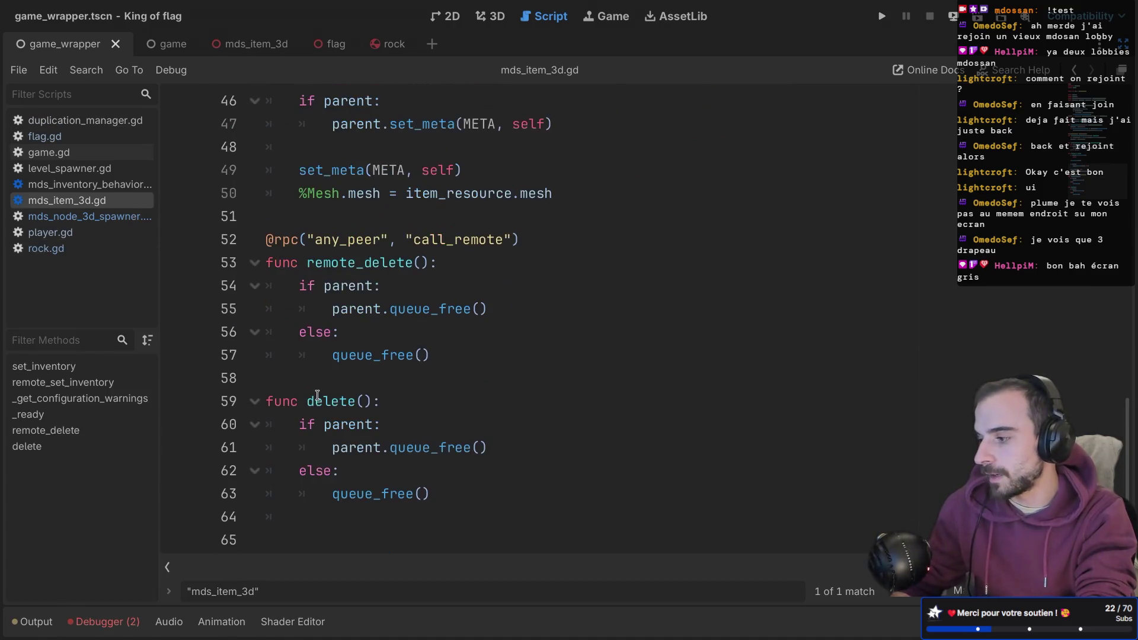
left_click(91, 220)
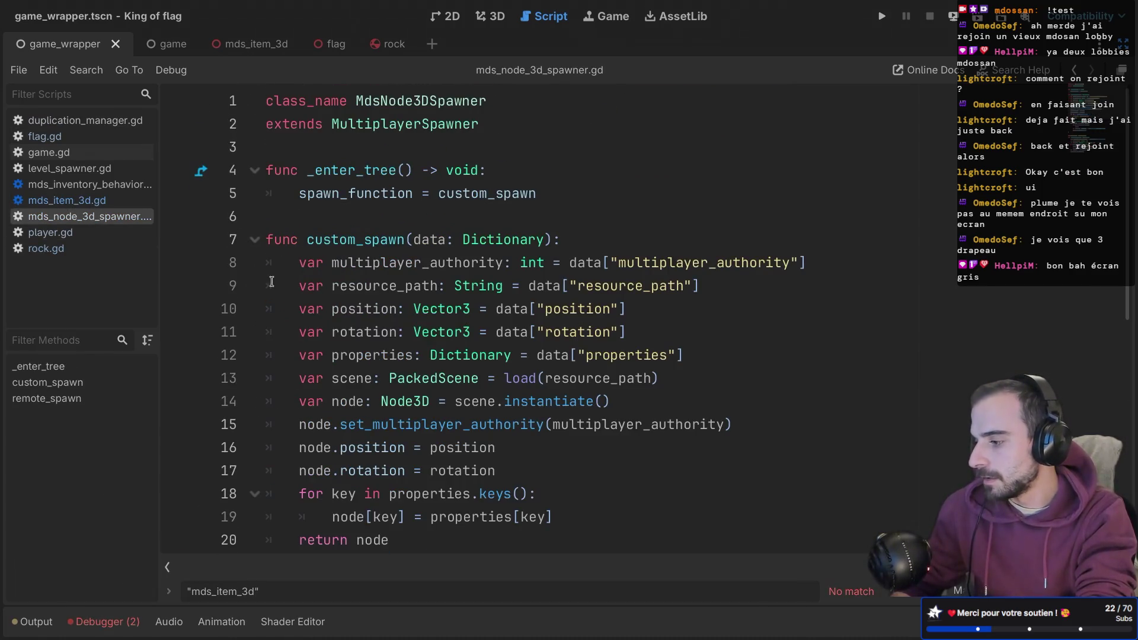
left_click(85, 120)
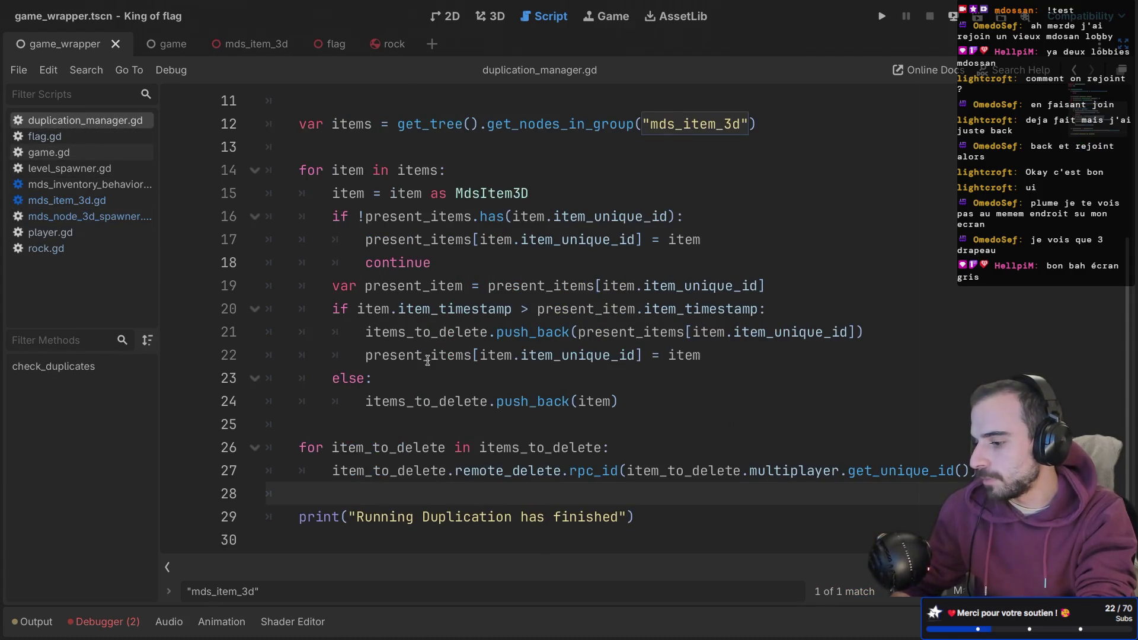
left_click(506, 461, "ctrl")
scroll(465, 399, "down", 1)
- Change the remote_delete rpc mode from call_remote to call_local and save the script
double_click(468, 242)
type("call")
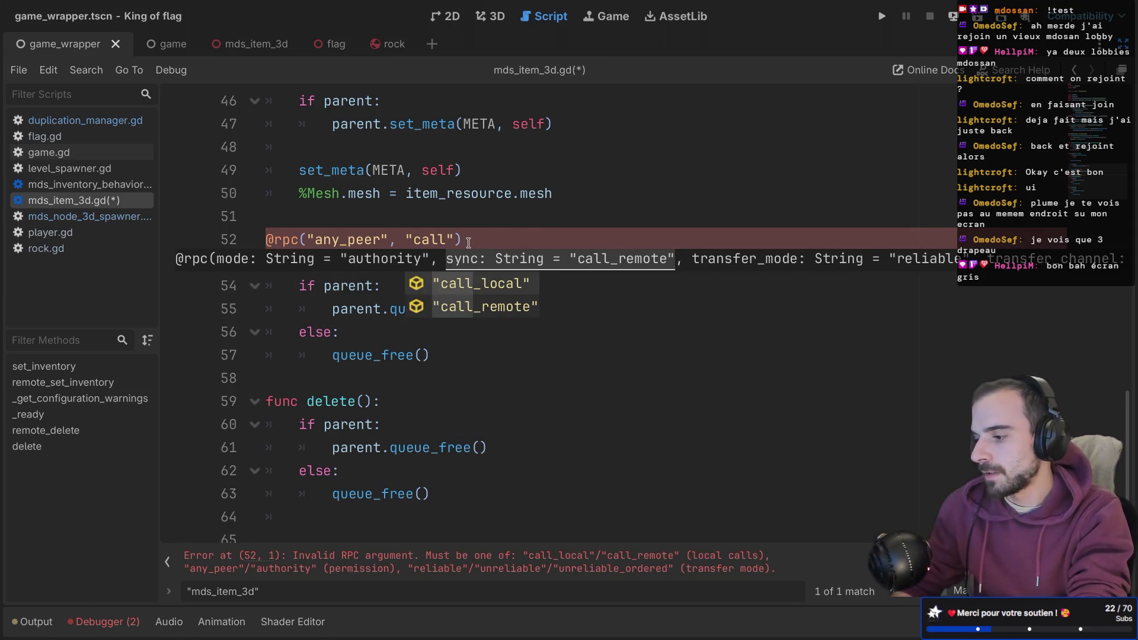
key("Return")
left_click(482, 219)
key("ctrl+s")
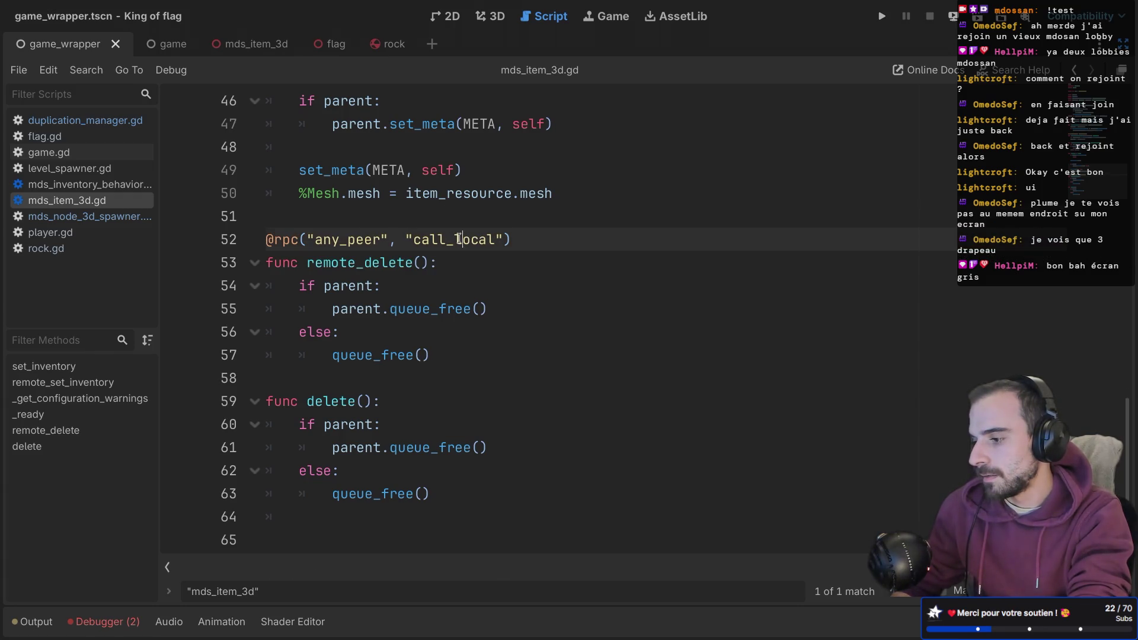
double_click(459, 238)
key("ctrl+s")
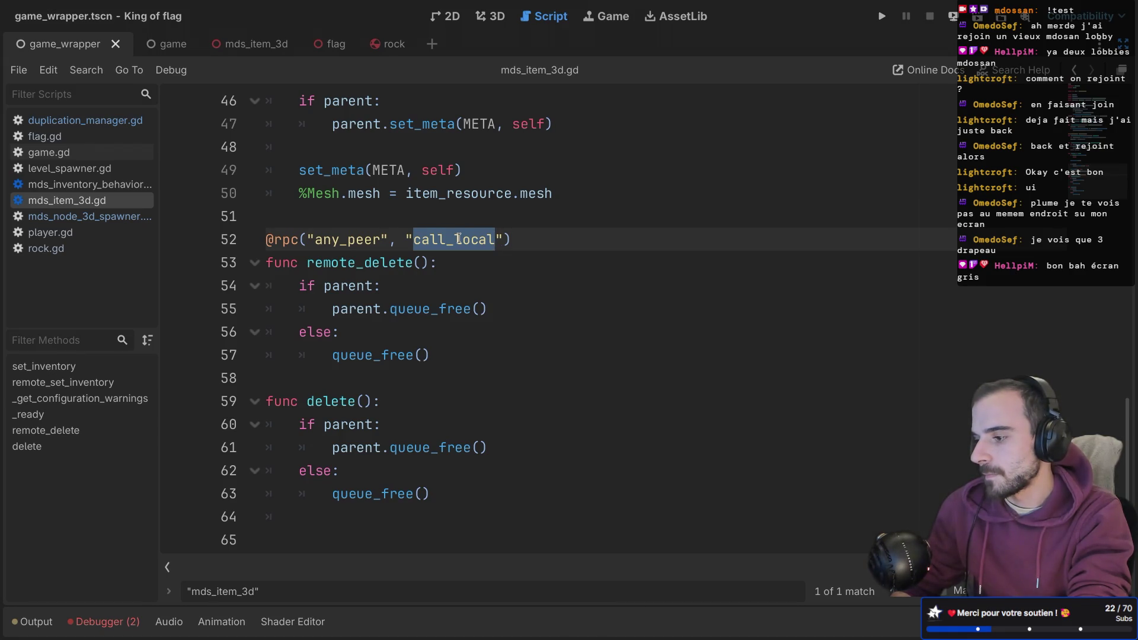
left_click(81, 8)
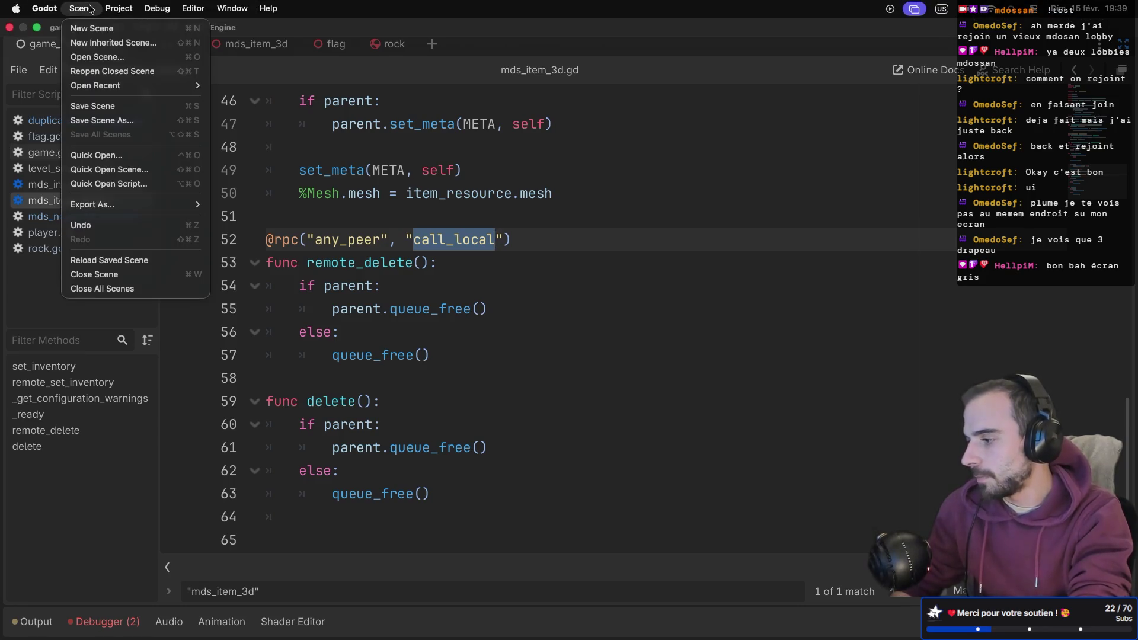
- Save the scene and re-export the Web build over export_web/index.html, accepting overwrite and warnings
mouse_move(112, 89)
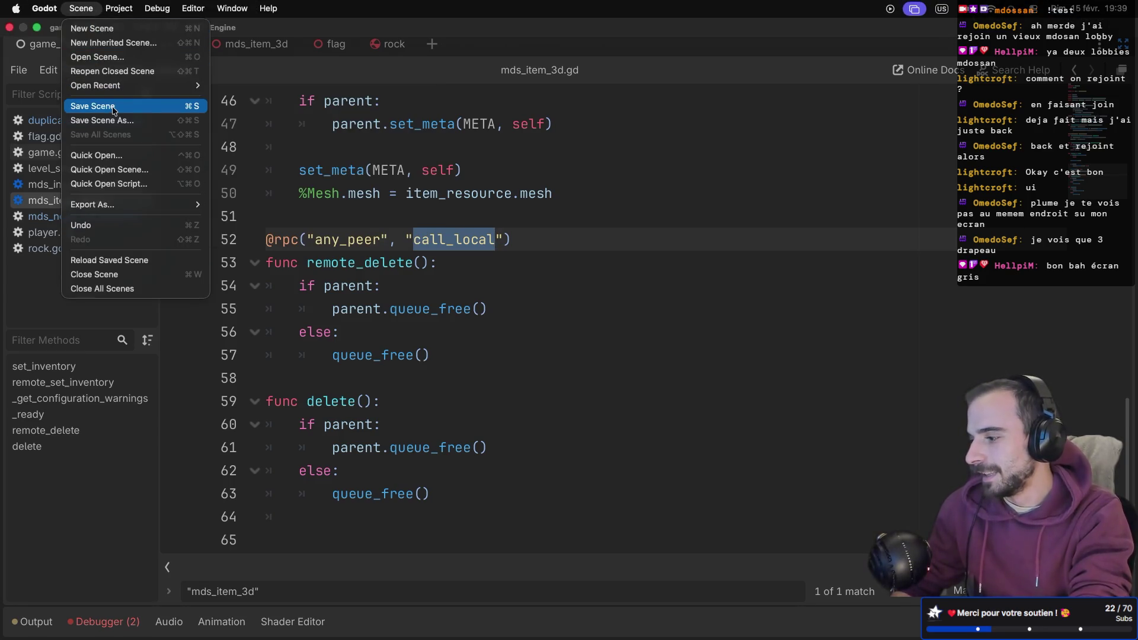
mouse_move(118, 8)
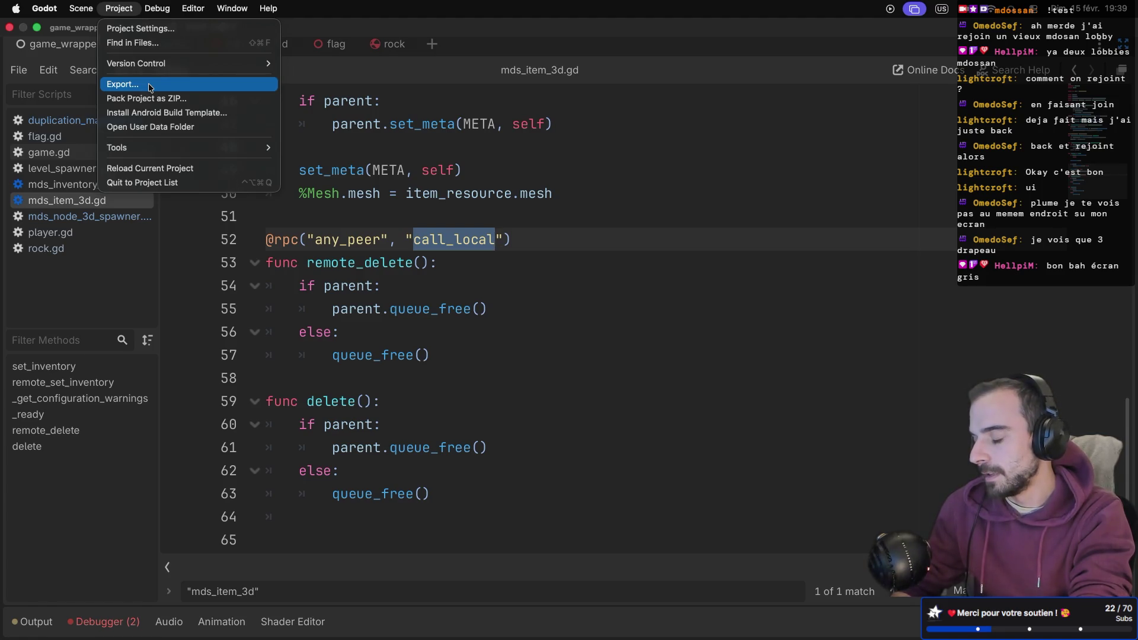
left_click(150, 88)
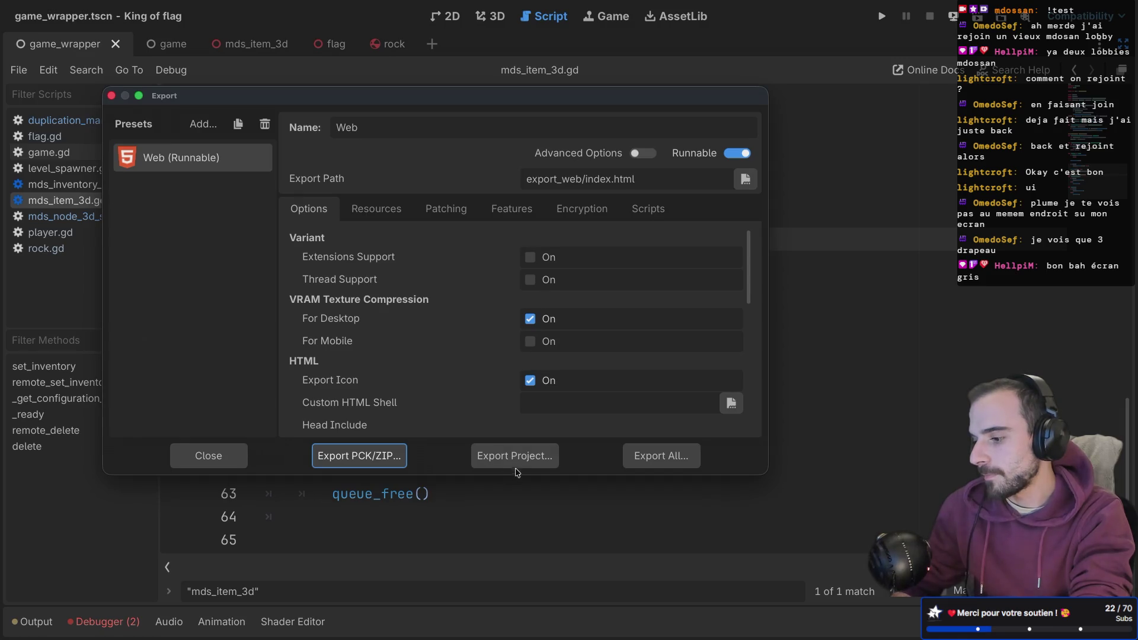
left_click(515, 460)
left_click(711, 563)
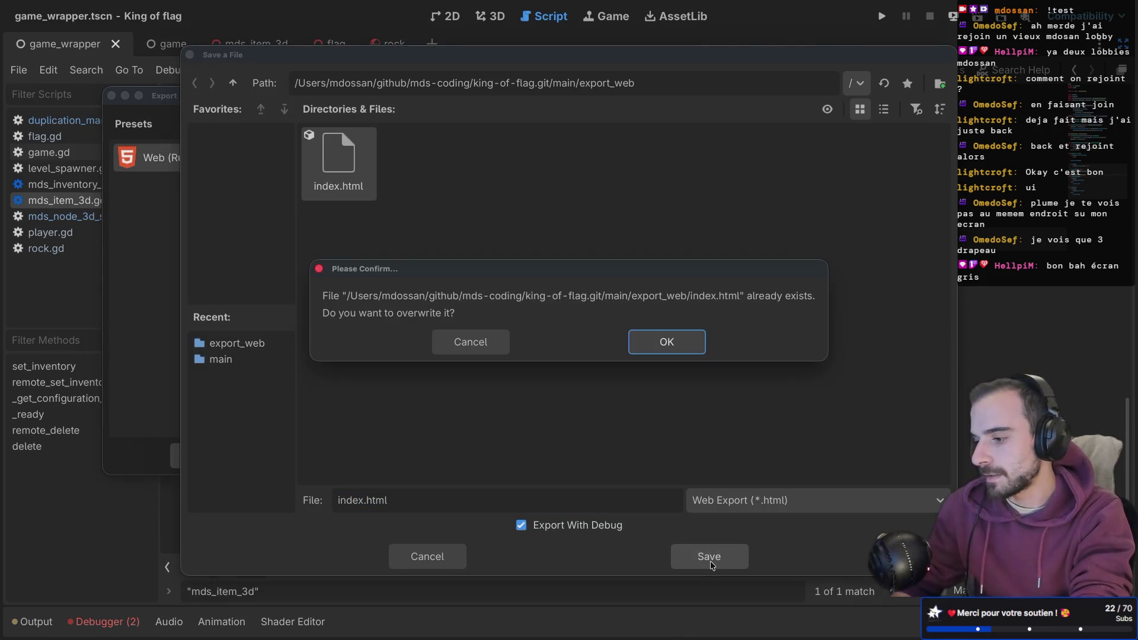
left_click(650, 337)
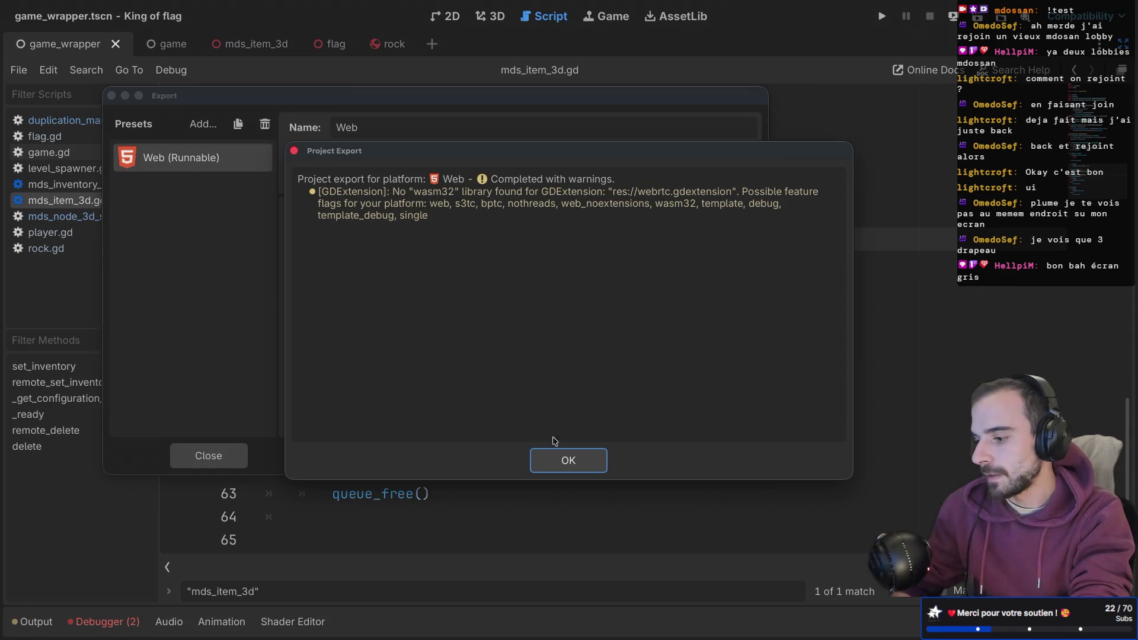
left_click(563, 462)
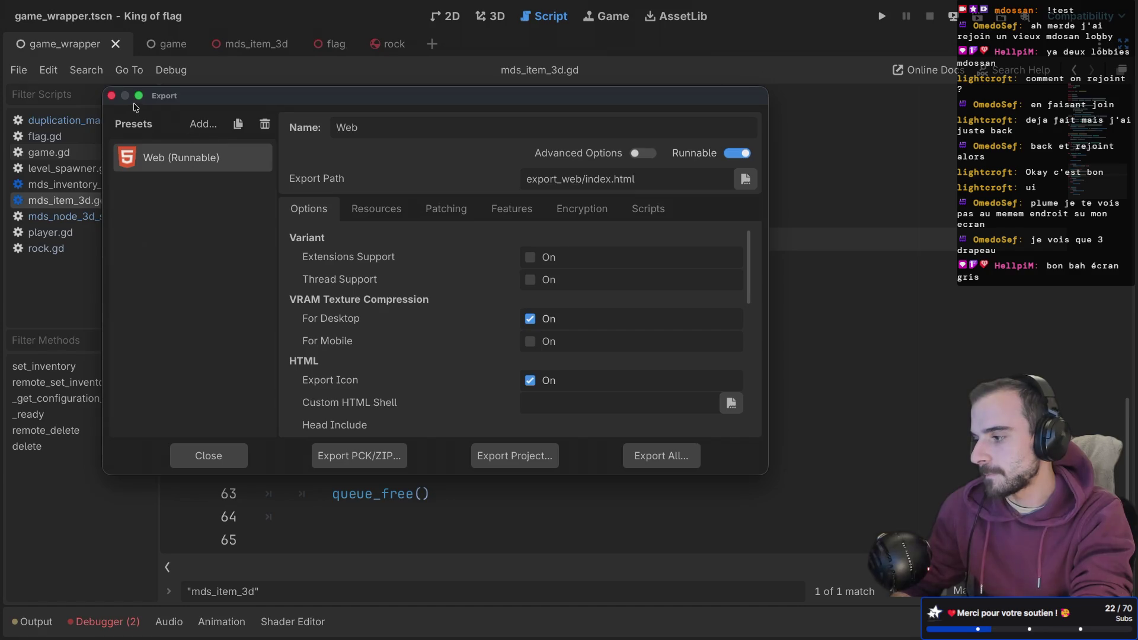
left_click(112, 96)
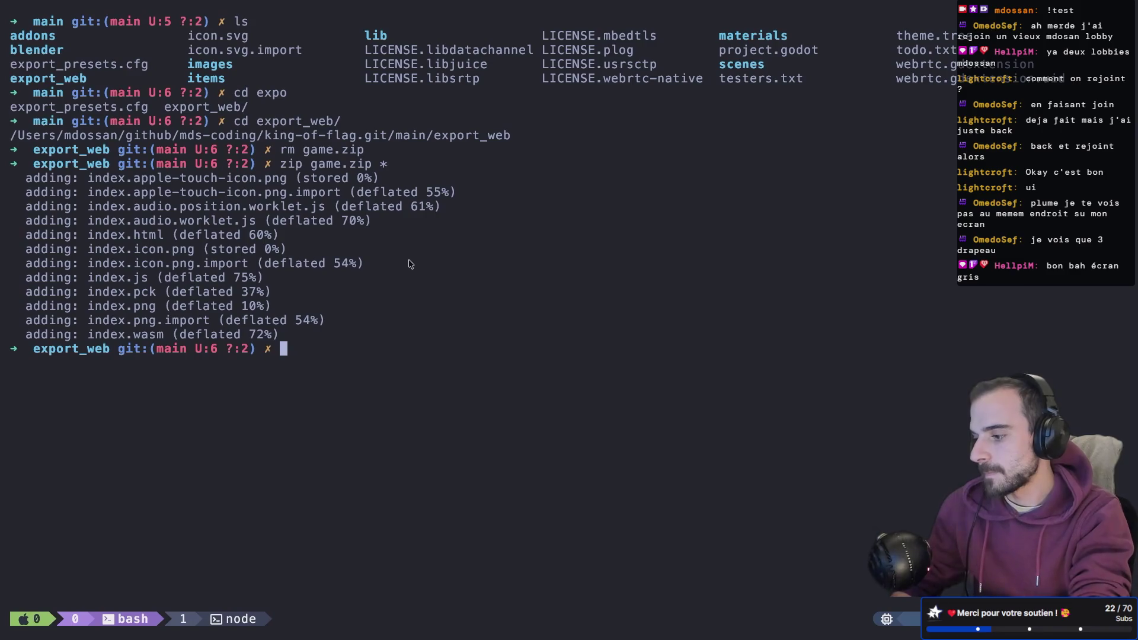
- Delete the old game.zip and zip the export_web files into a new game.zip
key("Return")
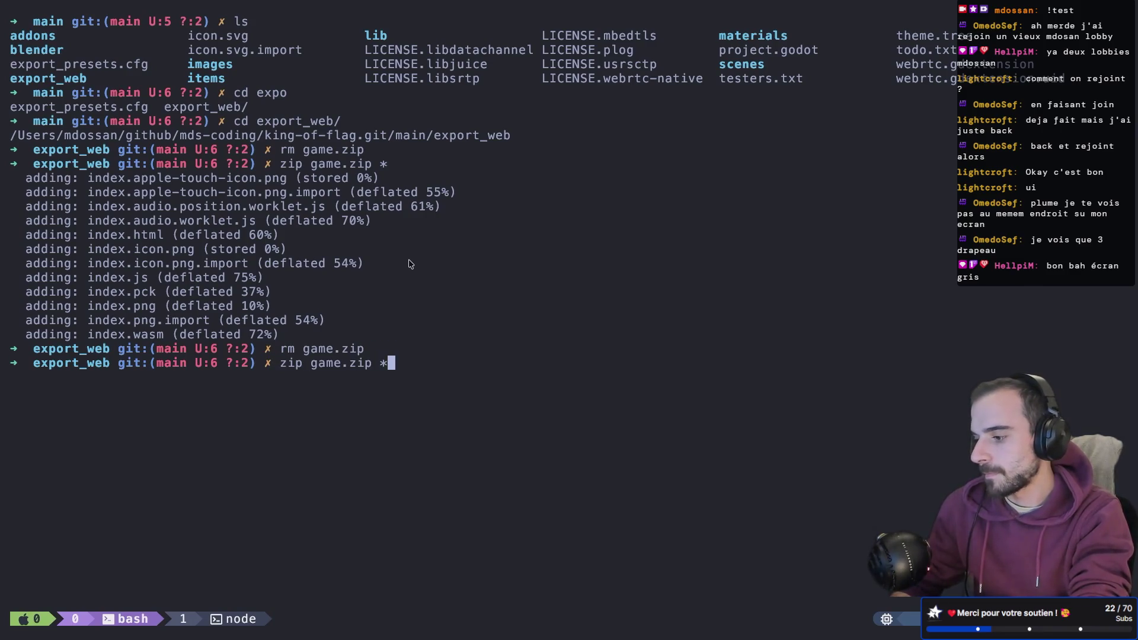
key("Return")
key("ctrl+Right")
key("ctrl+Right")
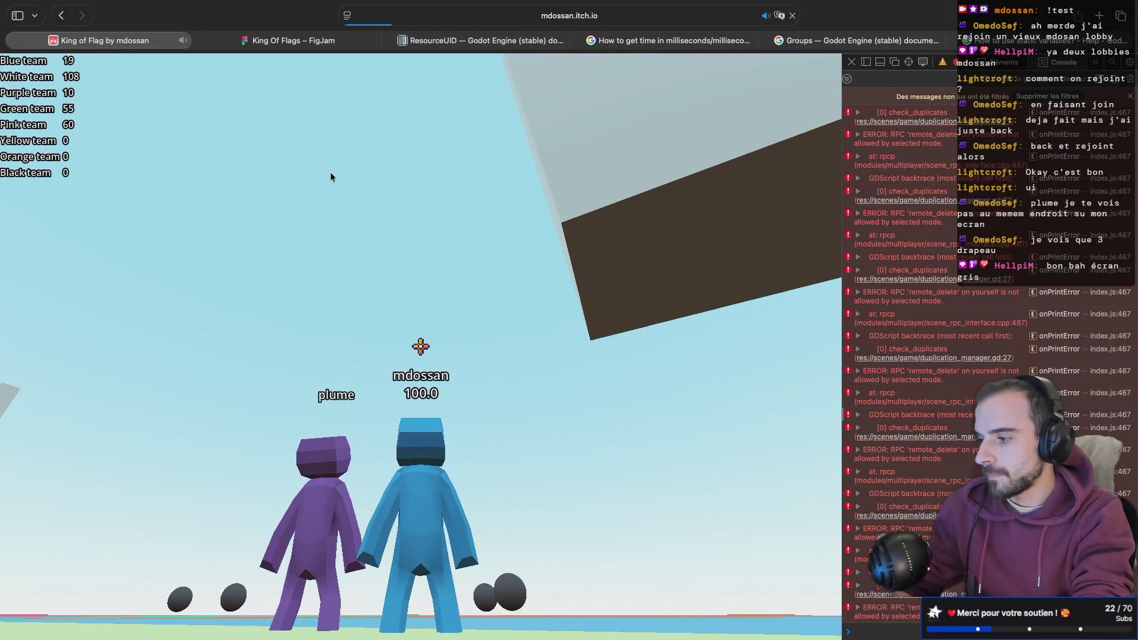
- Check the signaling server log and mds_item_3d.gd, then return to the game's title screen
key("ctrl+Left")
key("ctrl+Left")
key("ctrl+Left")
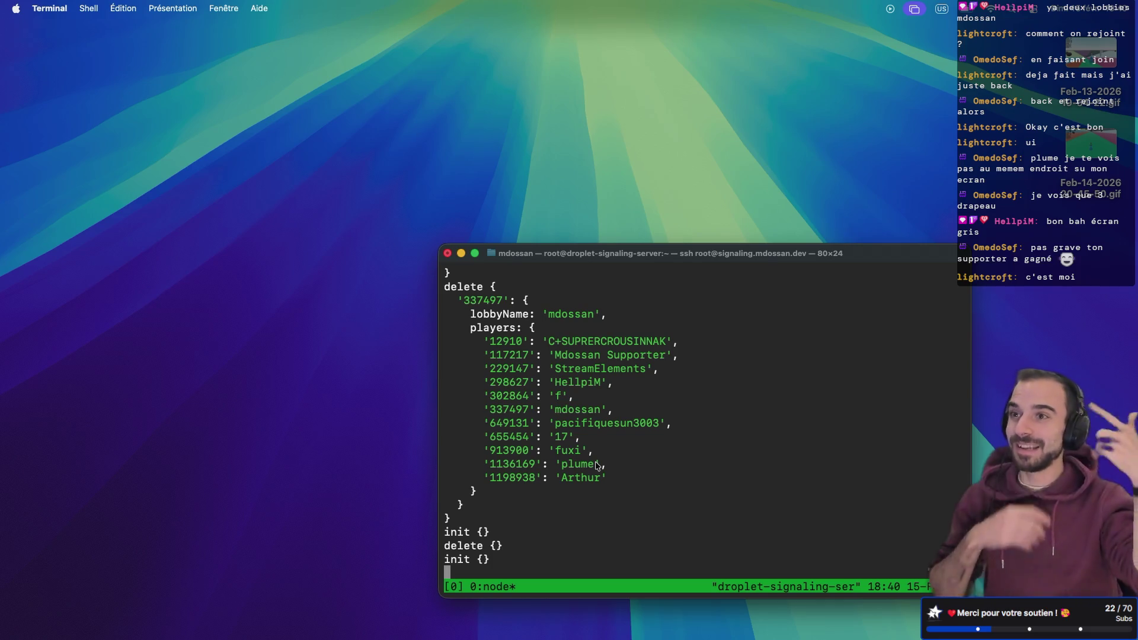
key("ctrl+Right")
key("ctrl+Right")
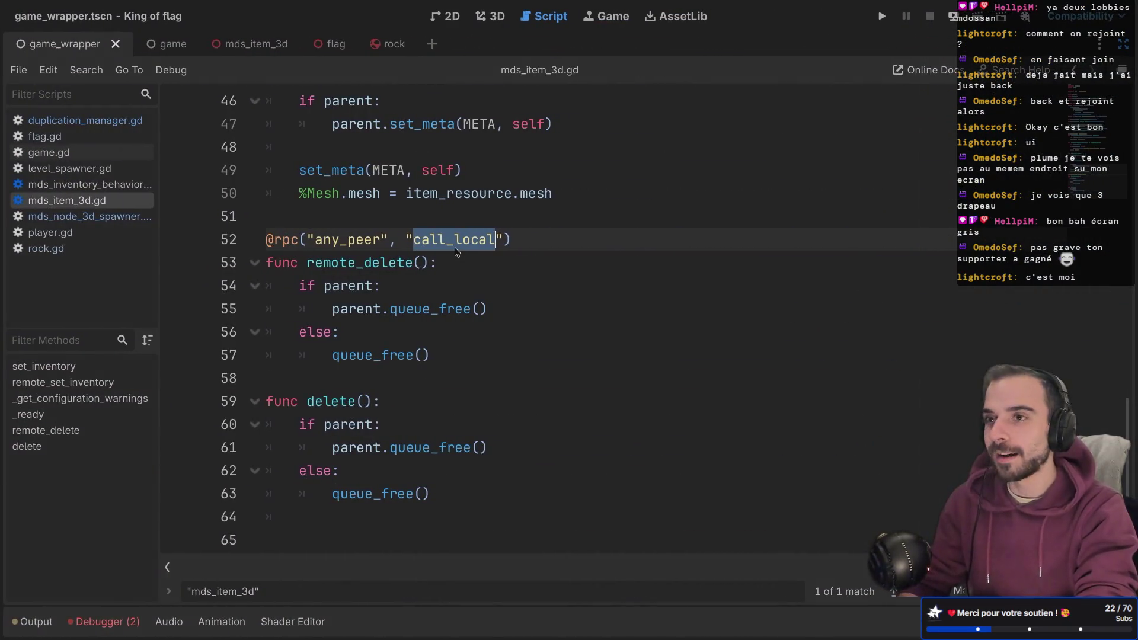
key("ctrl+Right")
key("ctrl+Right")
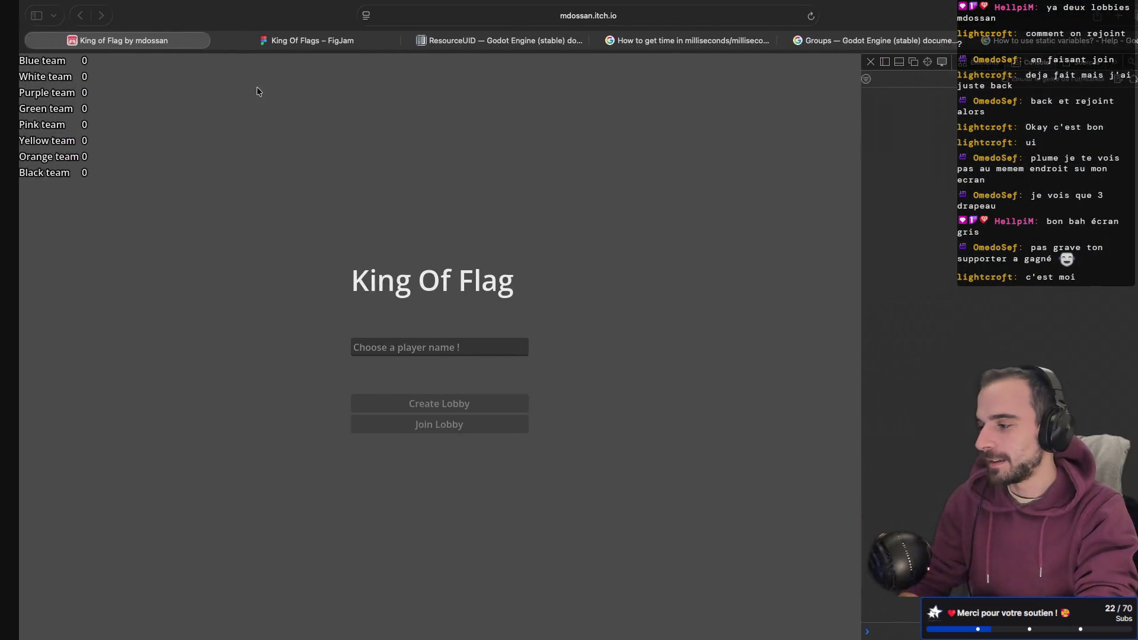
- Open the King of Flag itch.io edit page at Uploads and recall the zip commands in Terminal
left_click(61, 16)
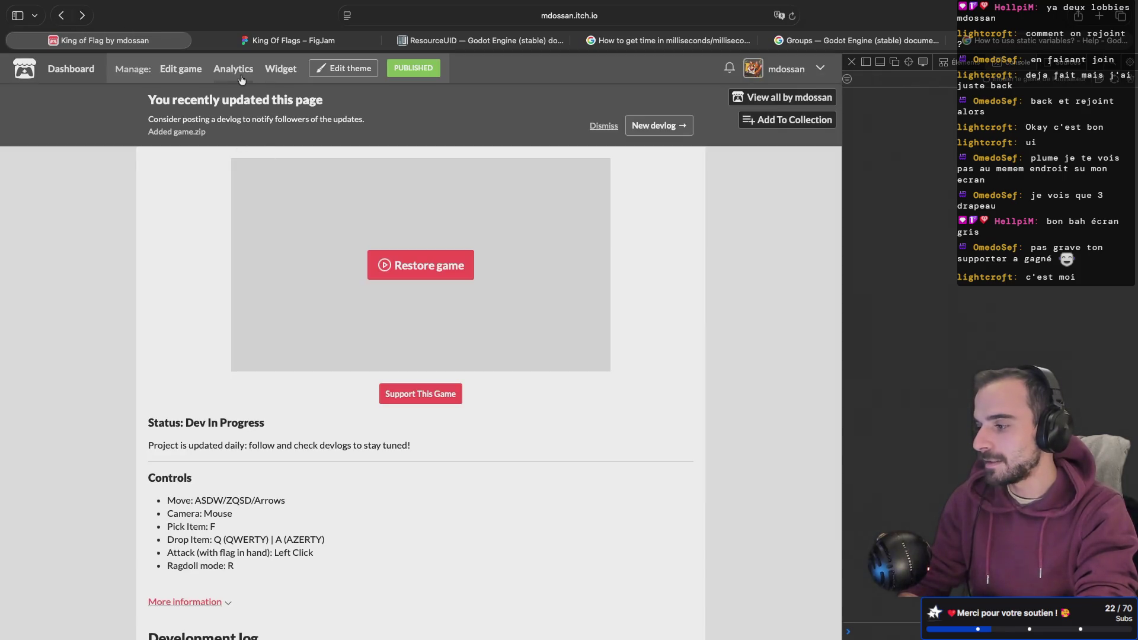
left_click(177, 70)
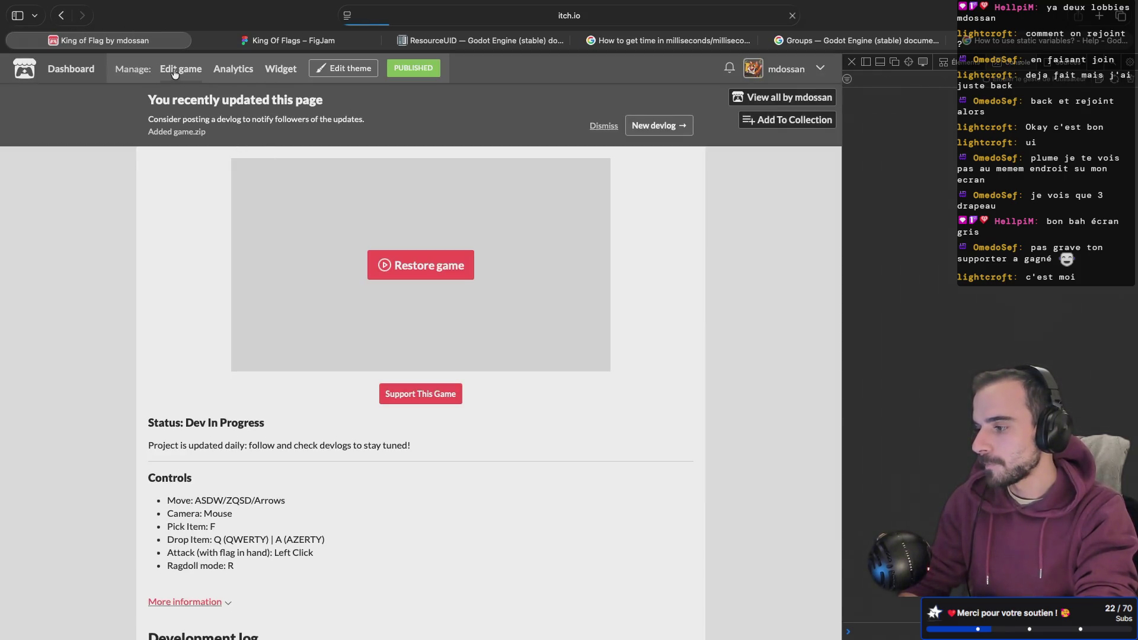
scroll(363, 384, "down", 10)
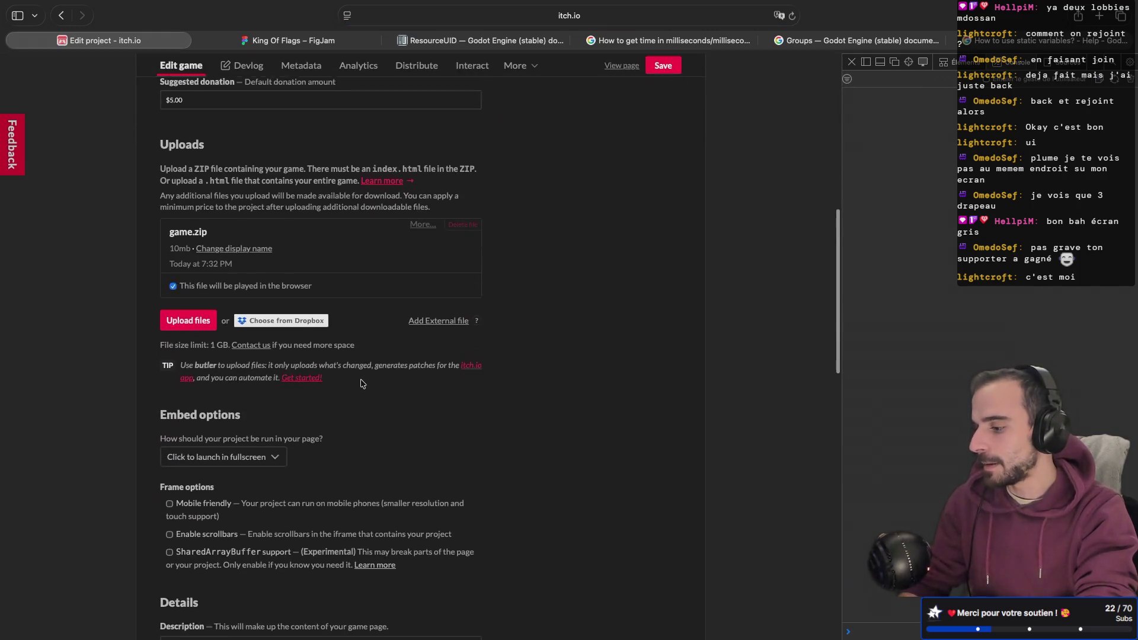
key("ctrl+Left")
key("ctrl+Right")
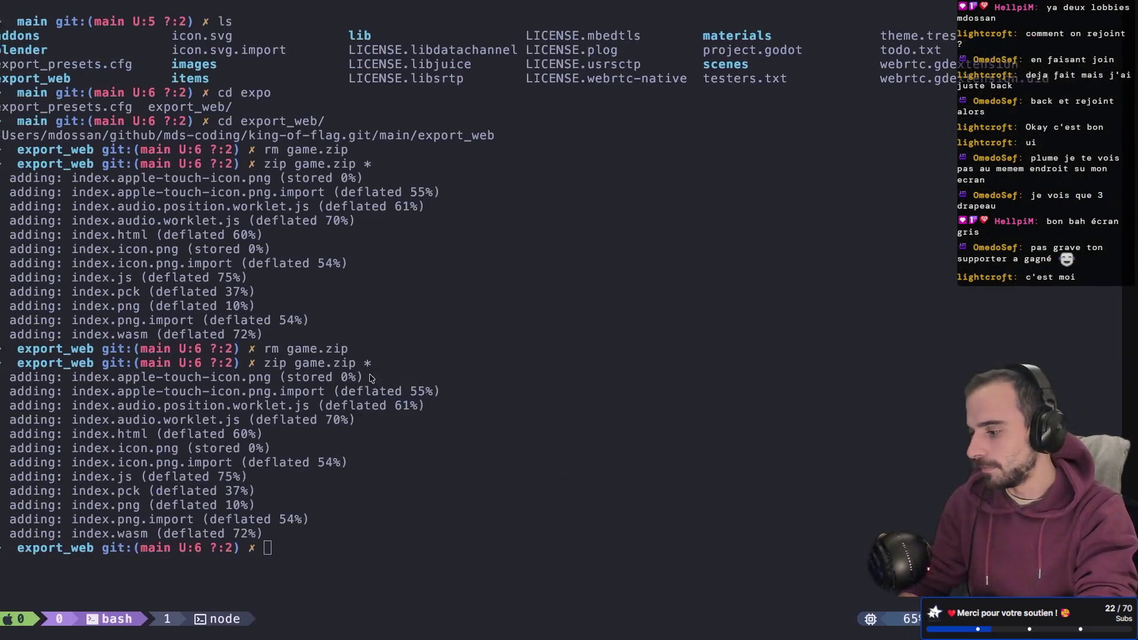
key("Up")
key("Up")
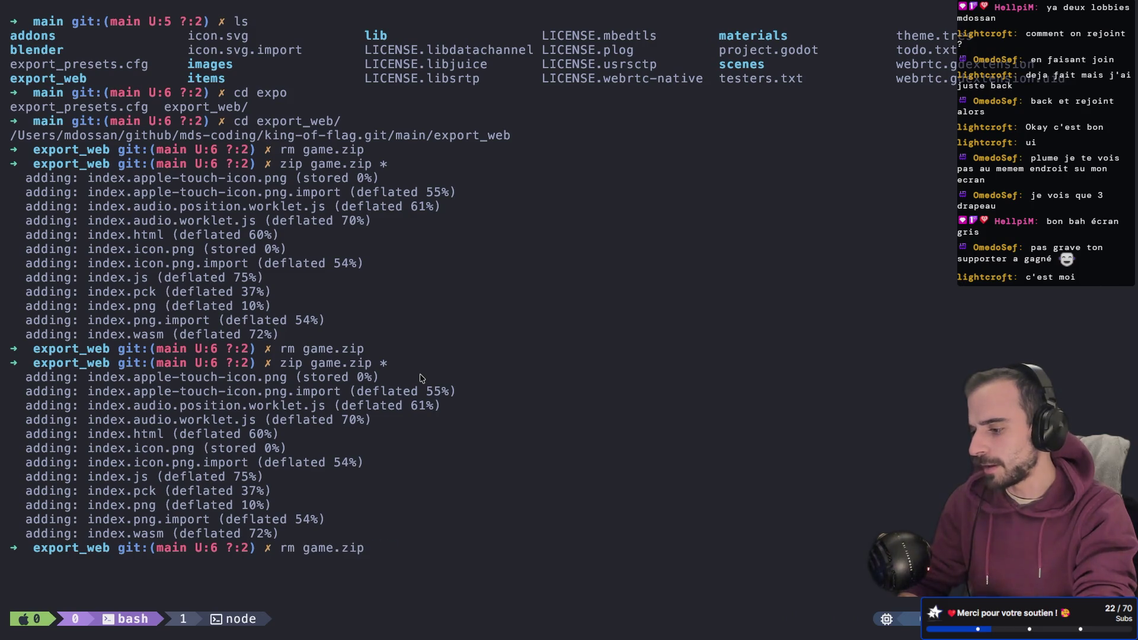
key("ctrl+Left")
key("ctrl+Right")
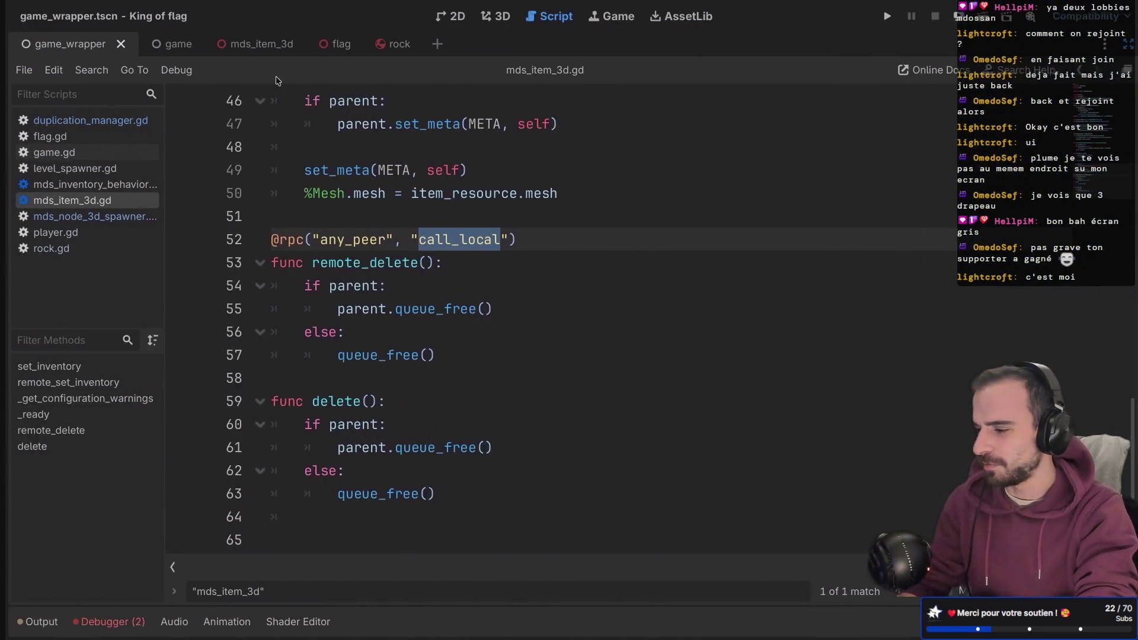
- Open the Project Settings window and close it again
left_click(119, 8)
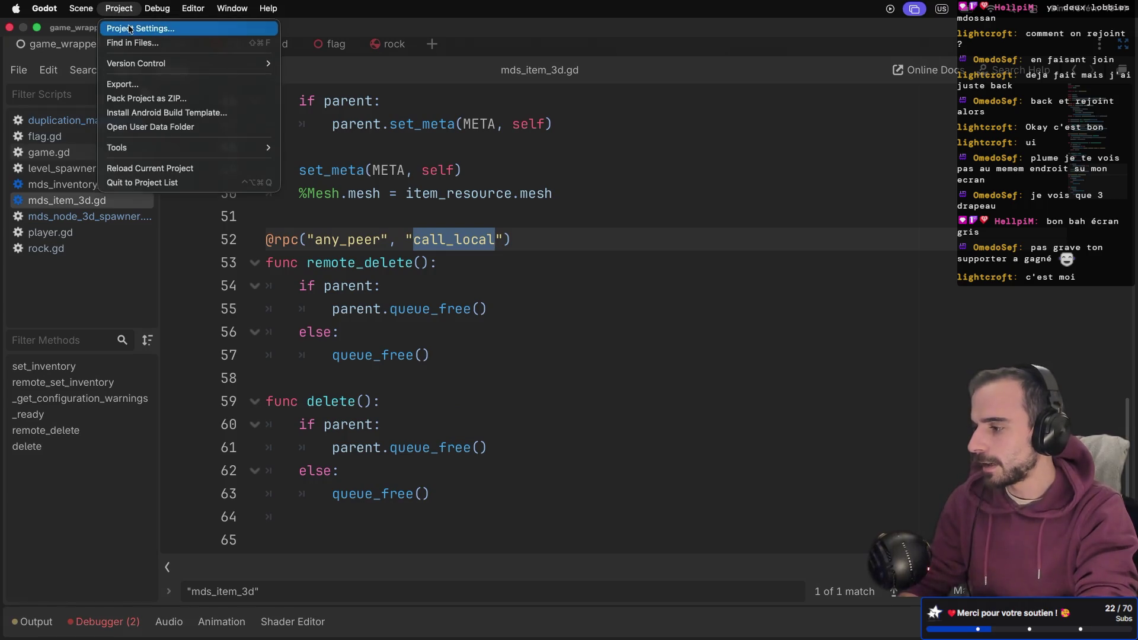
left_click(137, 26)
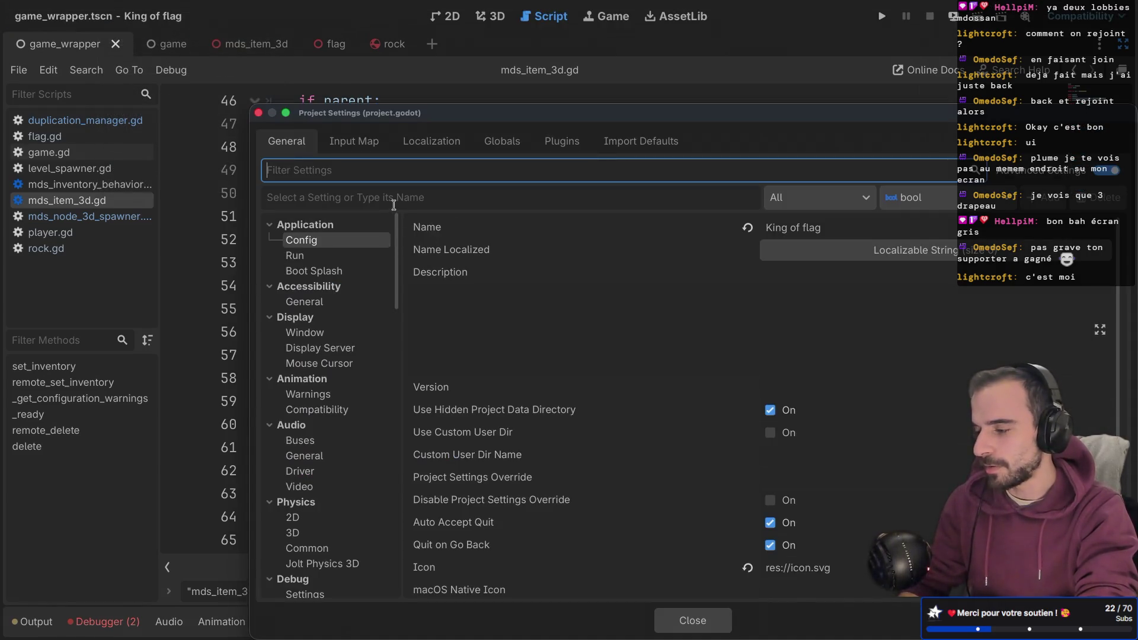
key("Escape")
- Export the Web build over export_web/index.html, confirming the overwrite and dismissing warnings
left_click(118, 8)
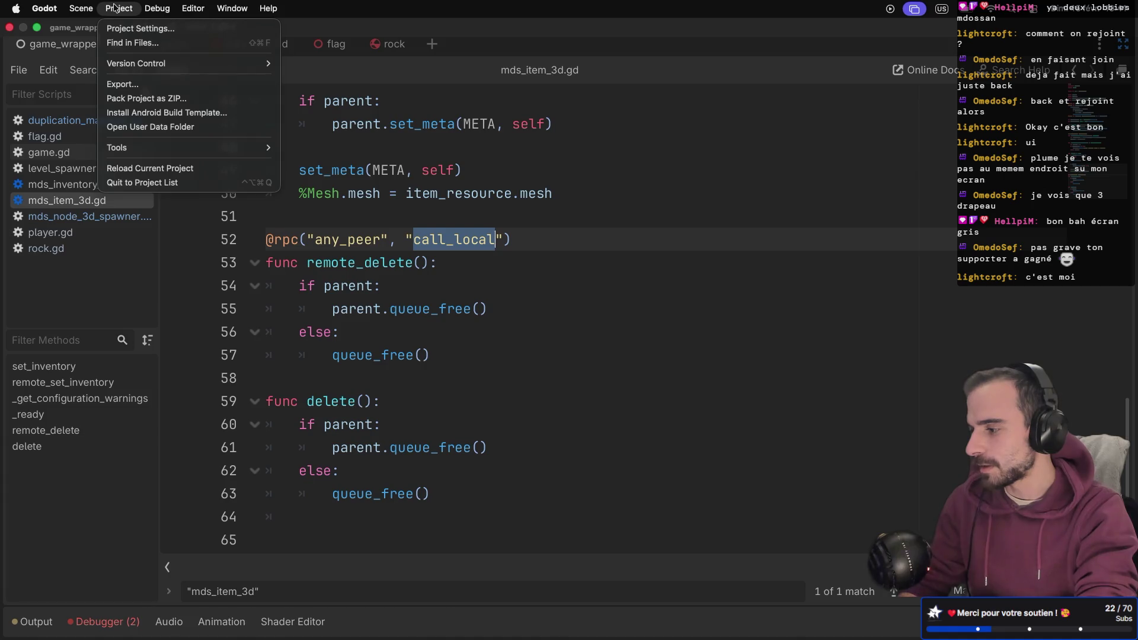
left_click(127, 84)
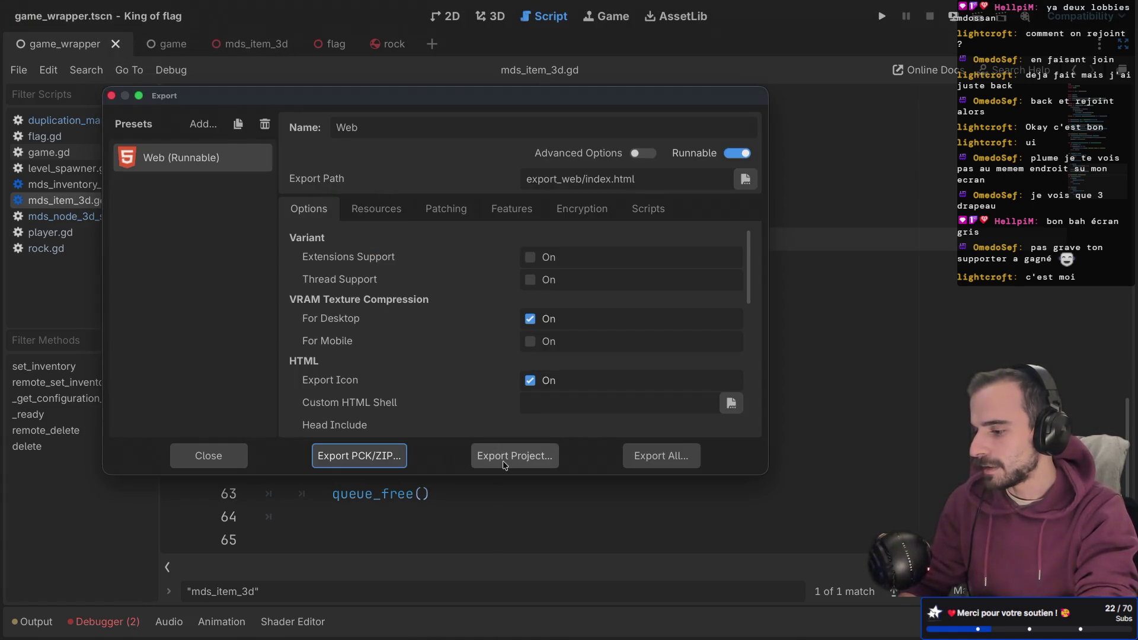
left_click(506, 455)
left_click(709, 555)
left_click(670, 344)
left_click(595, 462)
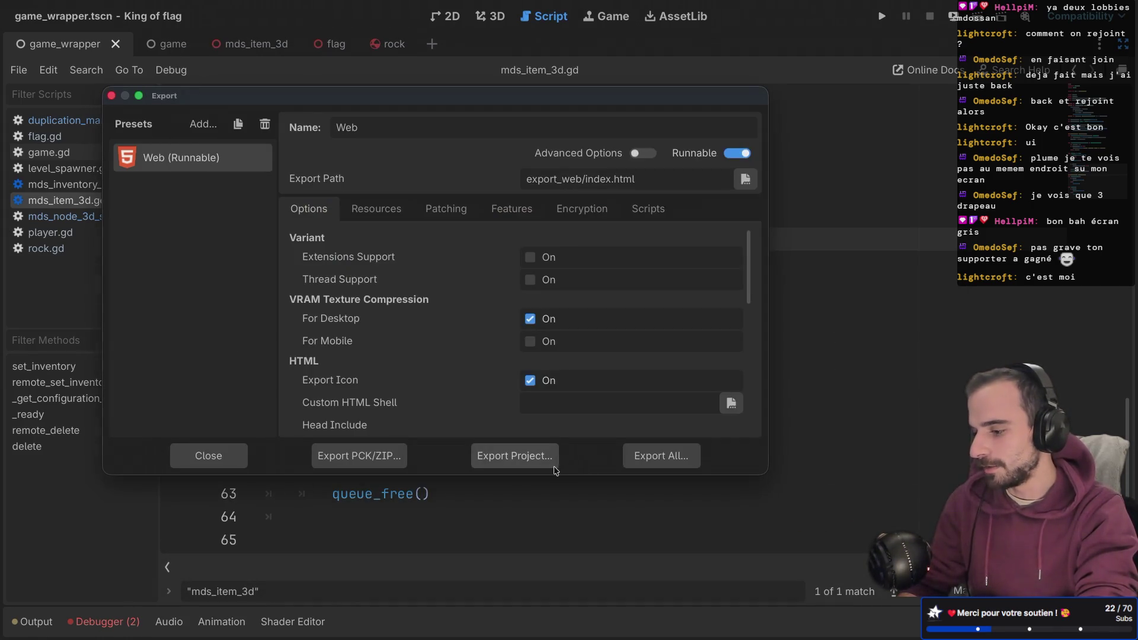
left_click(186, 468)
key("super+Tab")
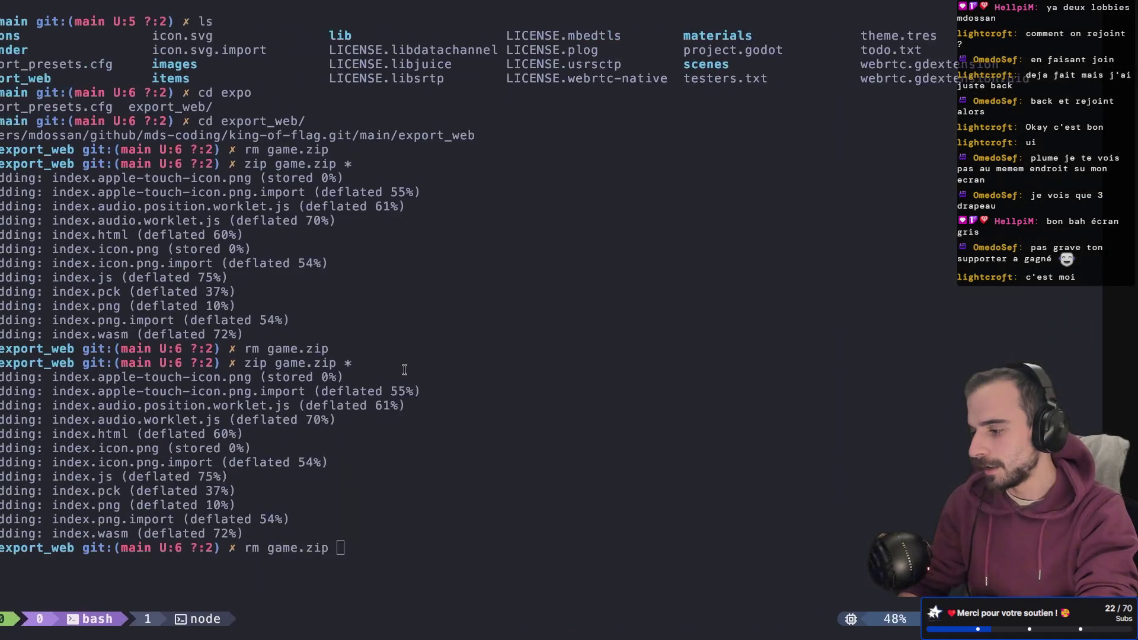
- Delete the old game.zip and rebuild it from the new export_web files with zip game.zip *
key("Return")
key("Up")
key("Up")
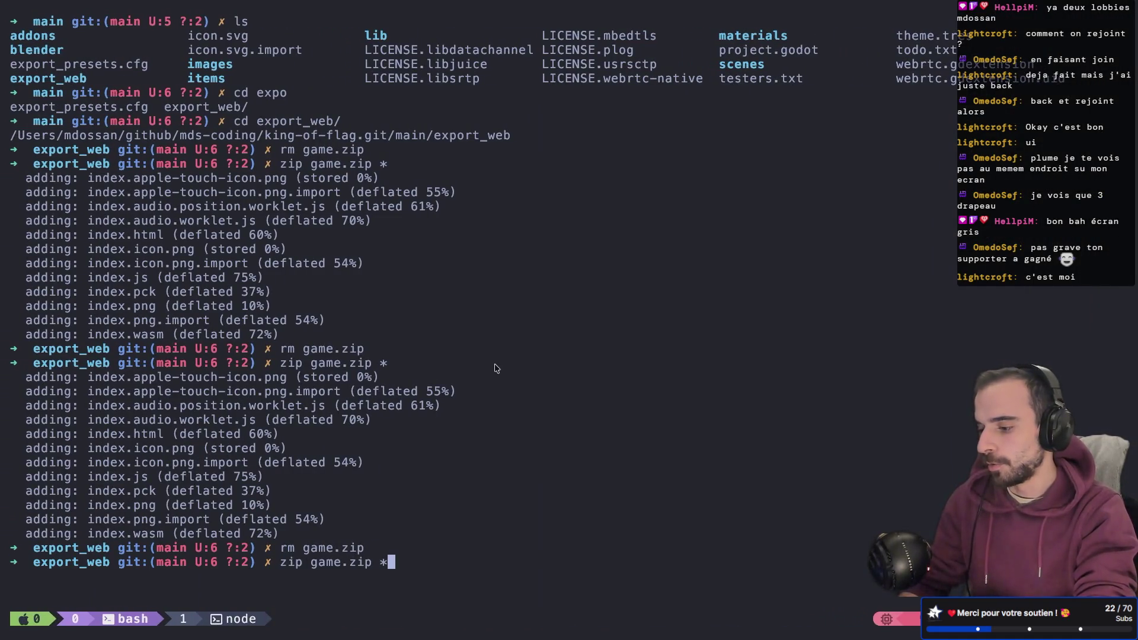
key("Return")
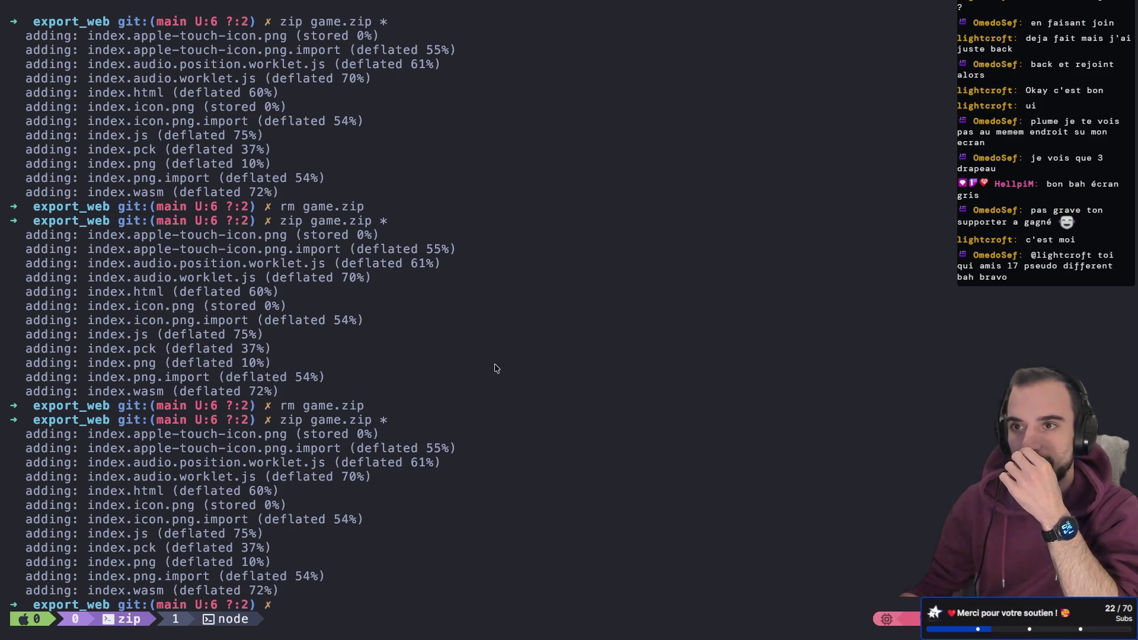
- Return to the itch.io edit page and start uploading a new file
key("ctrl+Right")
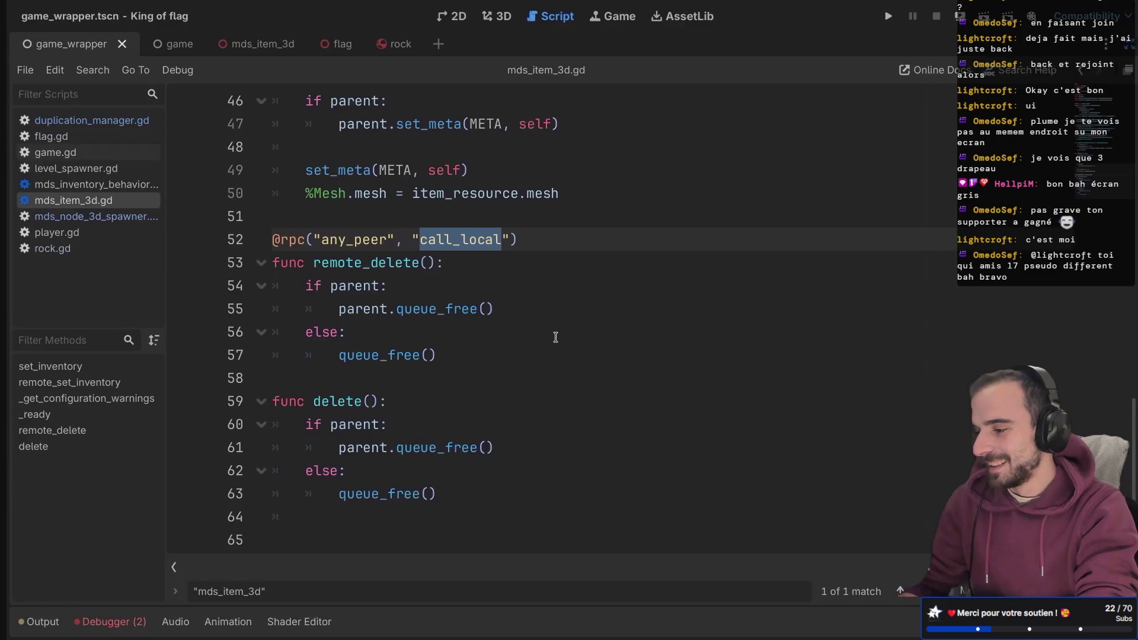
key("ctrl+Right")
left_click(189, 328)
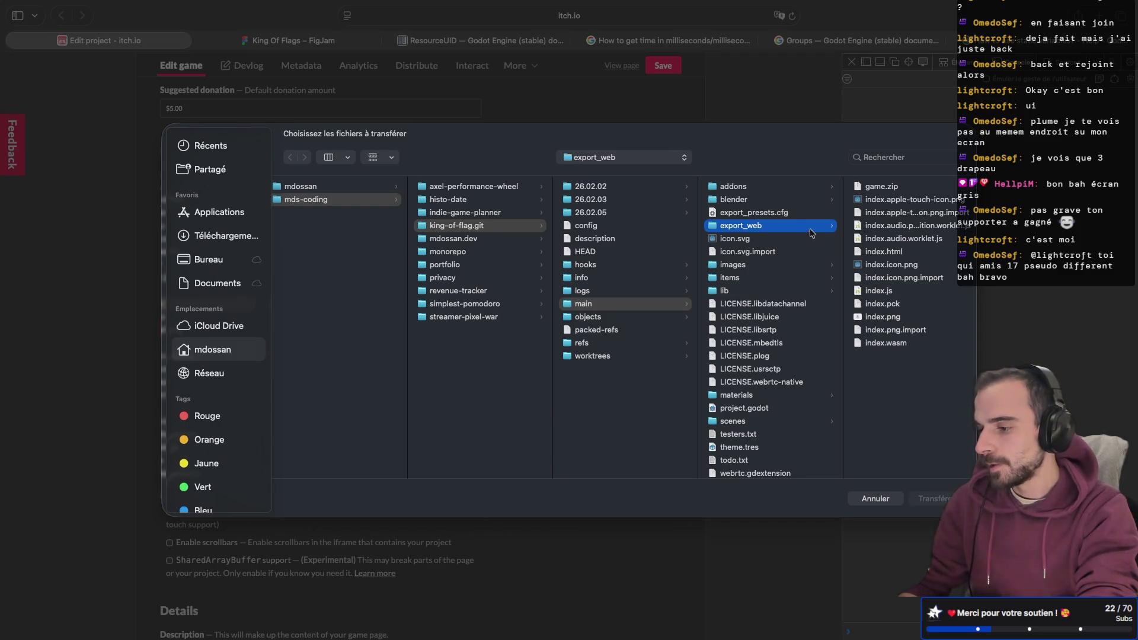
- Upload export_web/game.zip, mark it playable in the browser, and save the project
double_click(881, 186)
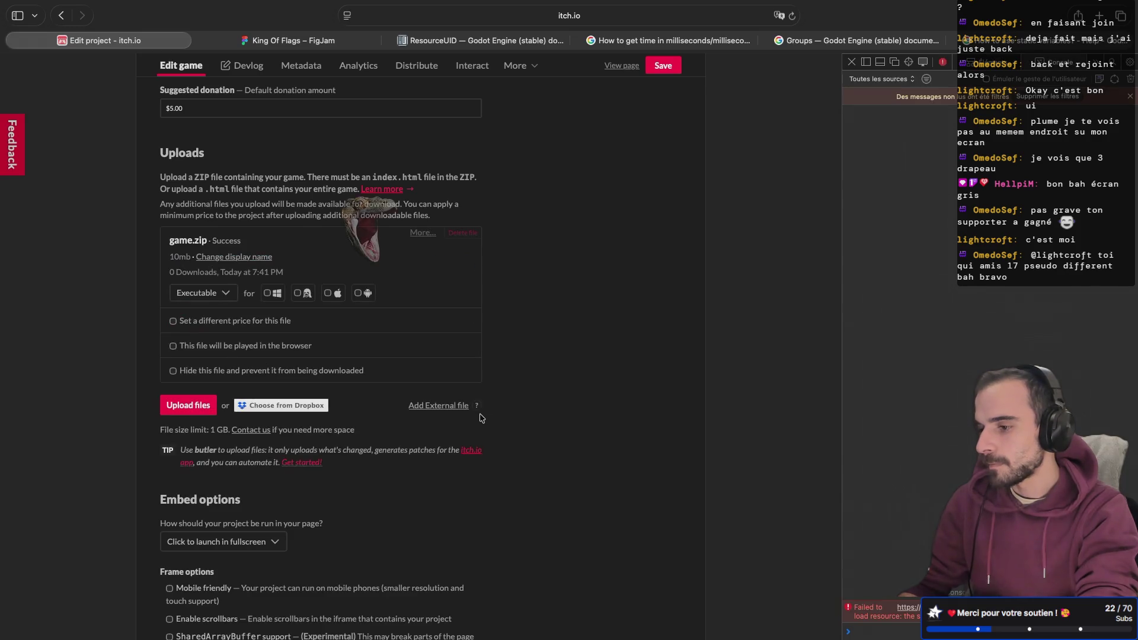
scroll(539, 331, "down", 3)
left_click(173, 267)
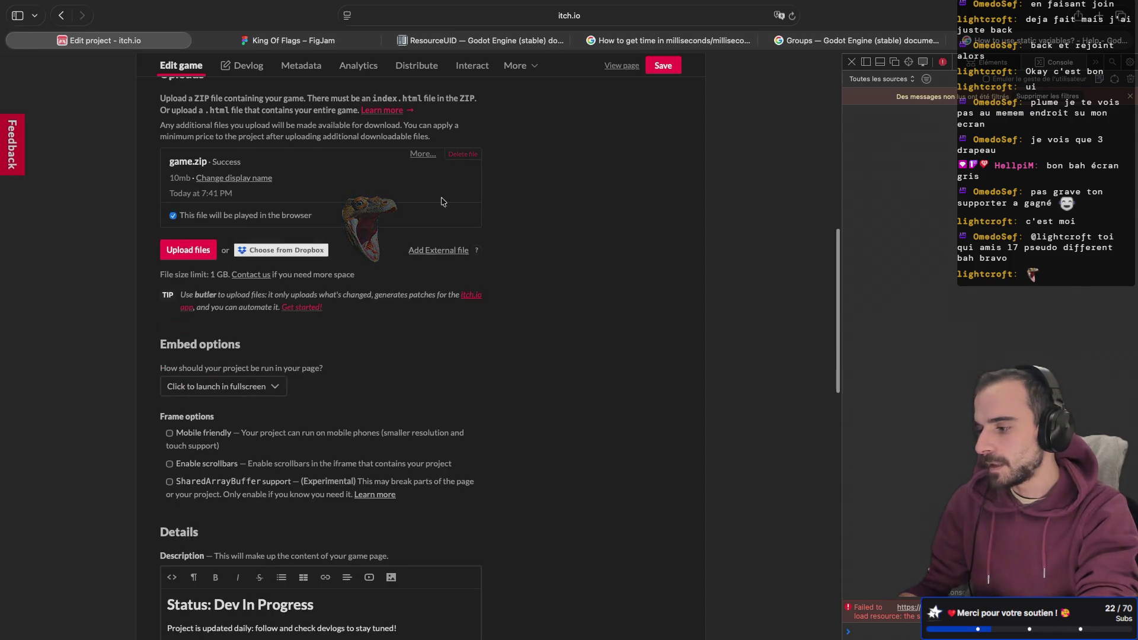
left_click(663, 68)
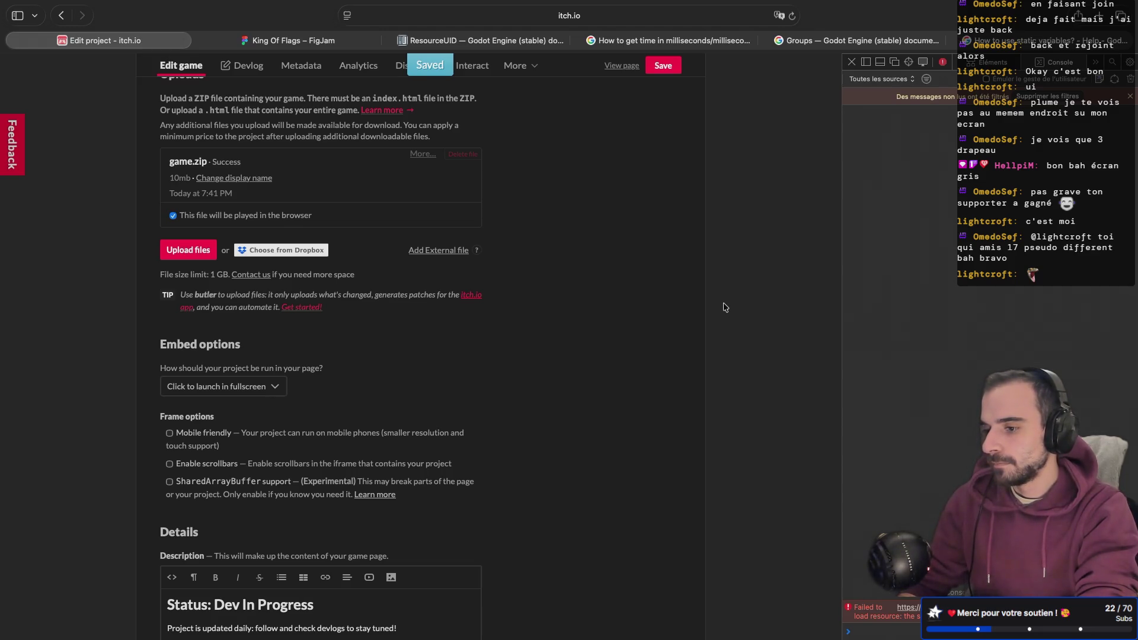
scroll(625, 307, "up", 15)
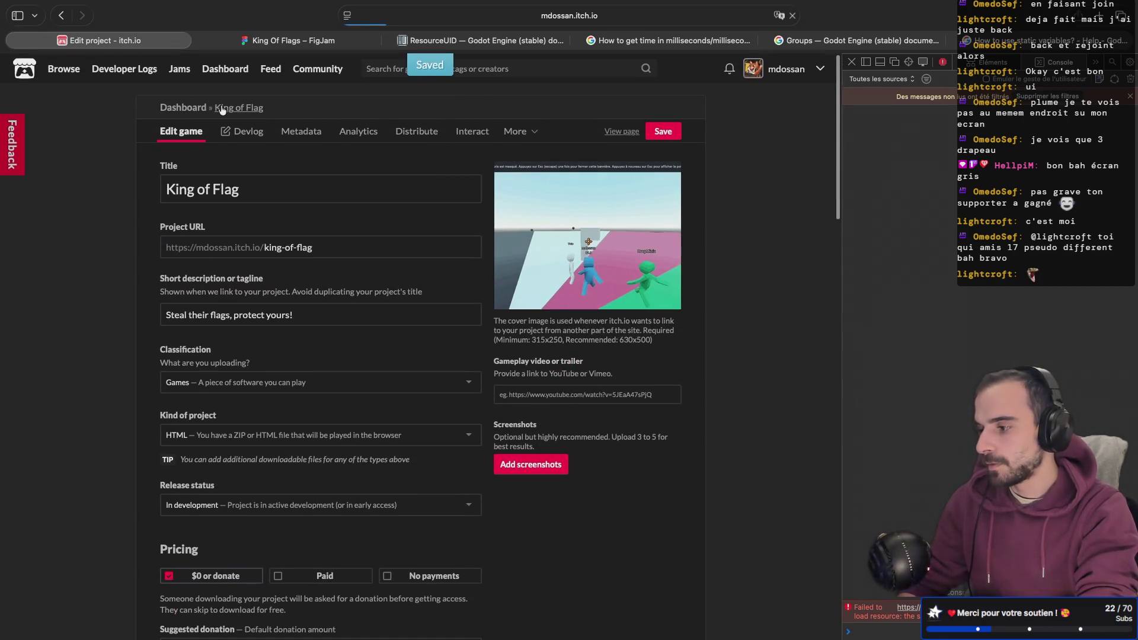
- Open the public King of Flag game page and run the embedded game
left_click(224, 108)
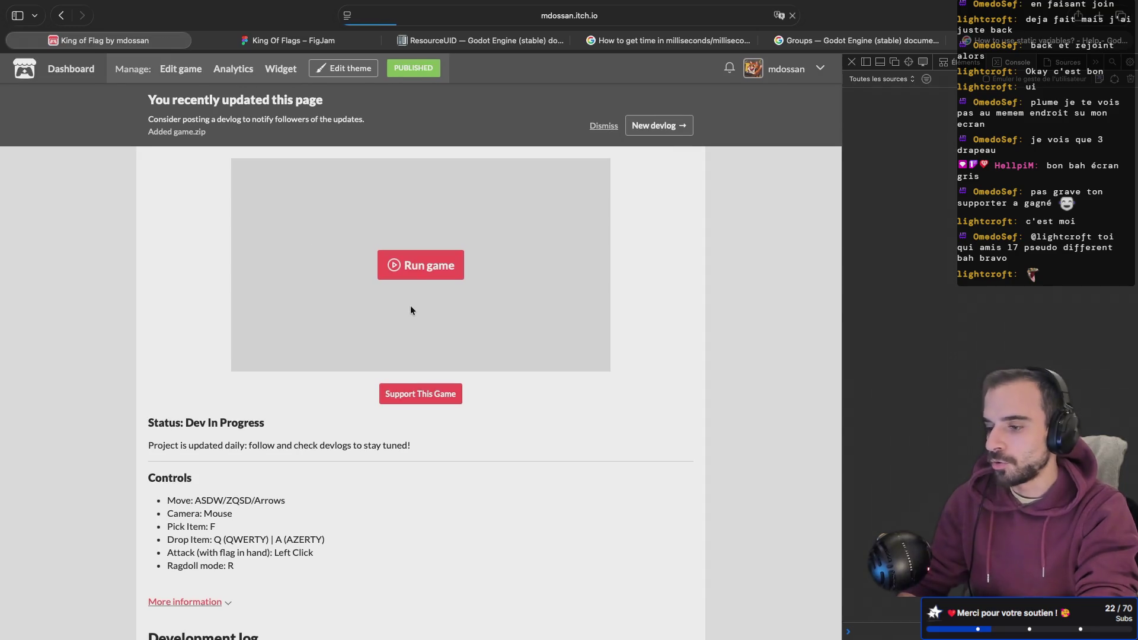
left_click(420, 277)
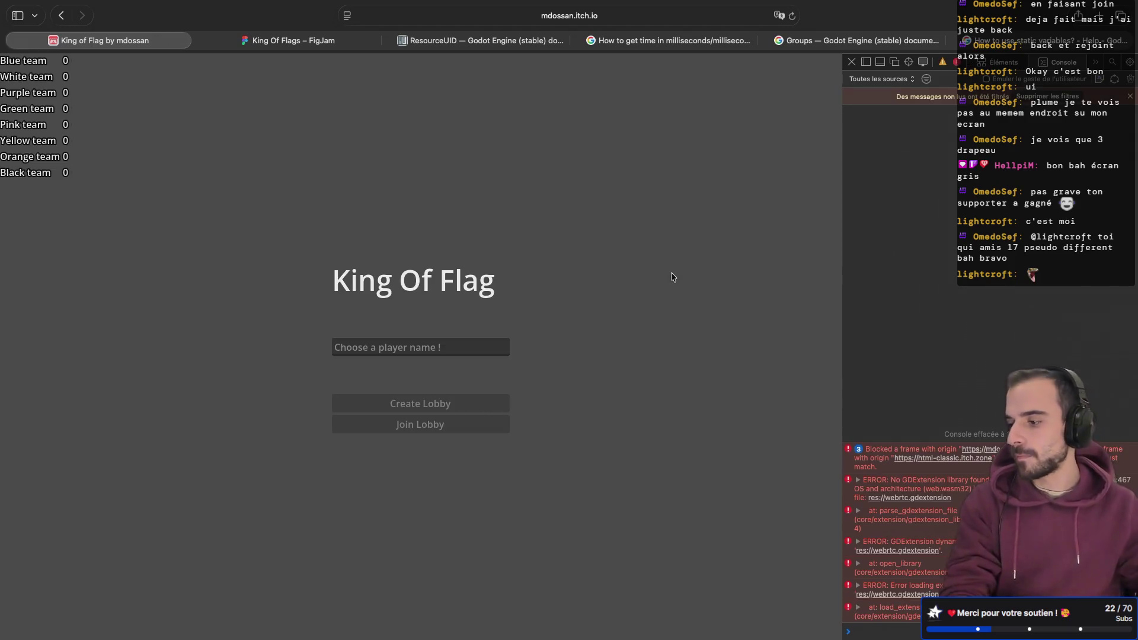
- Enter a player name and host a new King of Flag lobby
left_click(416, 347)
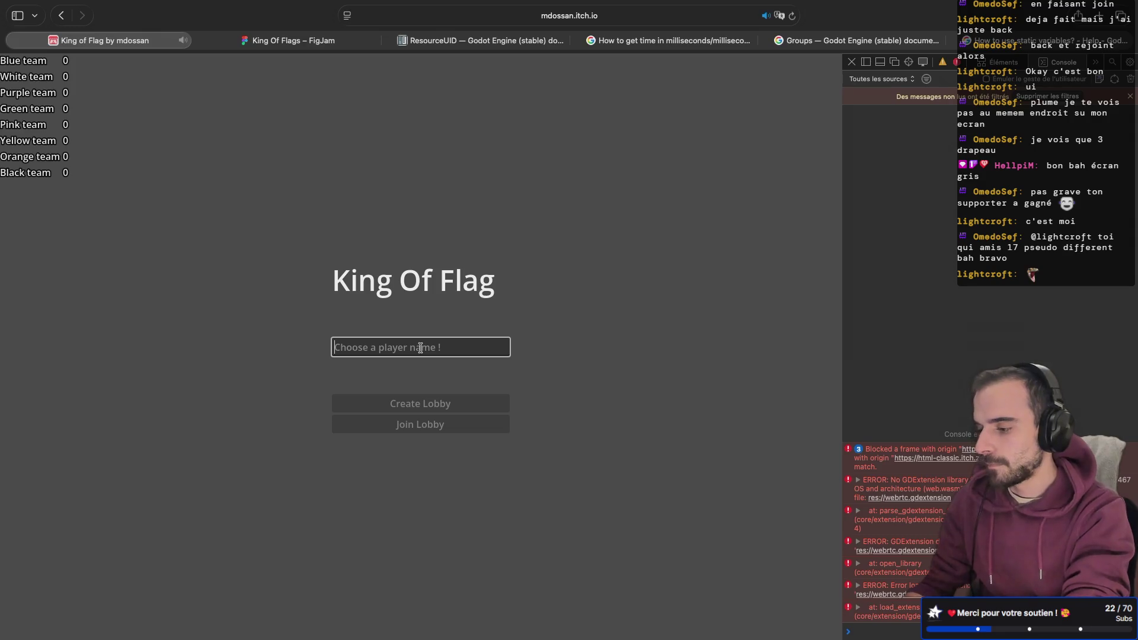
type("mdossan")
left_click(418, 402)
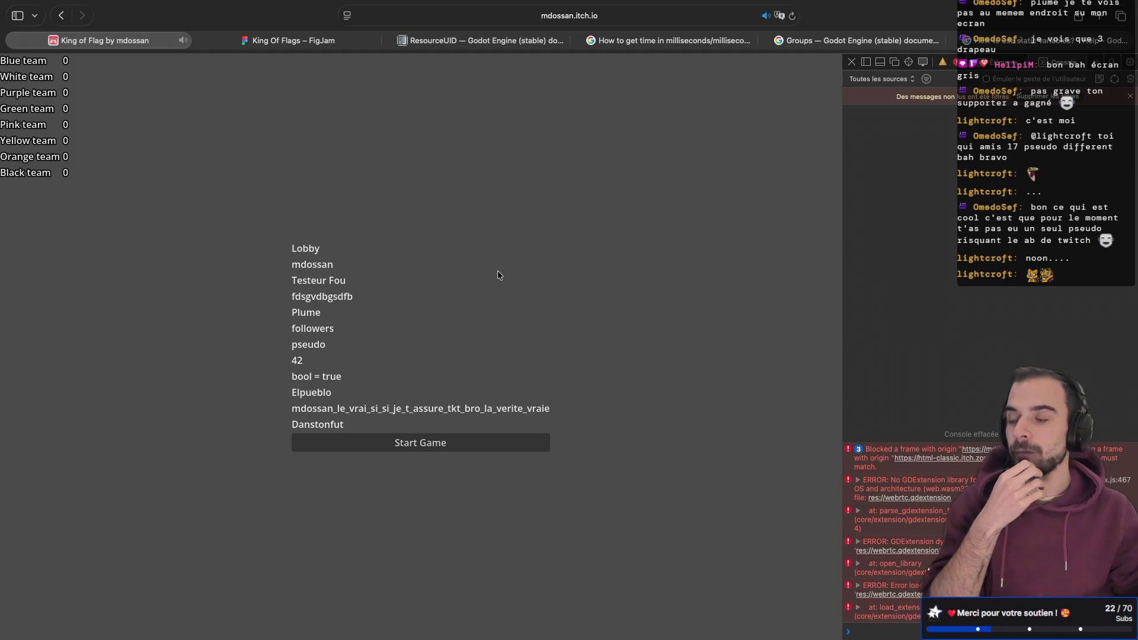
- Start the match for the lobby, capture the mouse, and run forward across the map
left_click(424, 443)
left_click(481, 382)
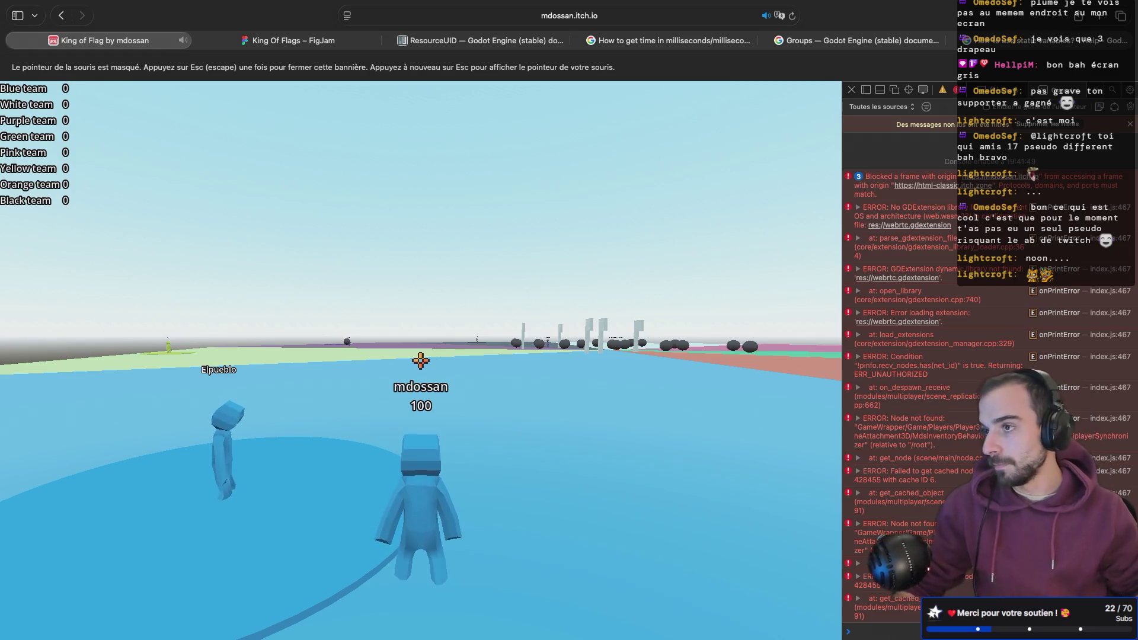
key("w")
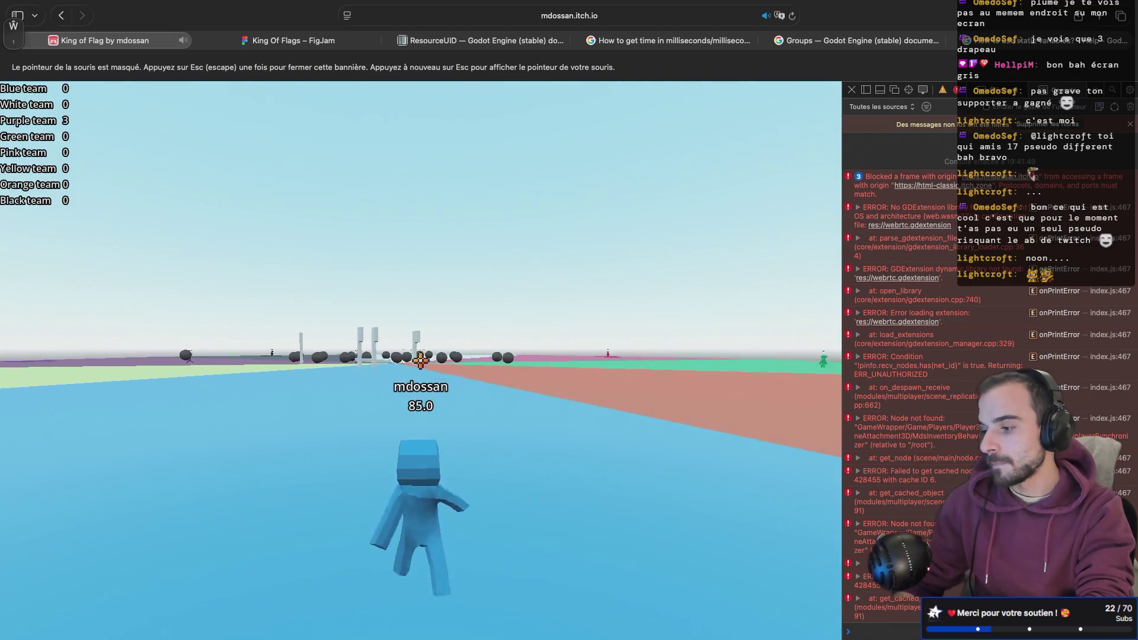
key("w")
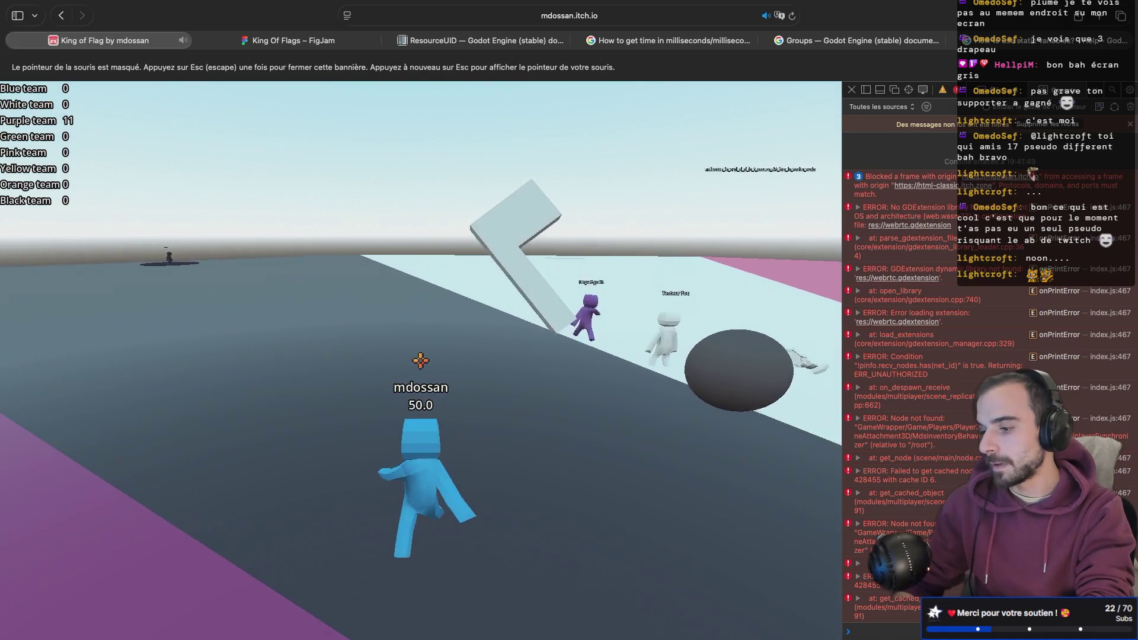
key("a")
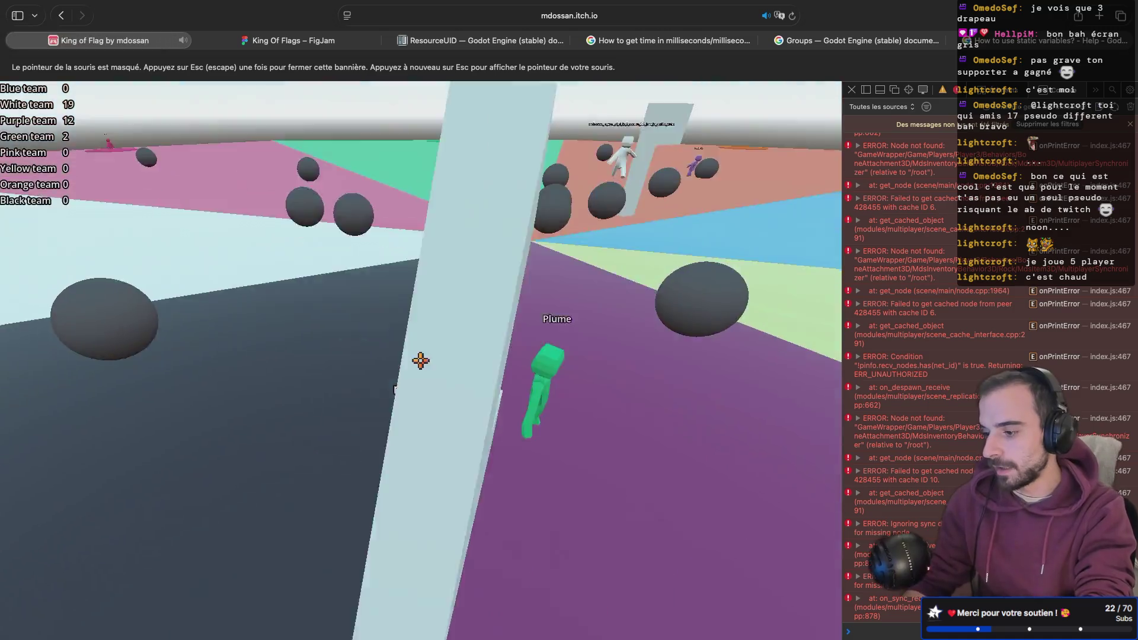
- Attack the nearby purple player, then advance past the central pillar
left_click(420, 360)
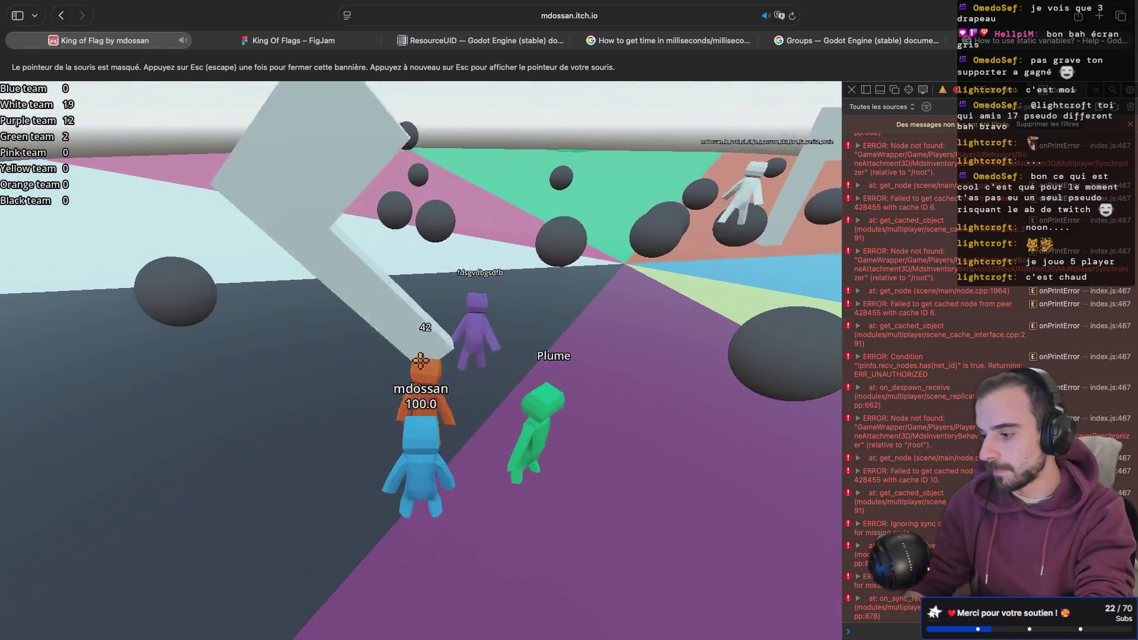
key("w")
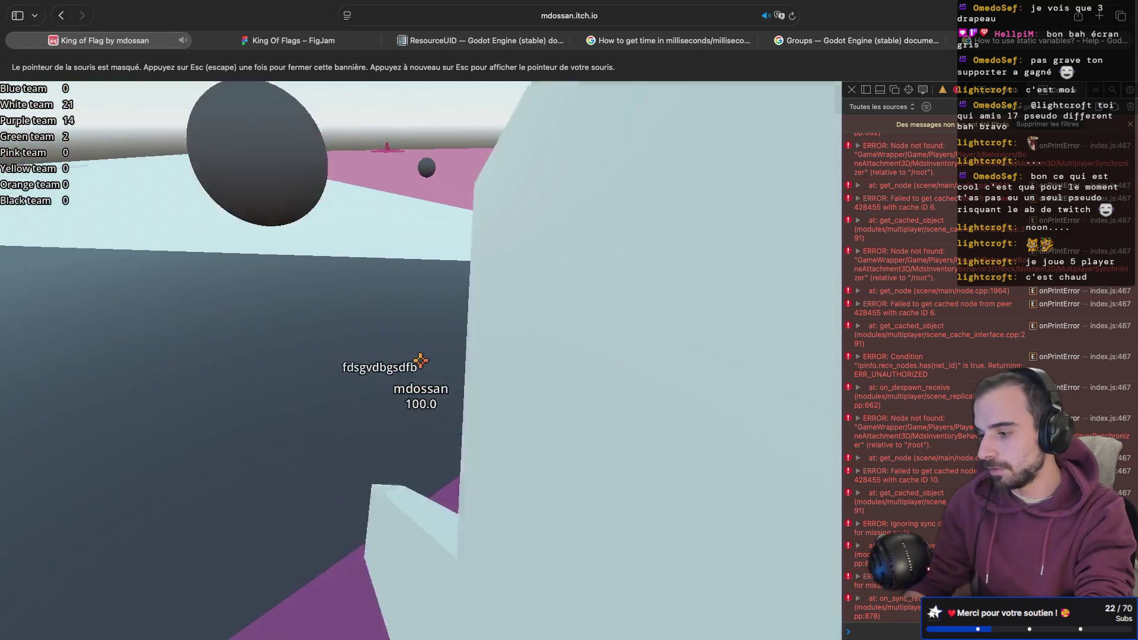
left_click(420, 360)
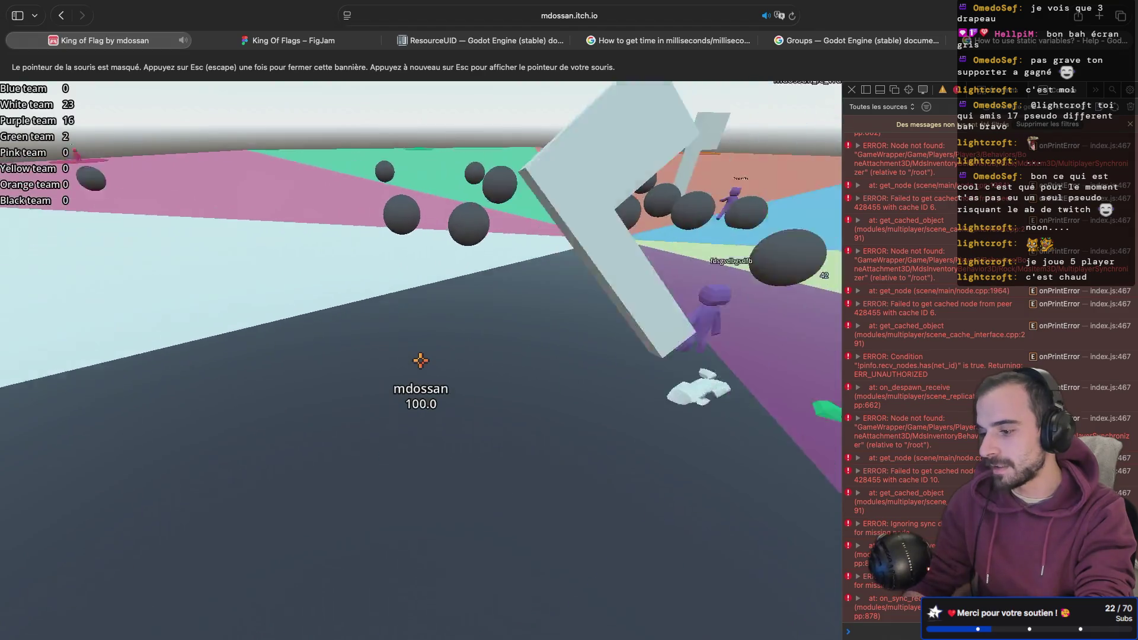
key("w")
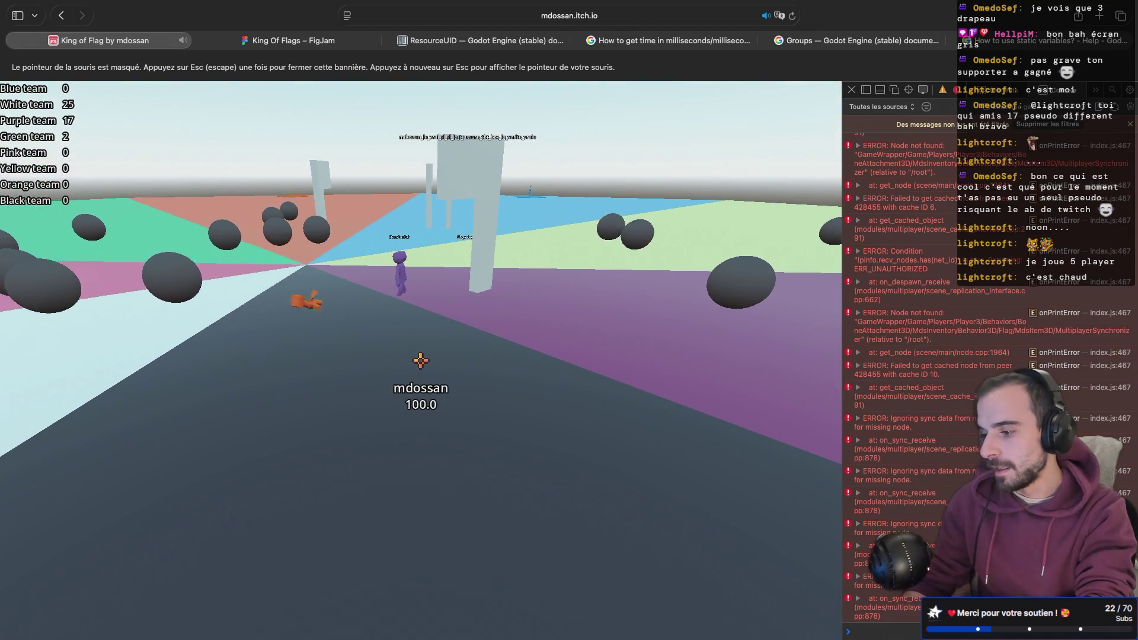
key("w")
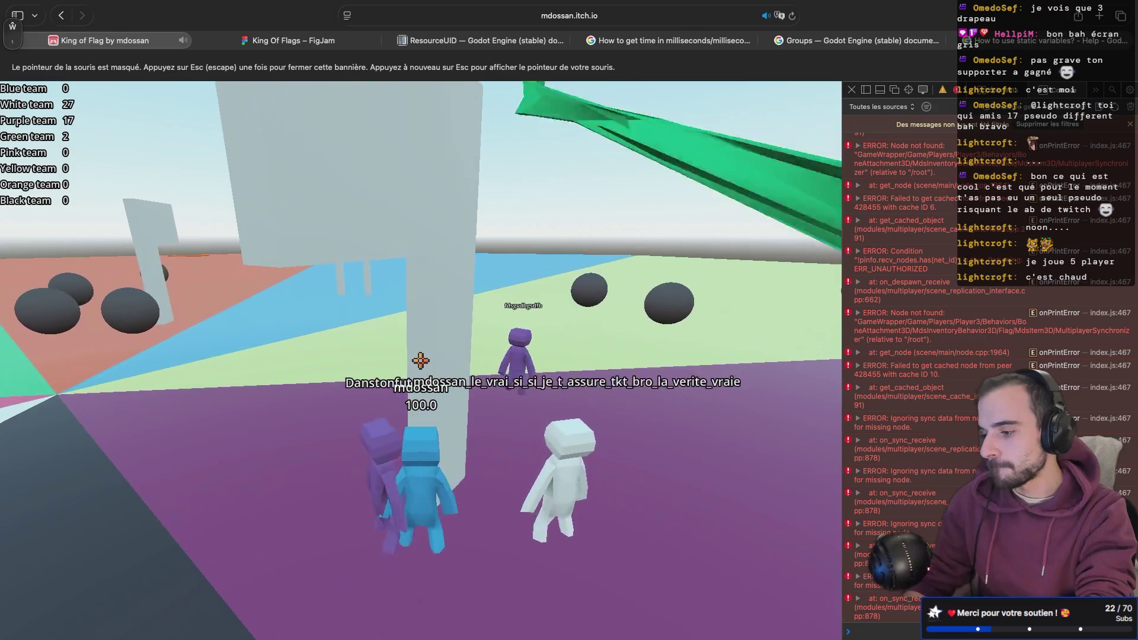
key("w")
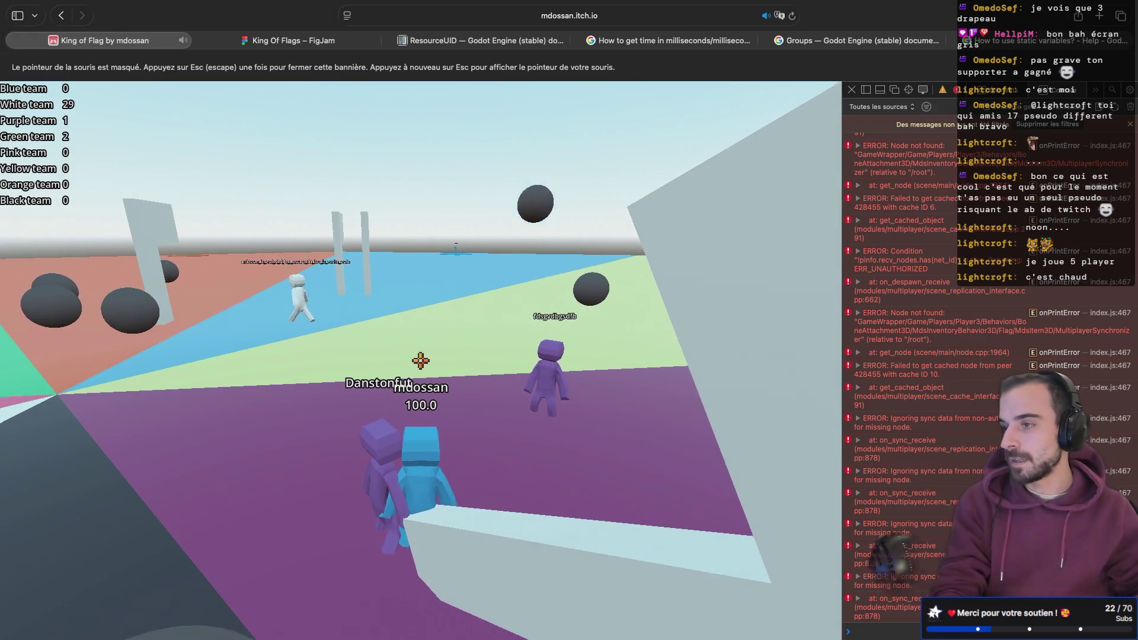
key("w")
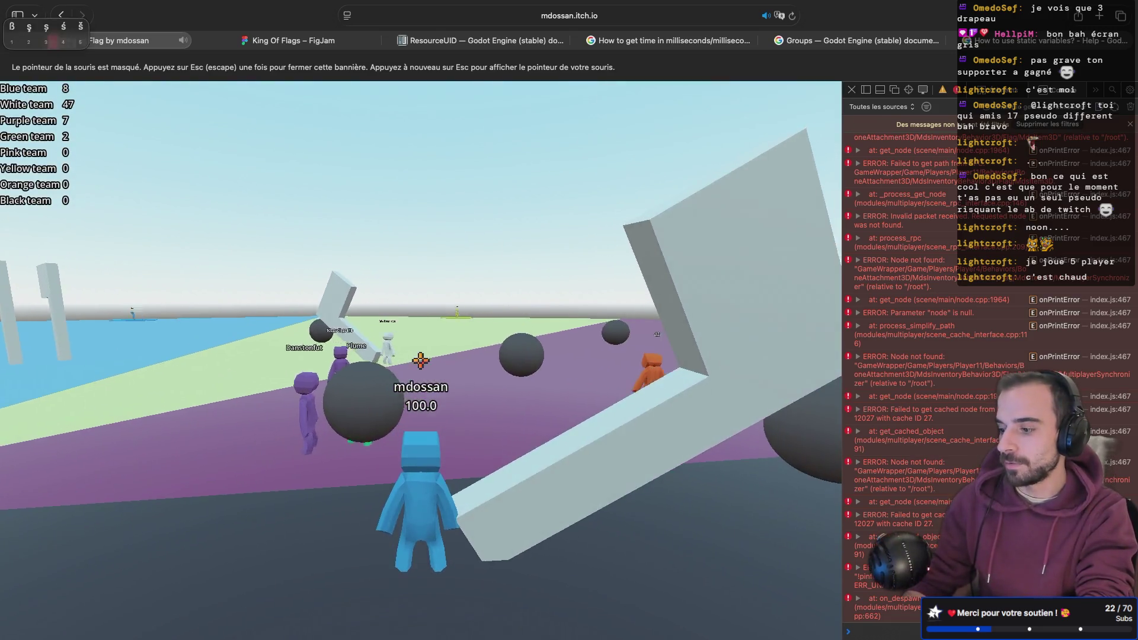
- Strafe left and right around the other players toward the purple zone
key("a")
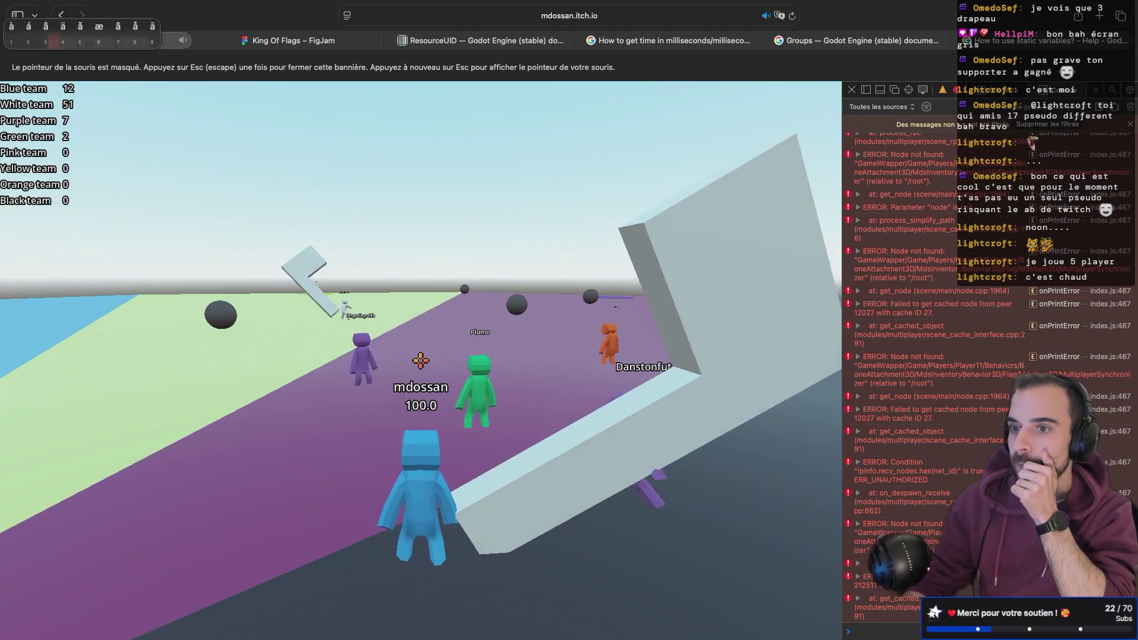
key("d")
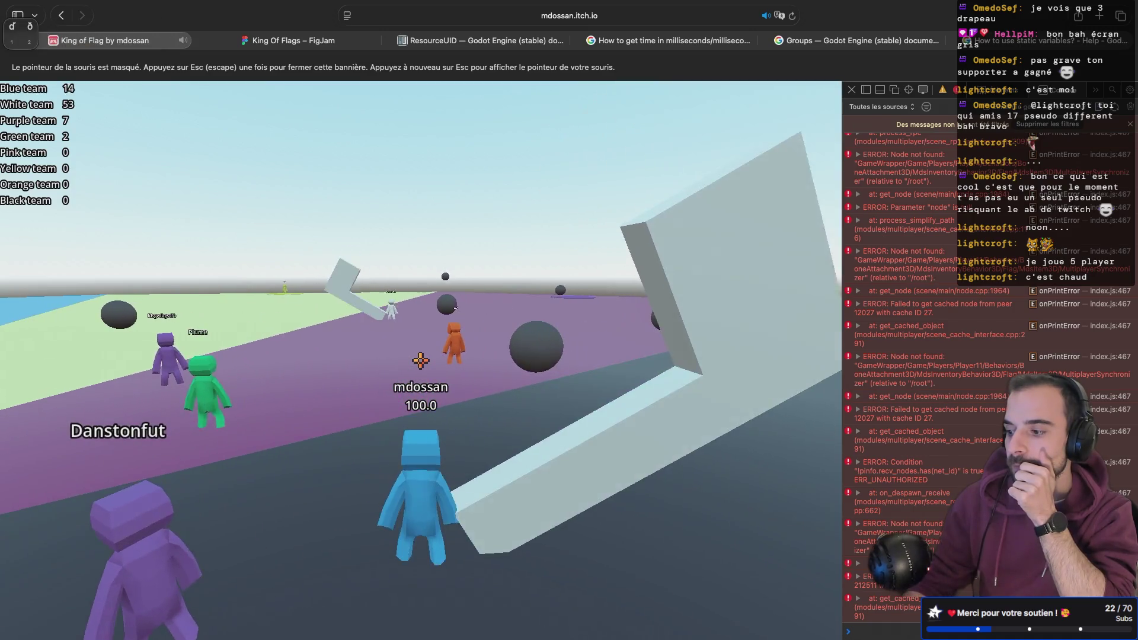
key("a")
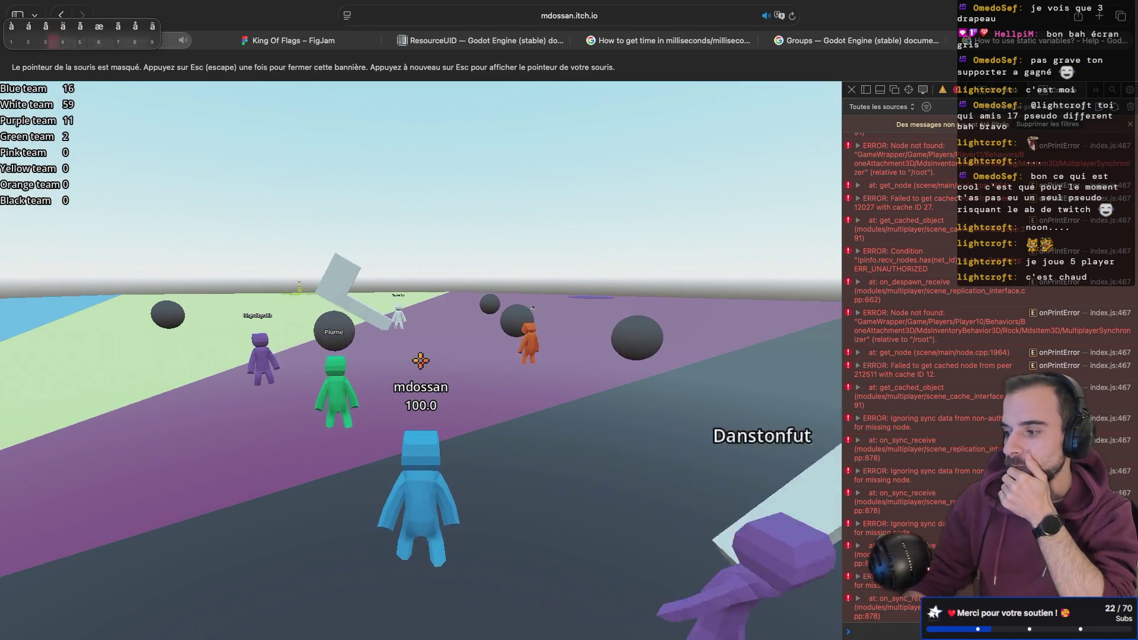
key("a")
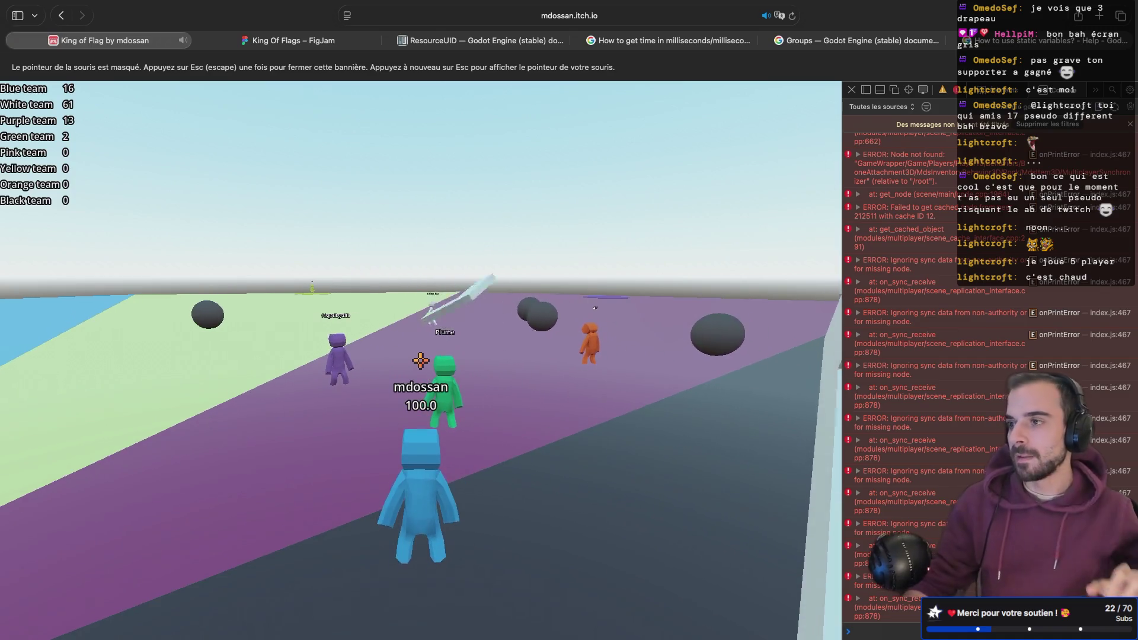
mouse_move(420, 360)
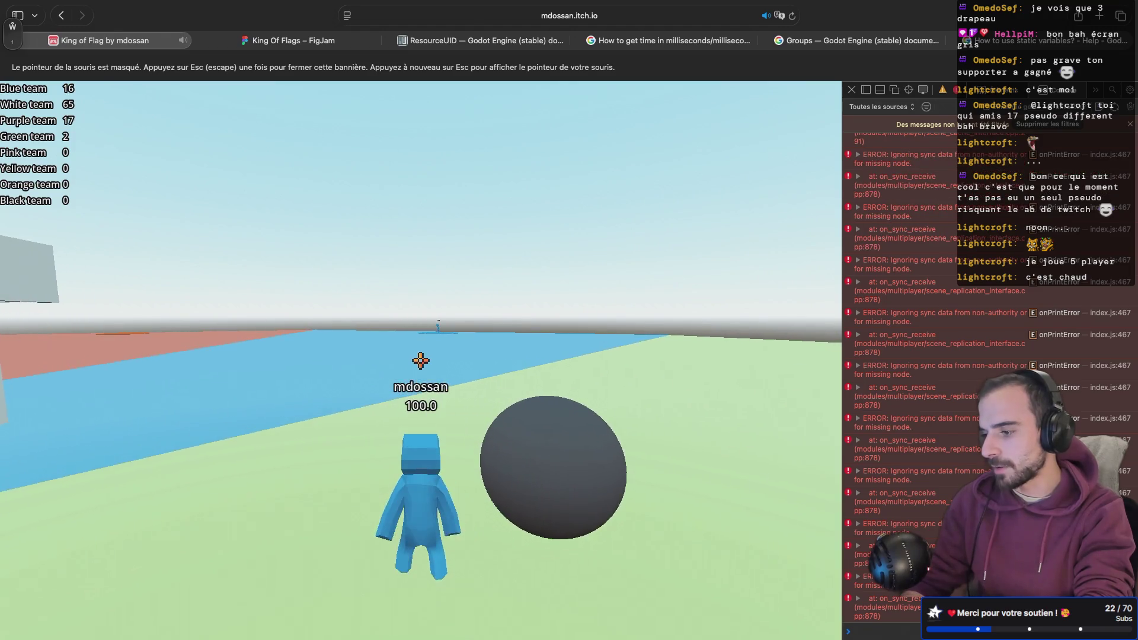
key("a")
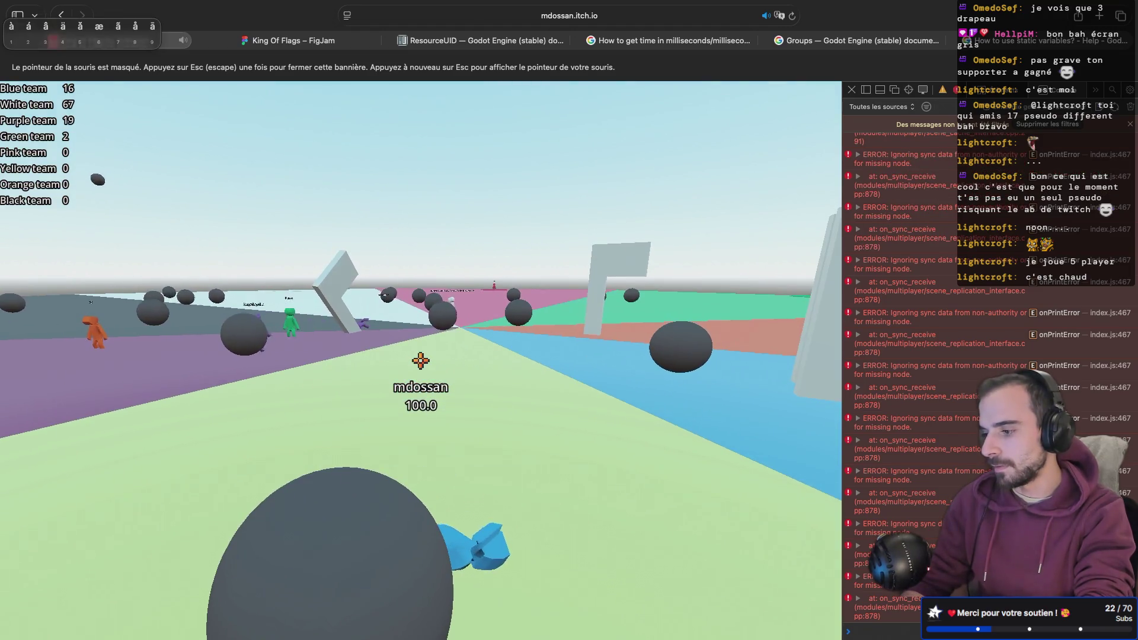
key("d")
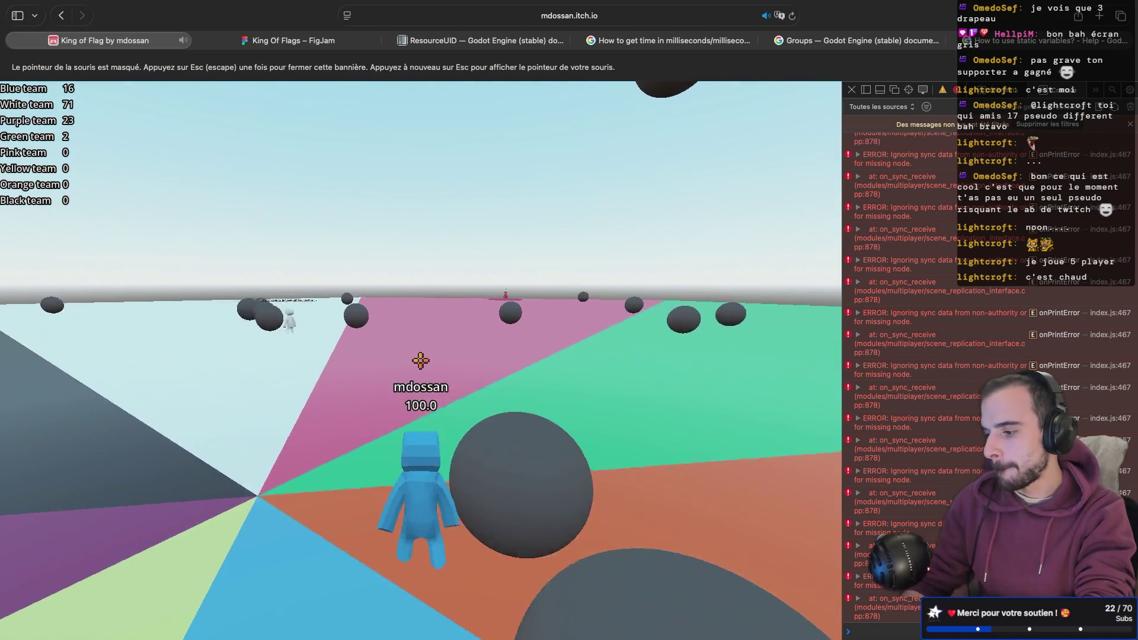
- Run through the purple zone toward the grey flag
key("w")
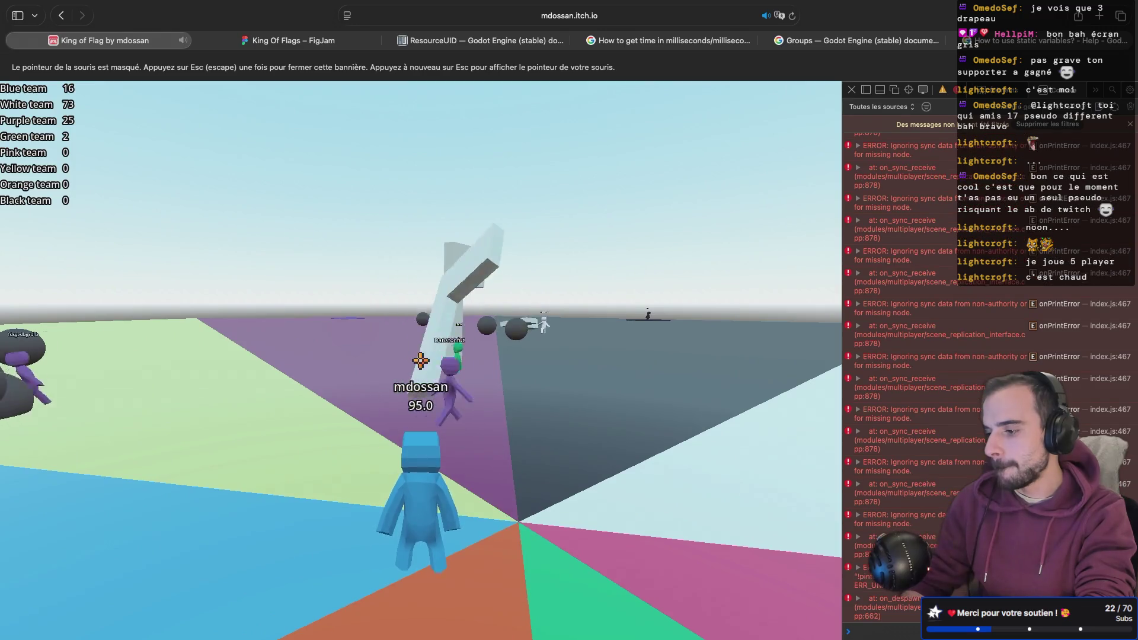
key("w")
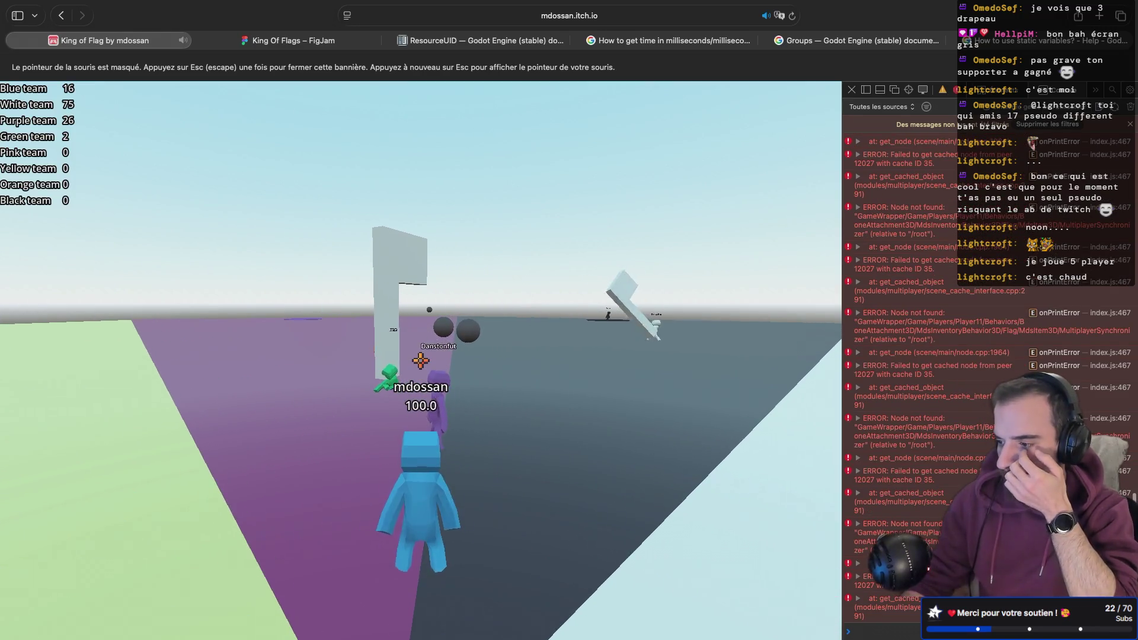
key("w")
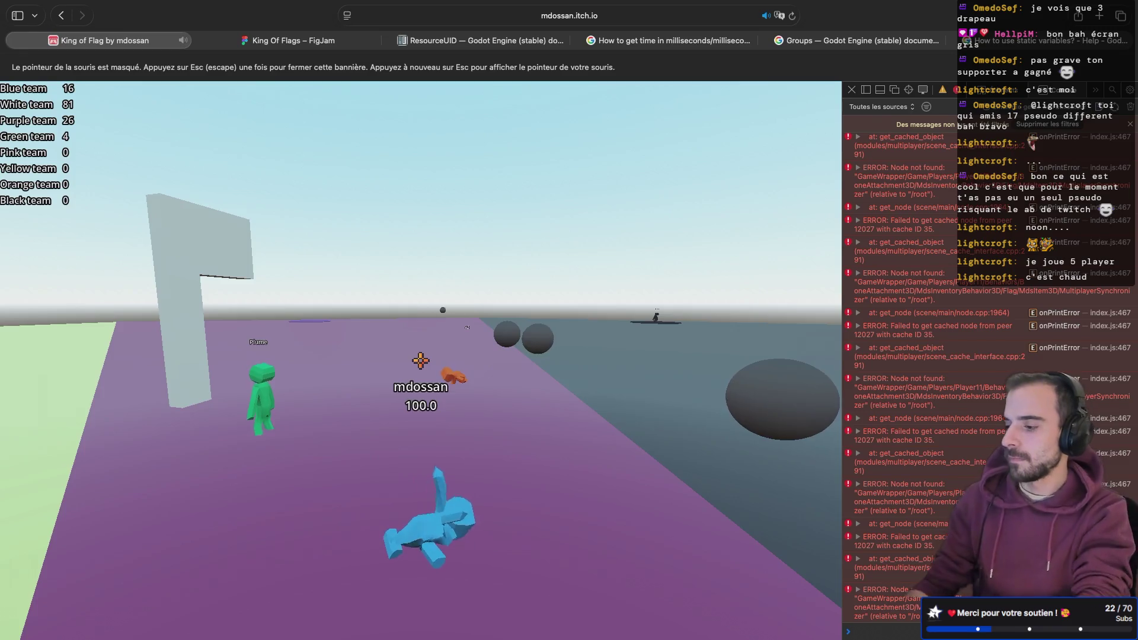
key("w")
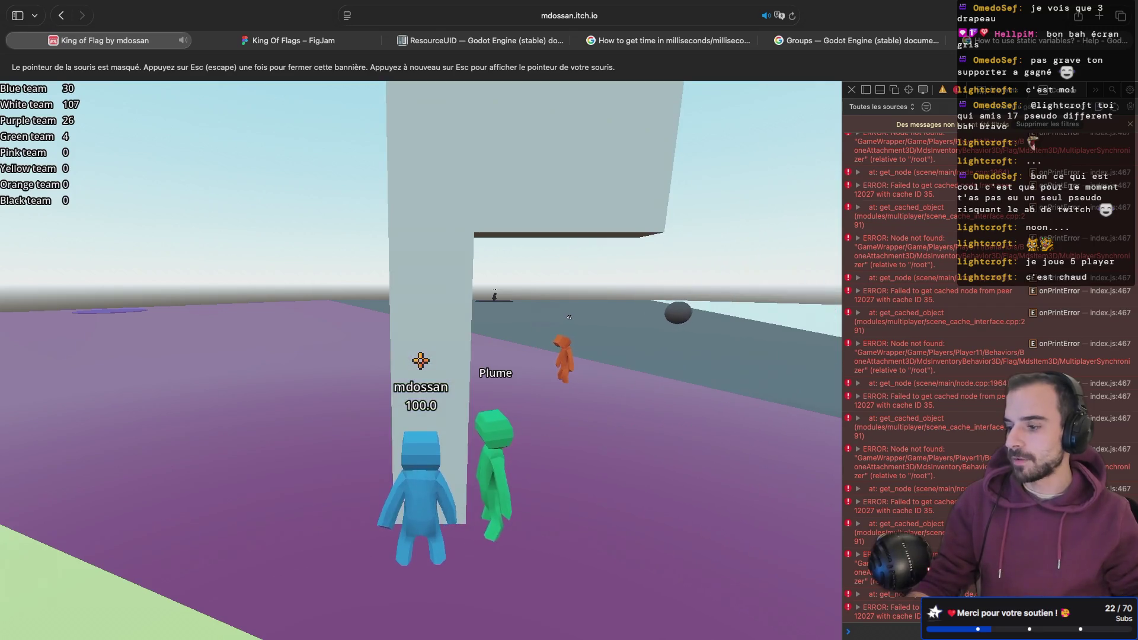
- Move the avatar past the pillar and across the coloured zones toward the grey pillars
key("s")
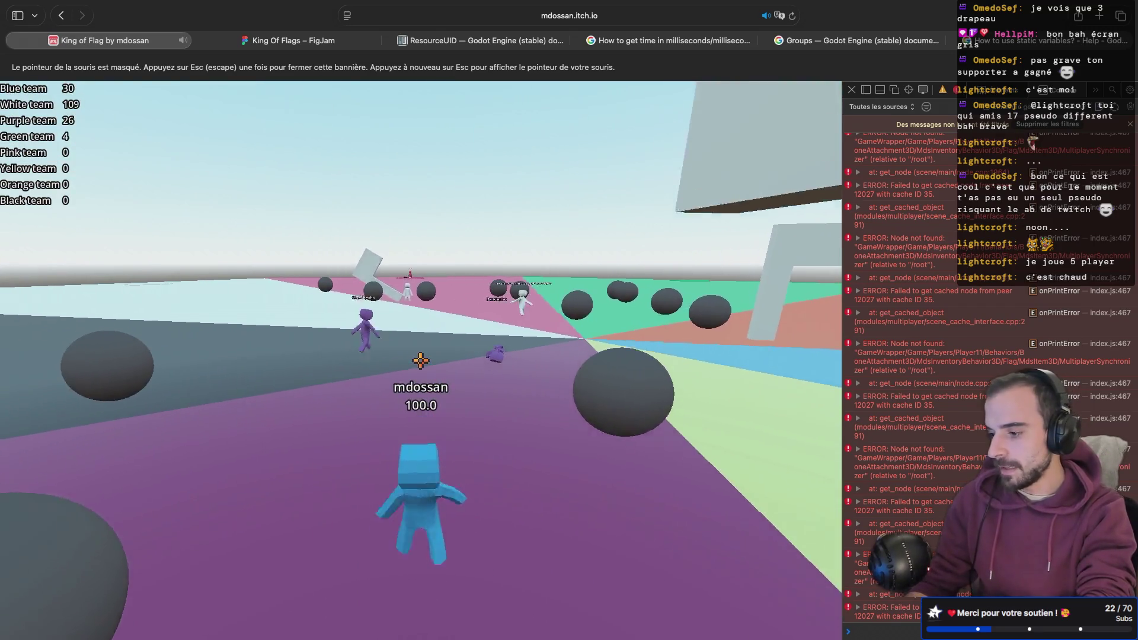
key("w")
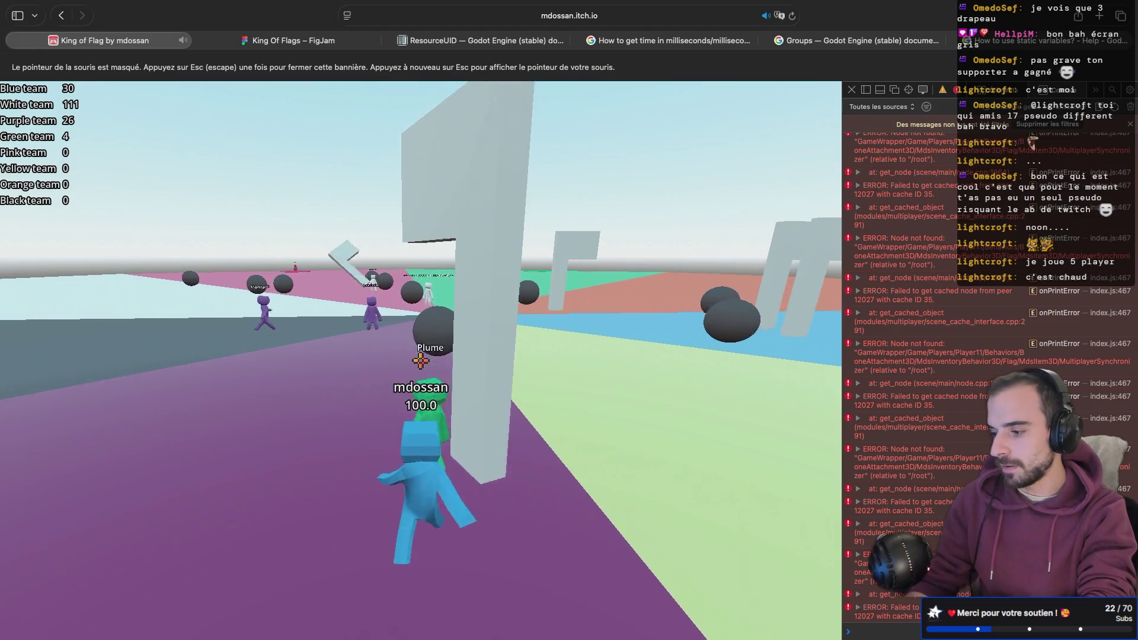
key("w")
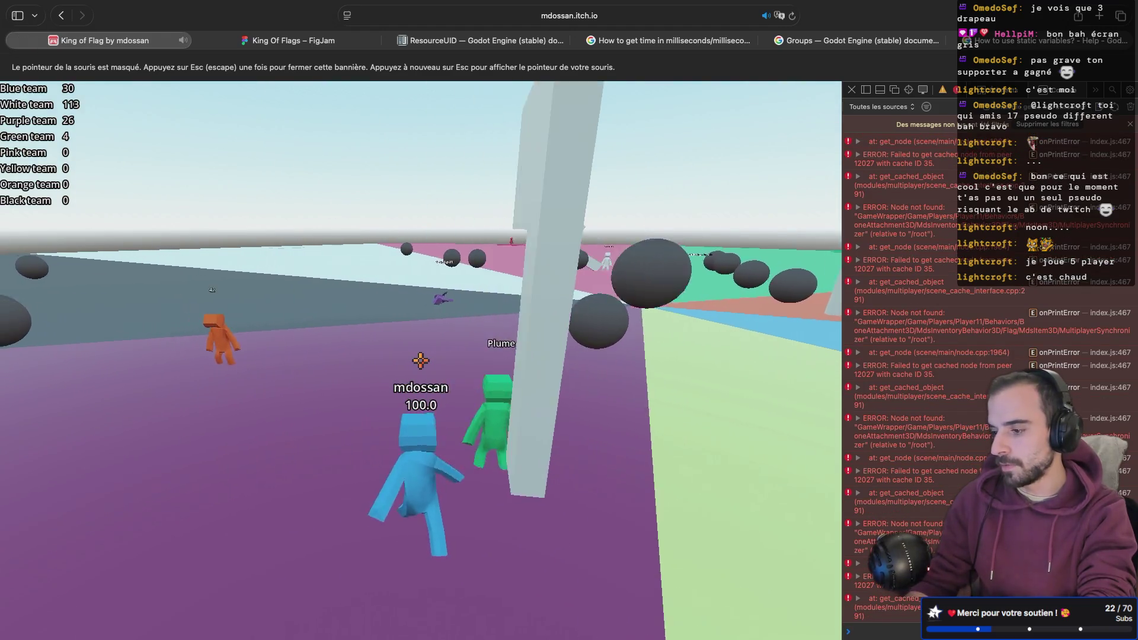
key("w")
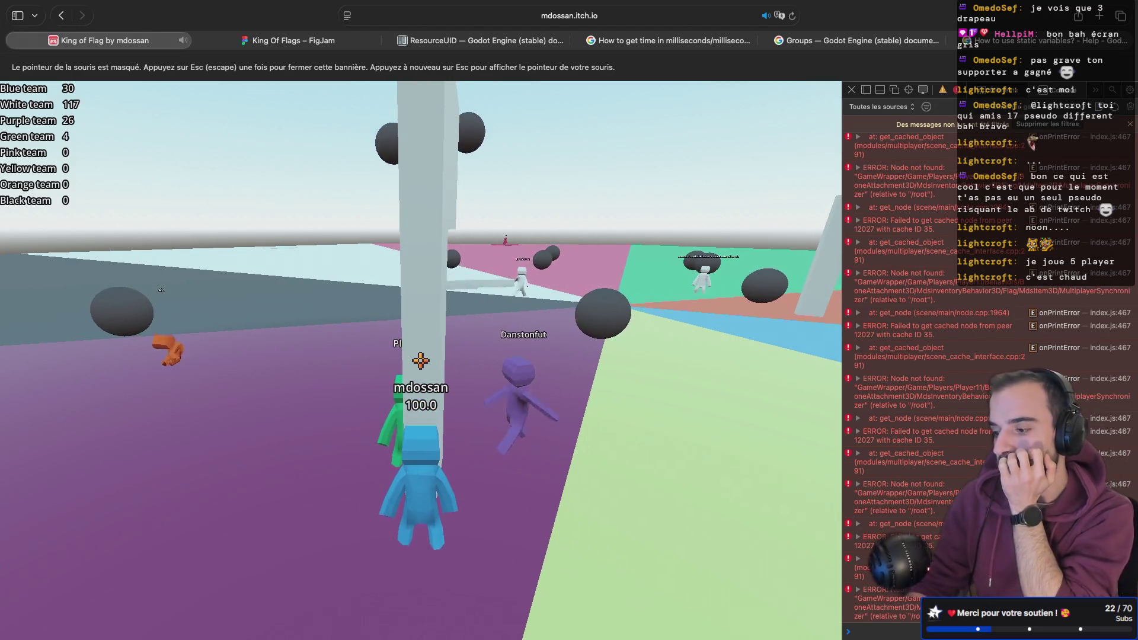
key("w")
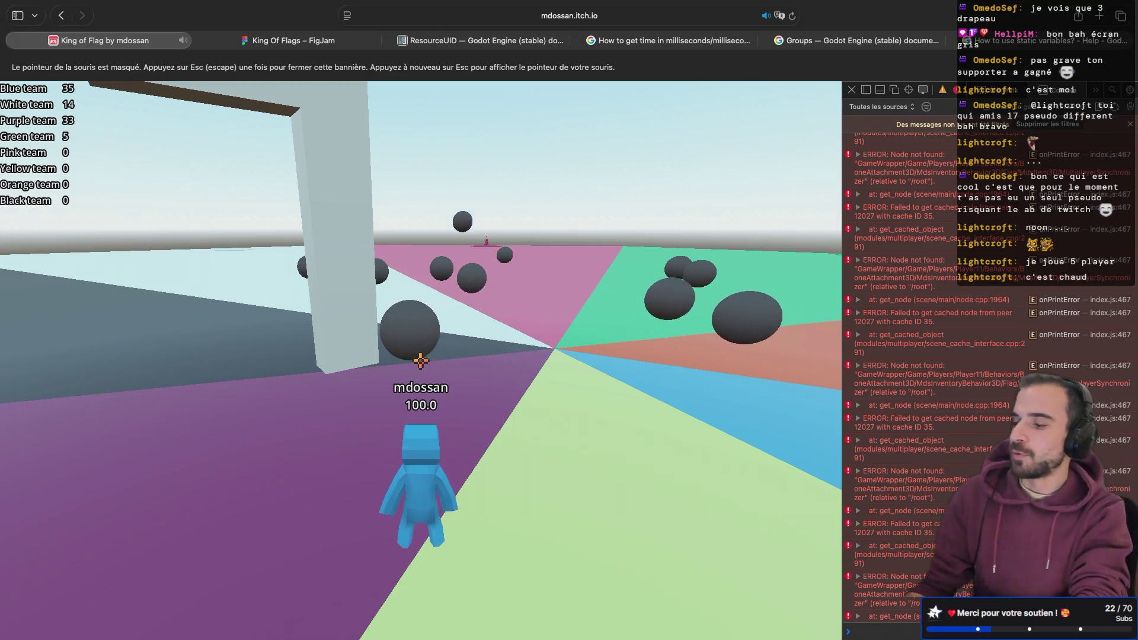
key("a")
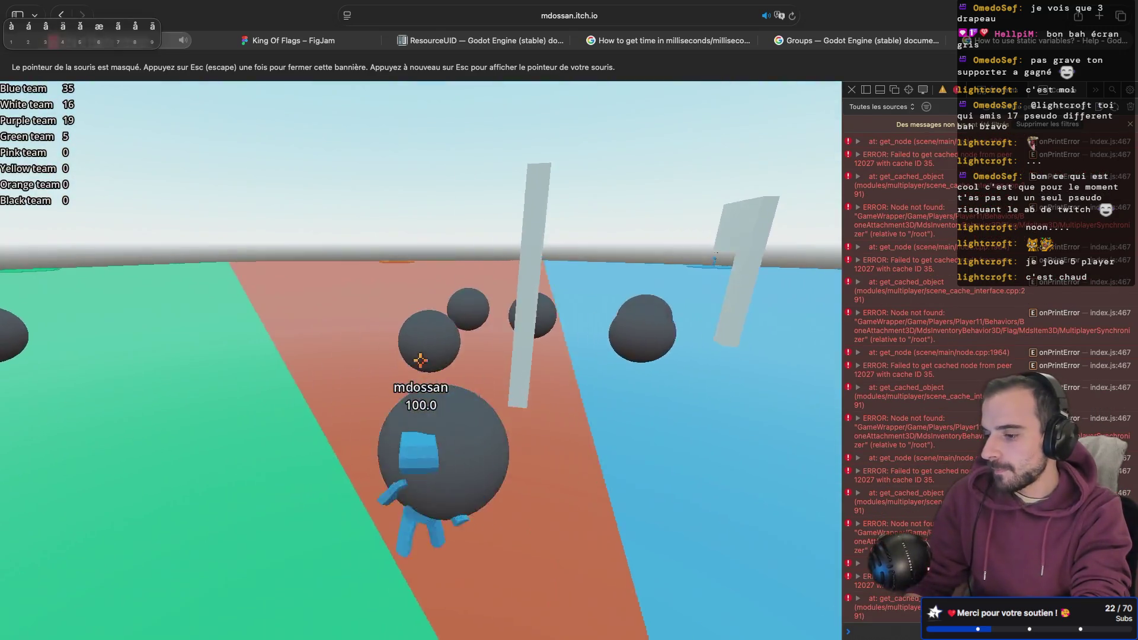
key("w")
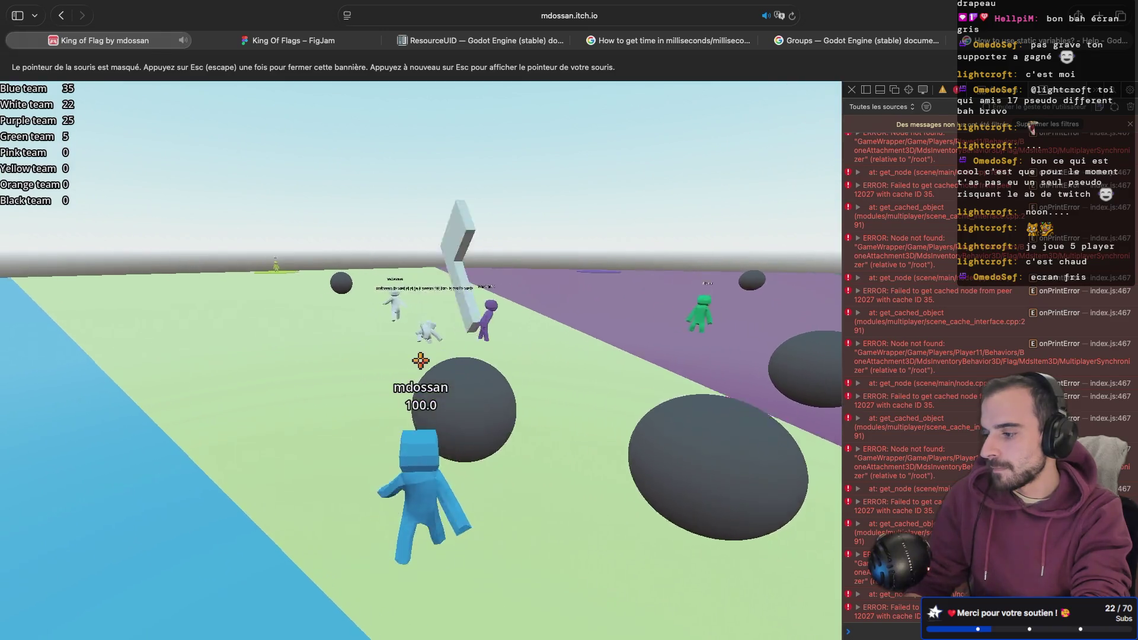
- Keep playing, close Safari's Web Inspector, and switch to Godot's script editor
key("a")
key("w")
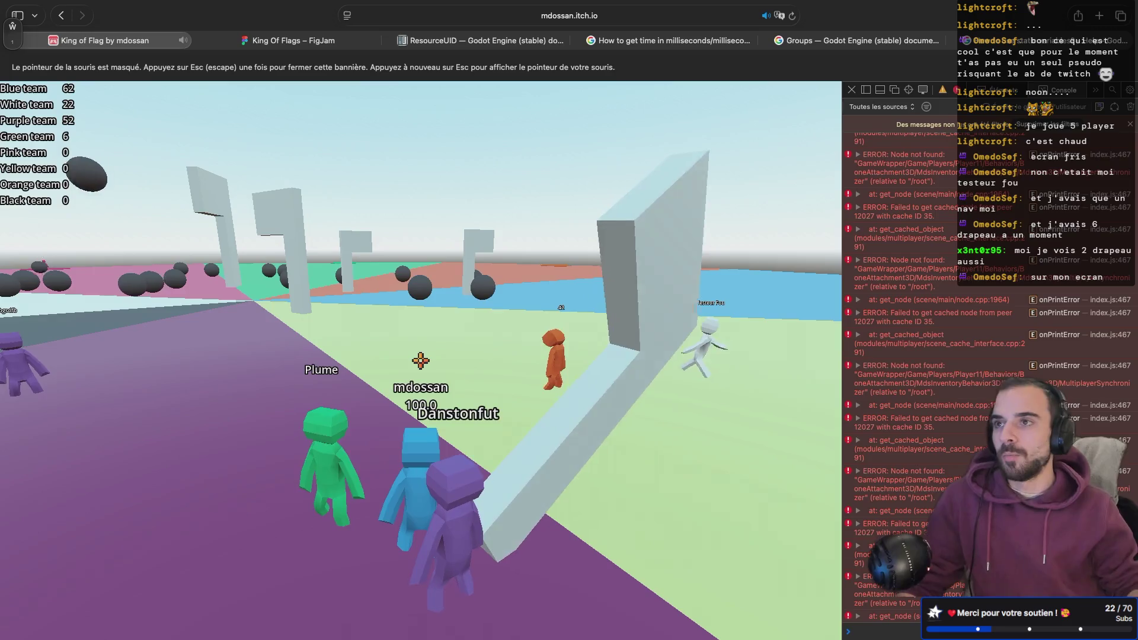
key("super+alt+i")
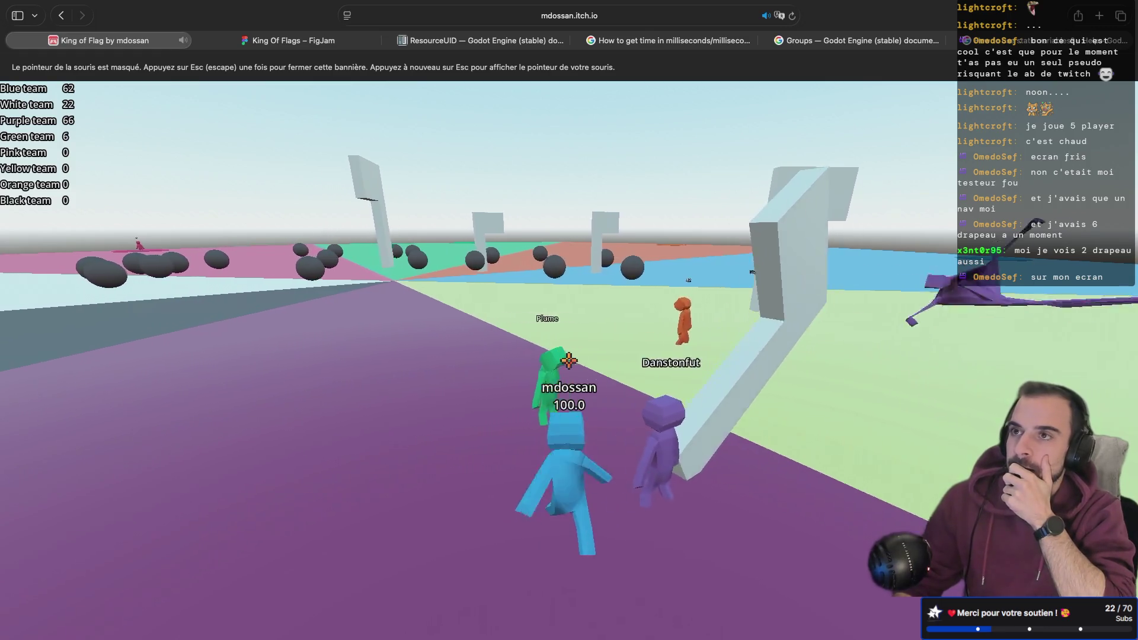
key("ctrl+Left")
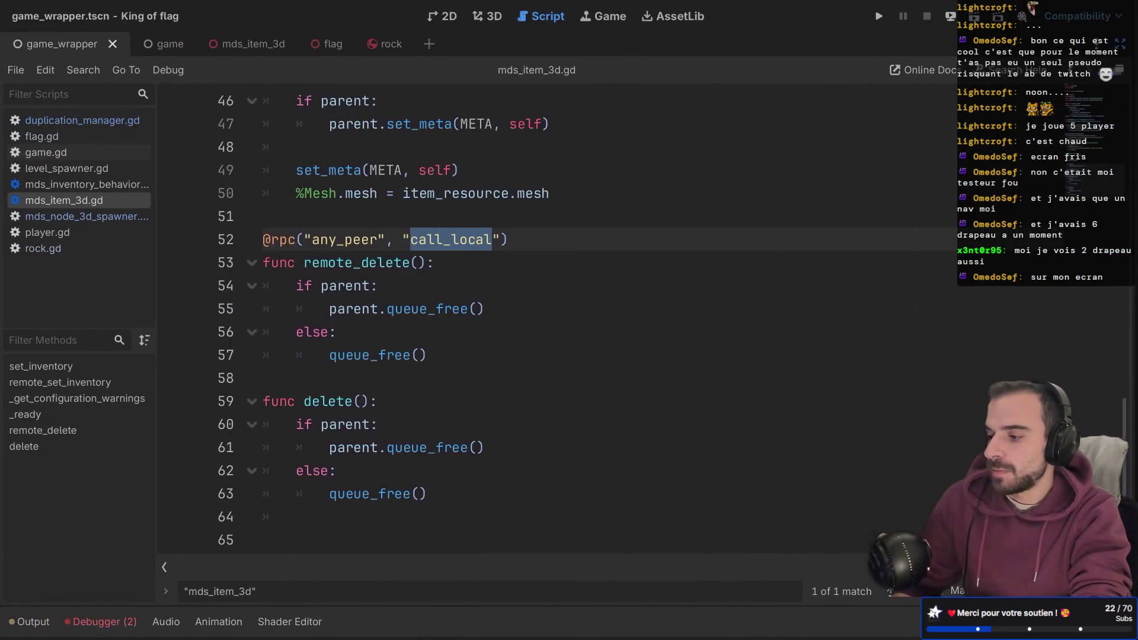
double_click(385, 263)
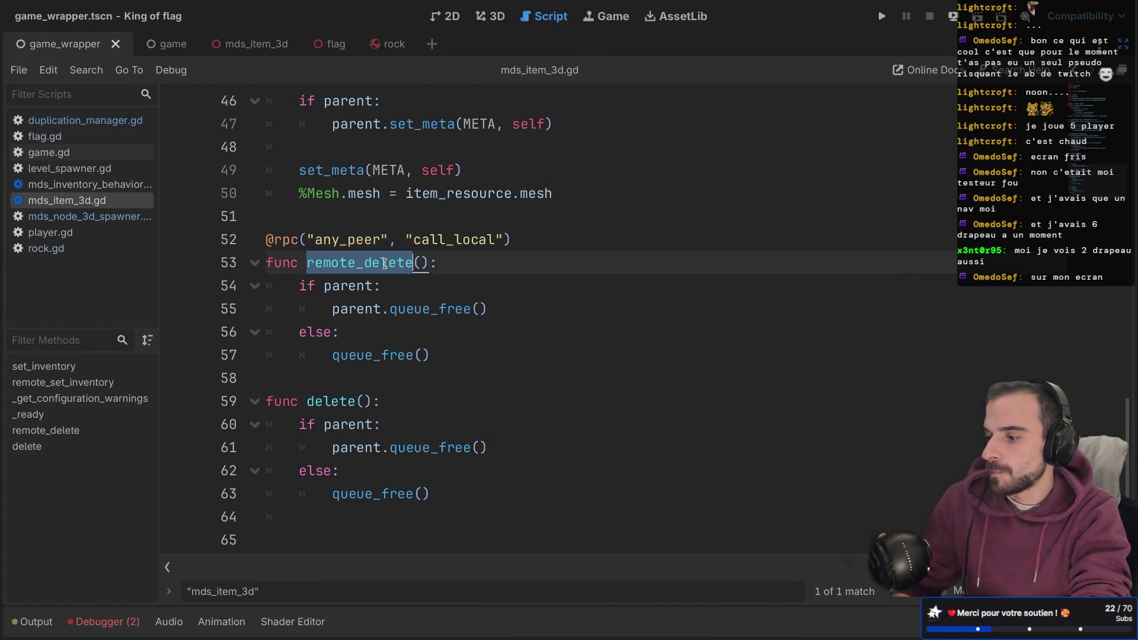
left_click(352, 240)
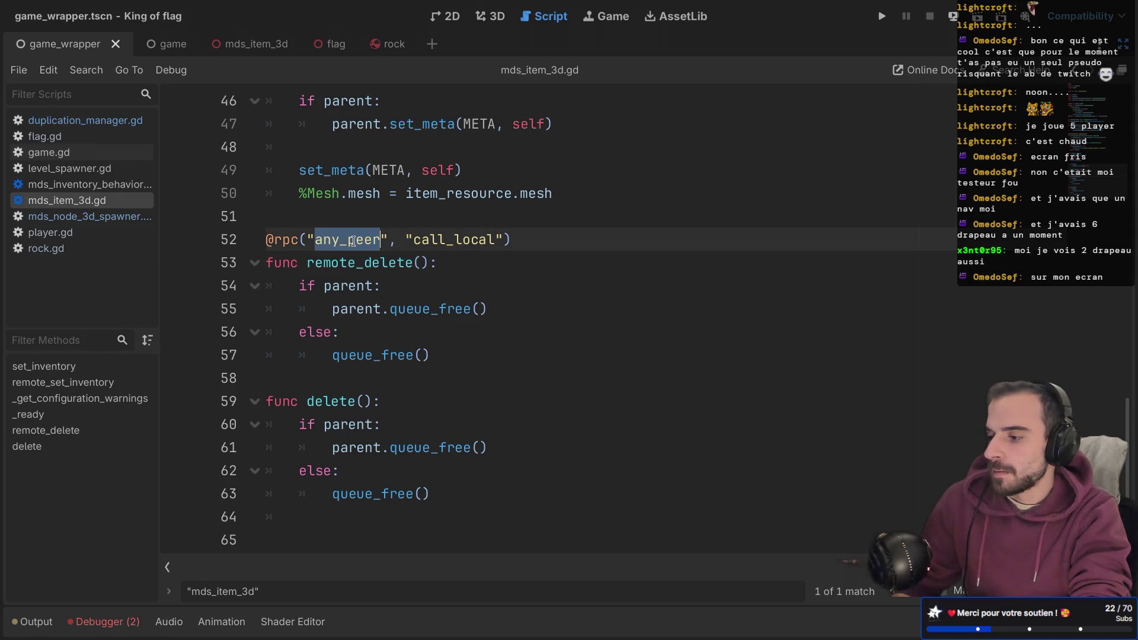
double_click(378, 309)
double_click(415, 309)
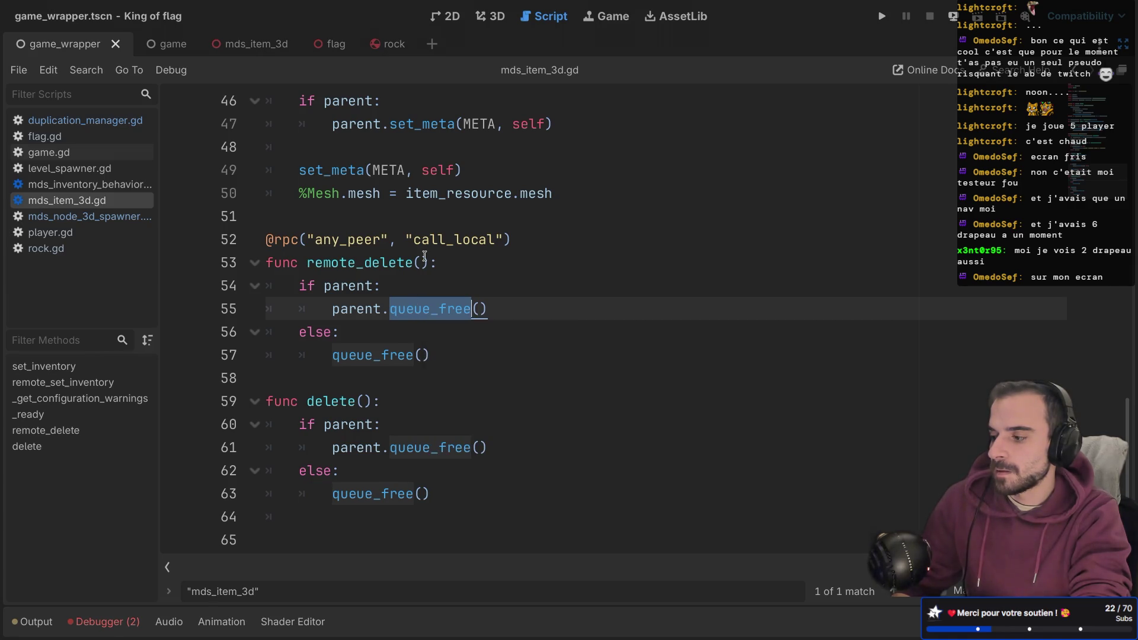
scroll(424, 256, "up", 7)
scroll(424, 256, "up", 8)
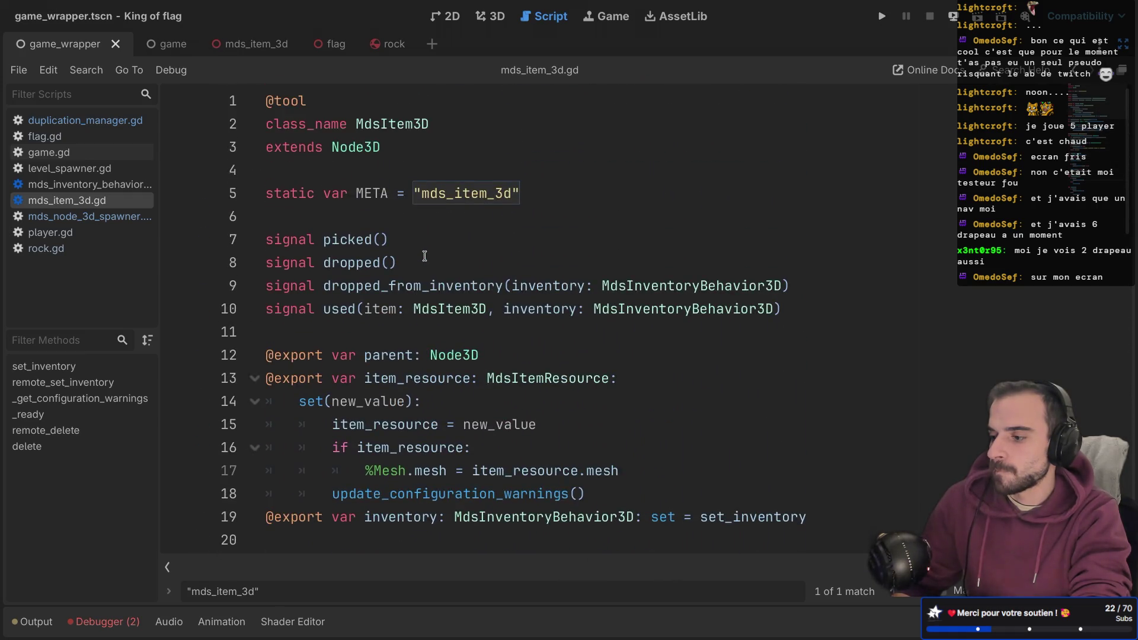
scroll(424, 256, "down", 15)
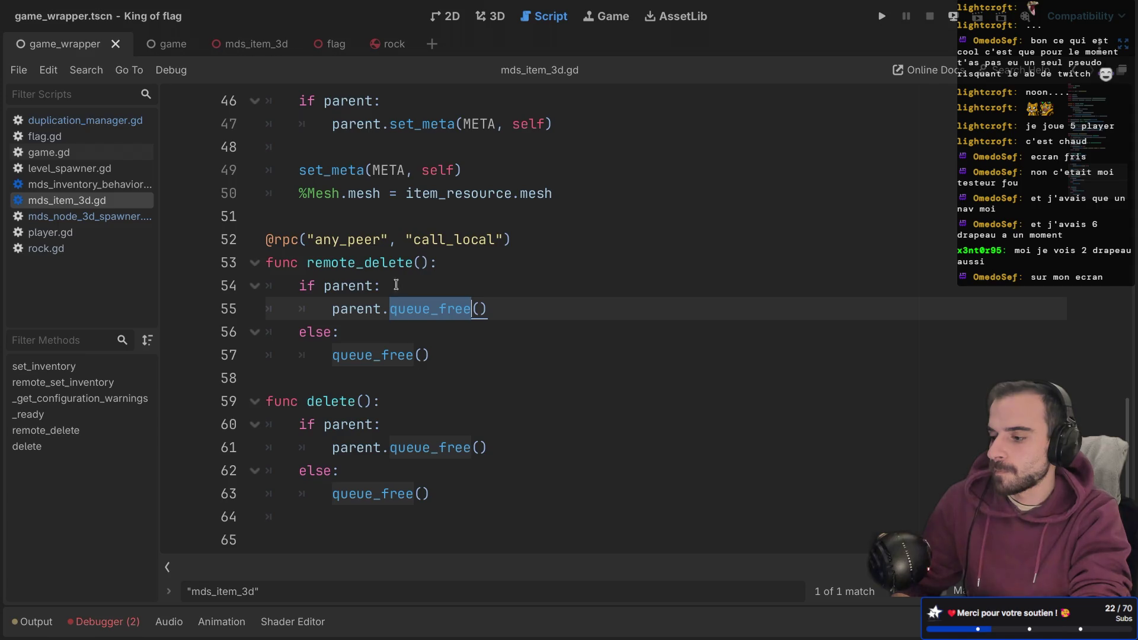
double_click(357, 286)
double_click(360, 308)
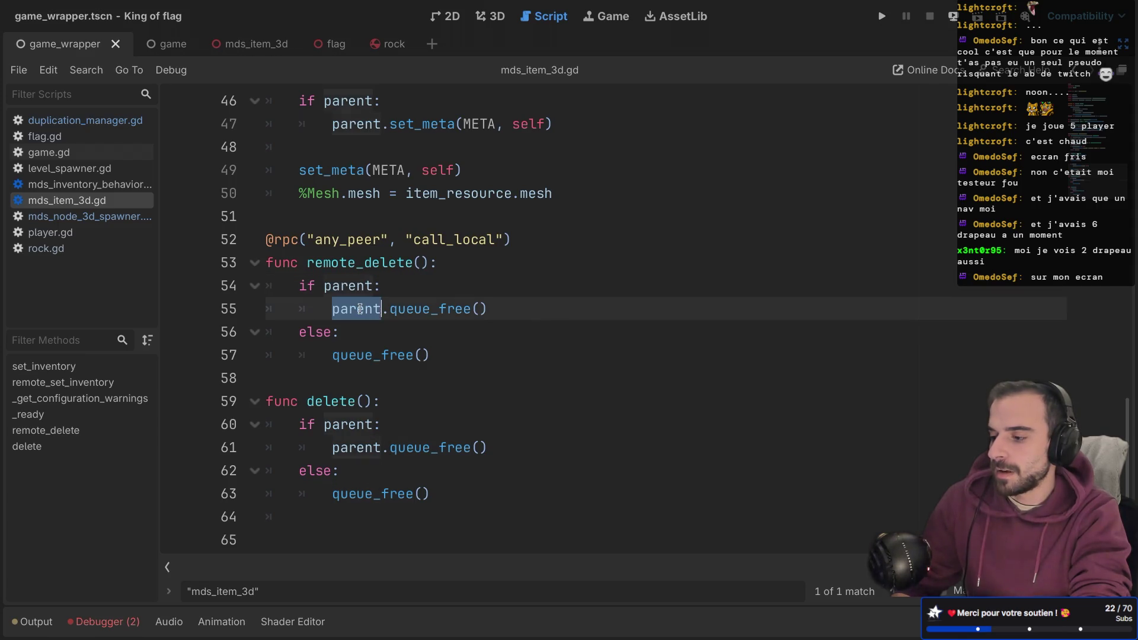
double_click(425, 309)
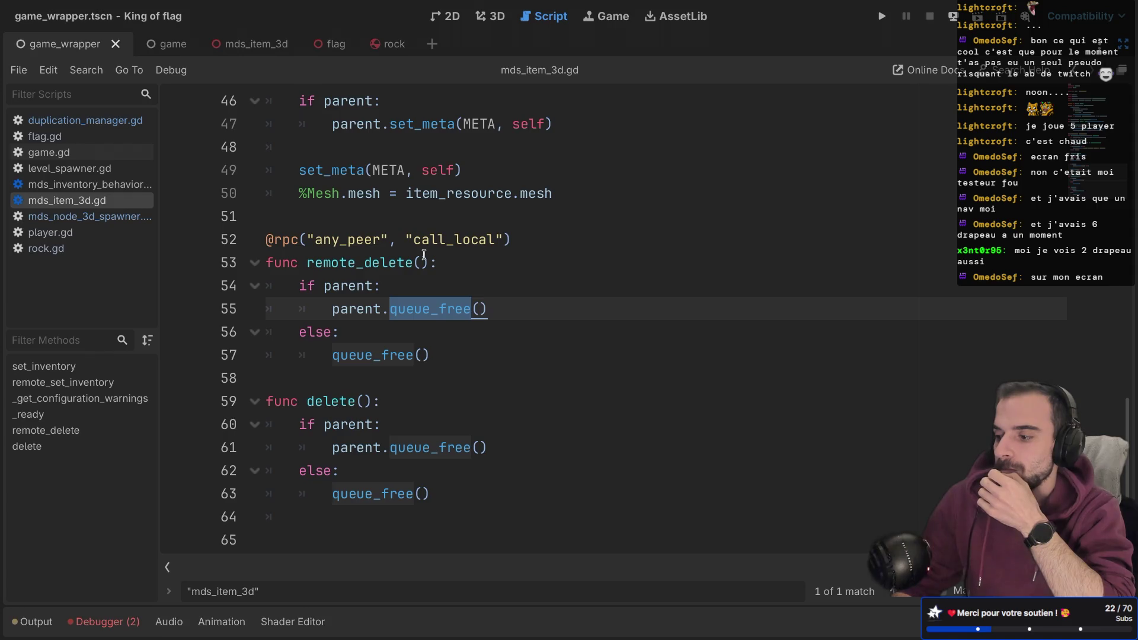
- Toggle distraction-free mode on and off, then return to the browser game
key("ctrl+shift+F11")
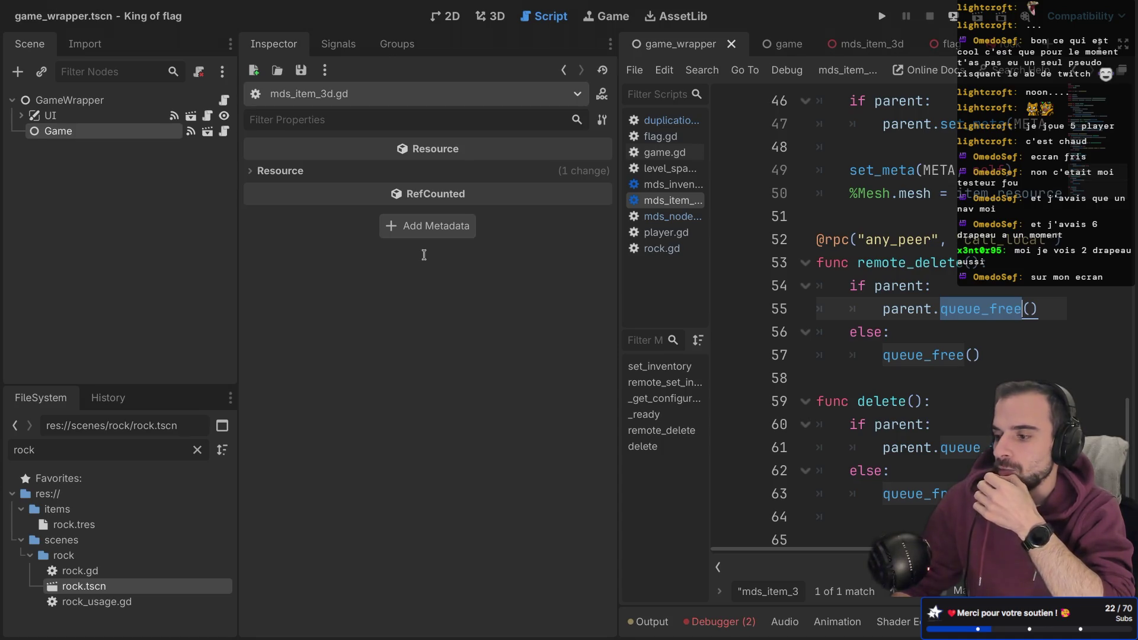
key("ctrl+shift+F11")
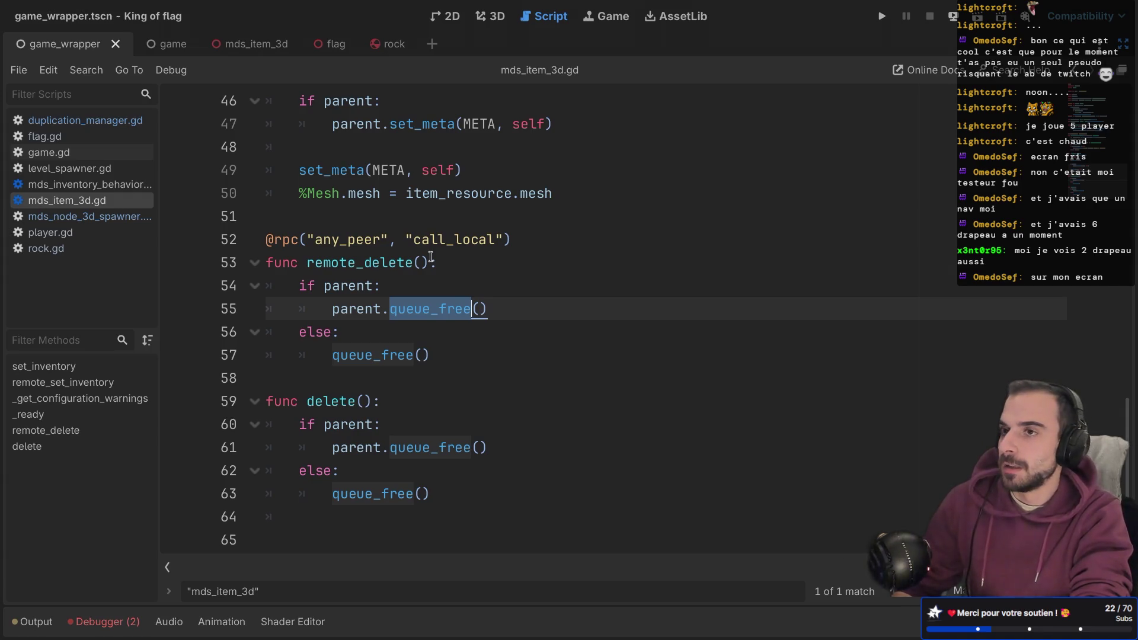
key("super+Tab")
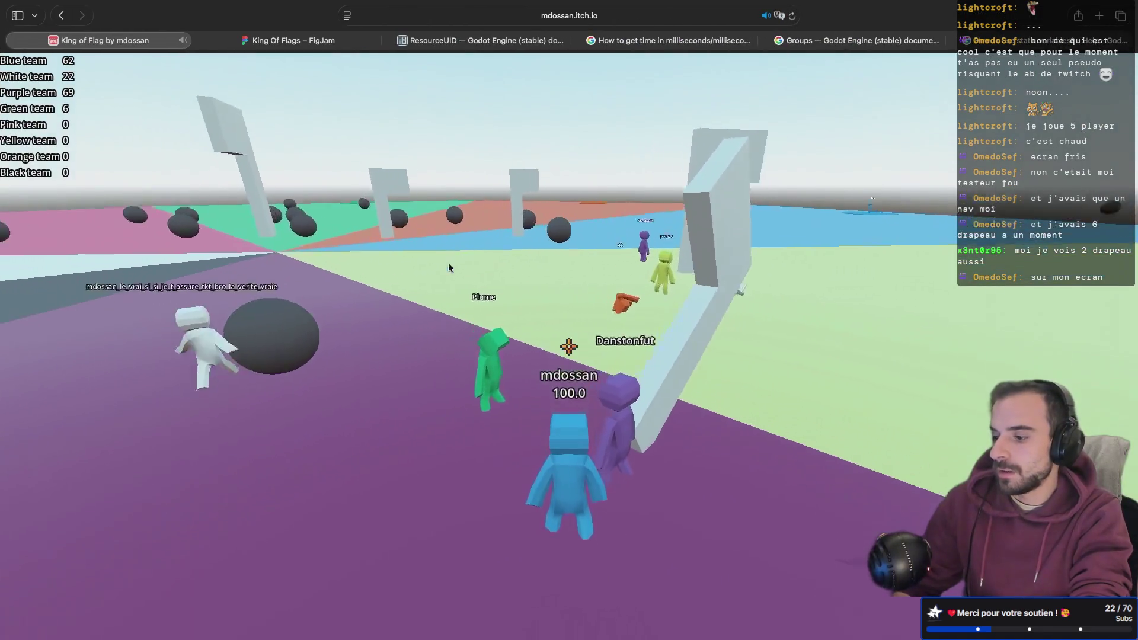
- Recapture the mouse and keep playing, running past the tall pillar and swinging the camera
left_click(464, 267)
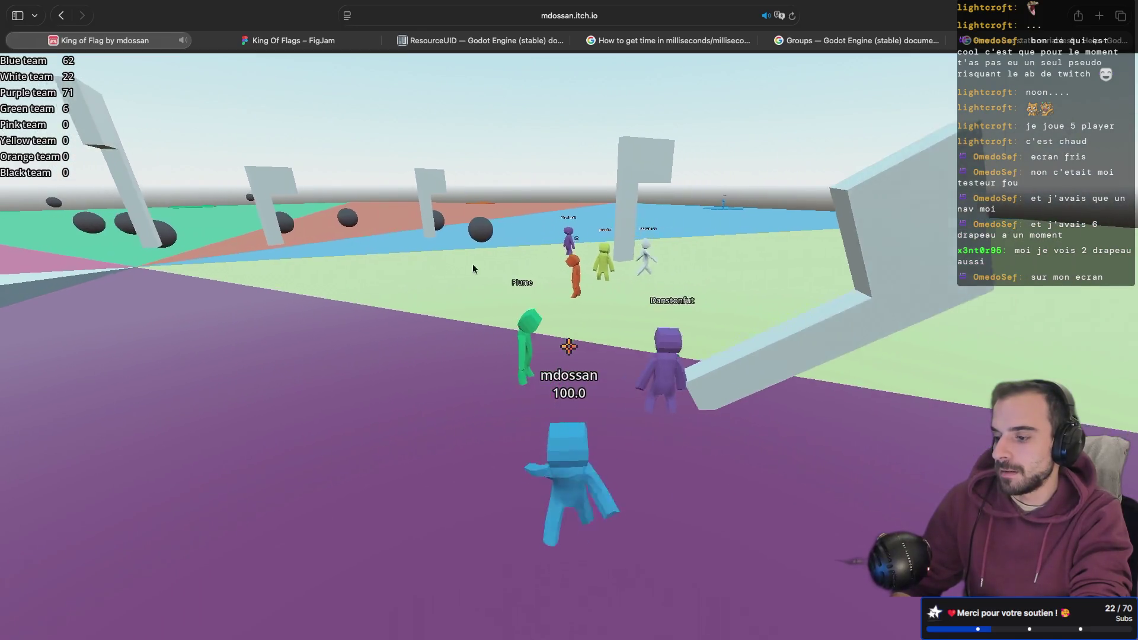
key("w")
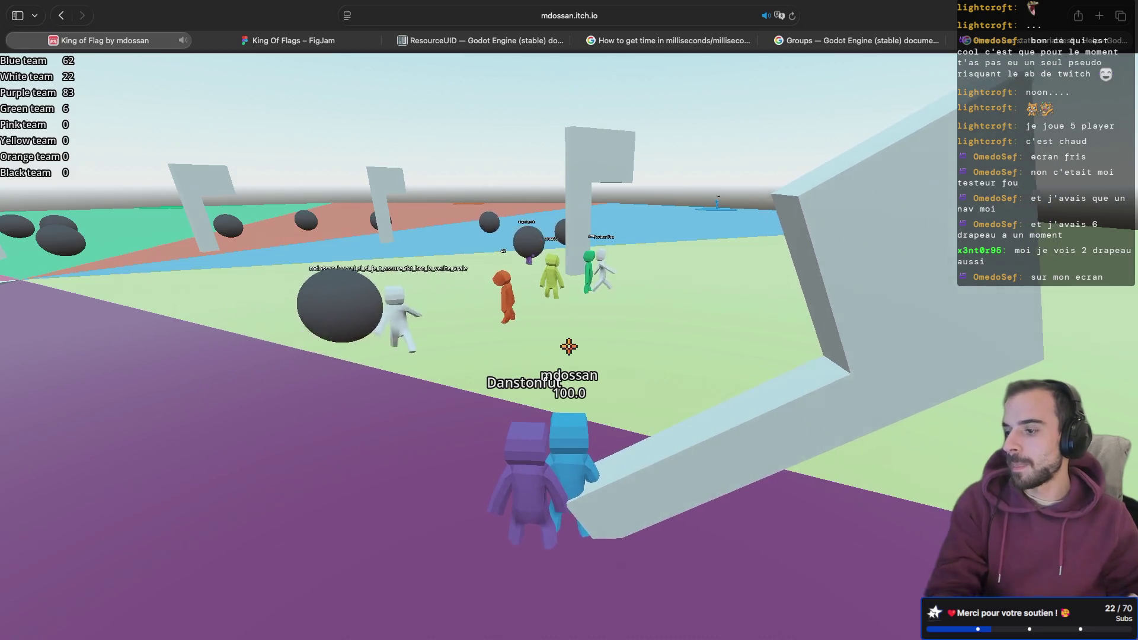
key("w")
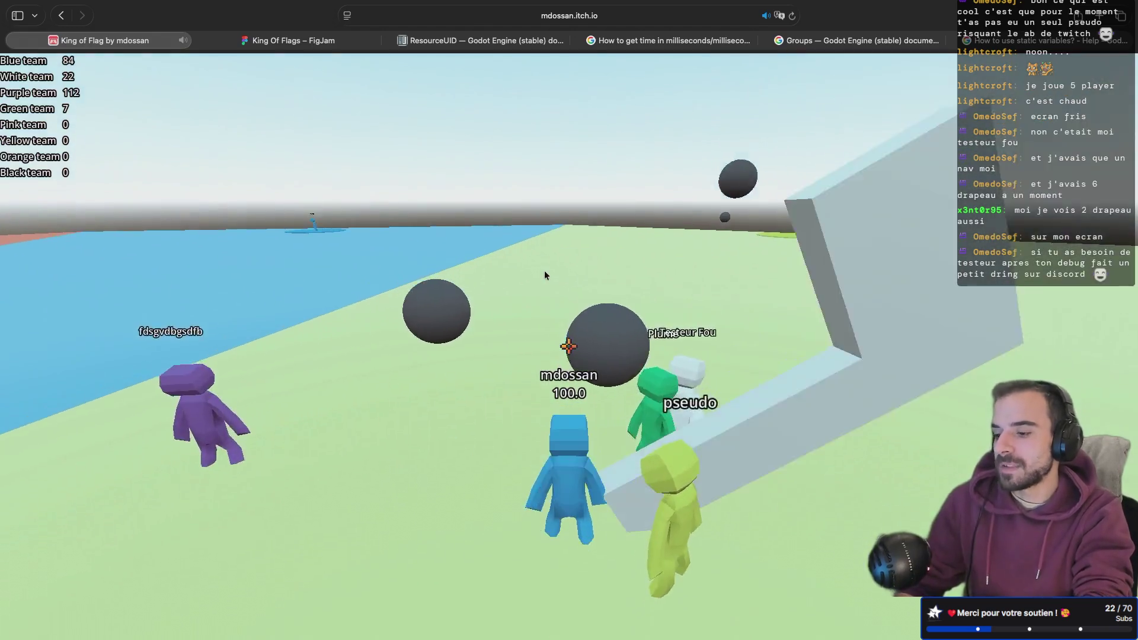
left_click_drag(544, 270, 609, 265)
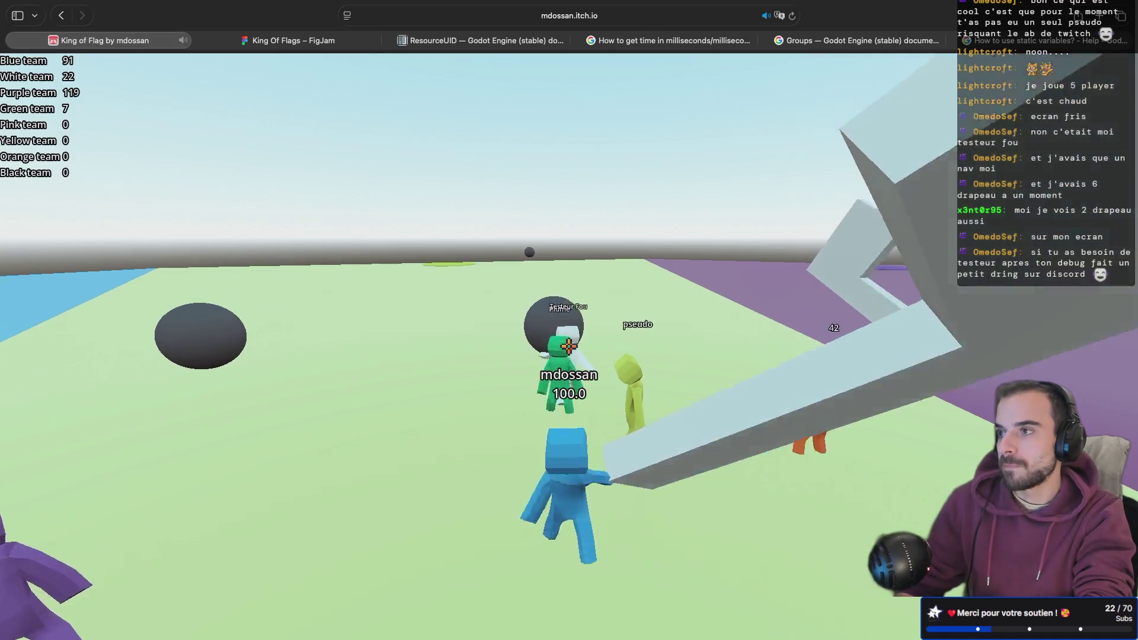
left_click(608, 271)
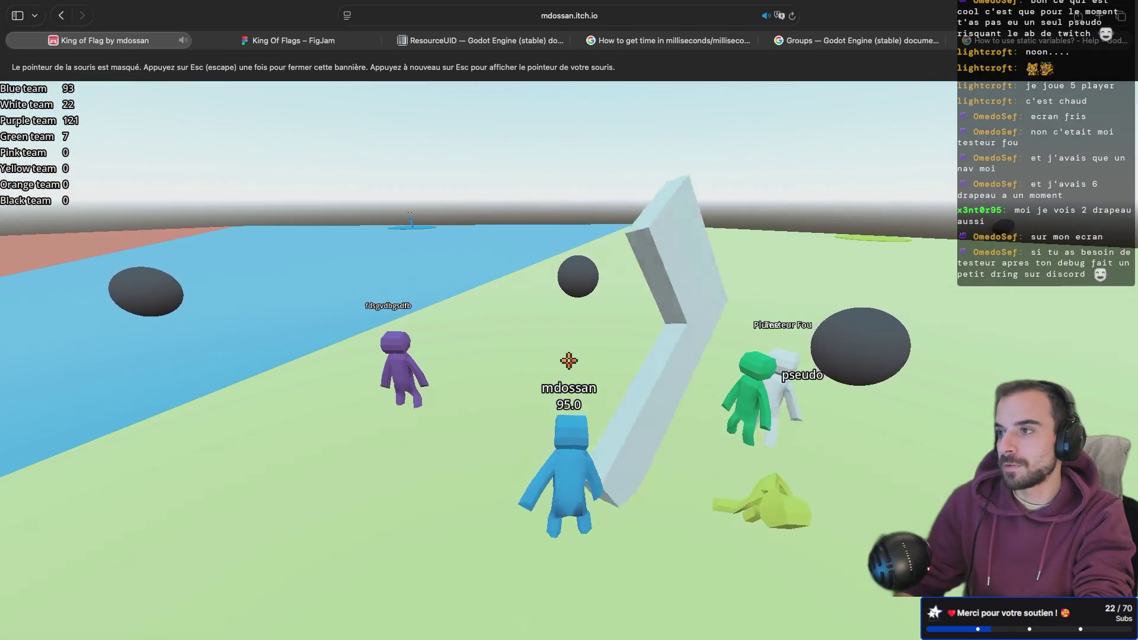